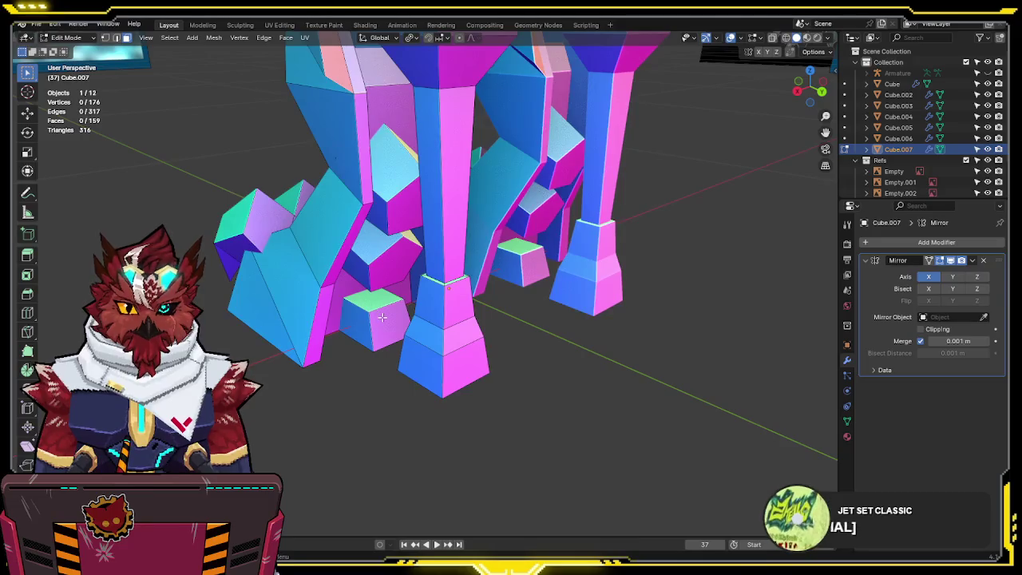
- Duplicate the small box by the front foot, flatten the copy along Z and lower it
key("l")
key("shift+d")
key("Escape")
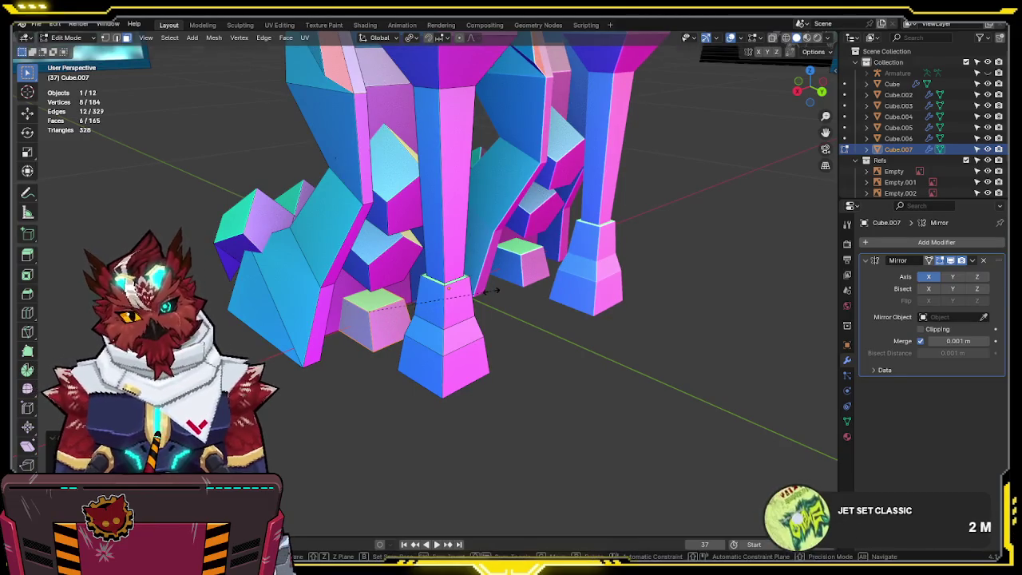
key("s")
key("z")
left_click(458, 293)
key("g")
key("z")
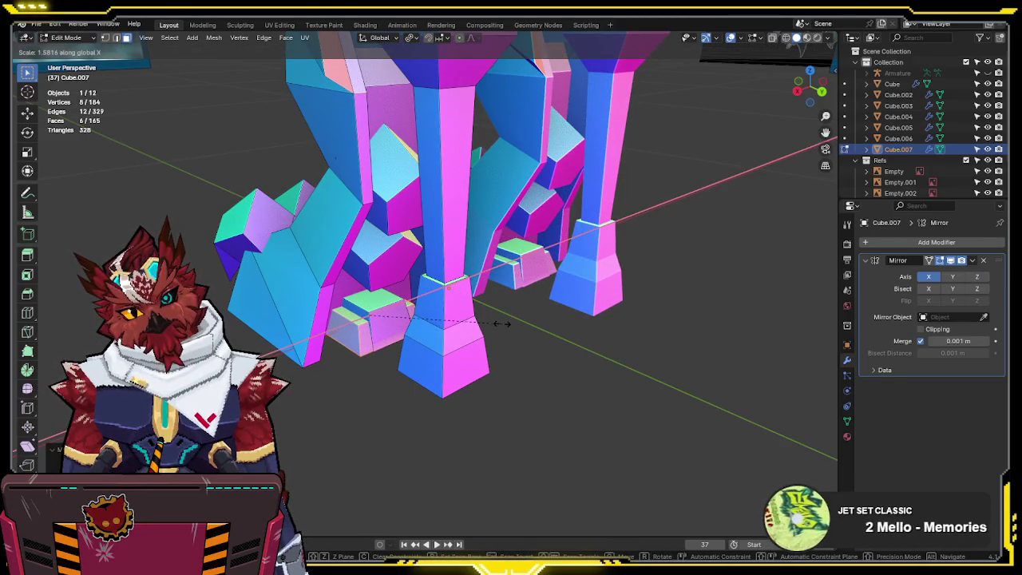
left_click(497, 320)
- In see-through right side view, pull the copy's front face forward along Y
key("KP_3")
key("alt+z")
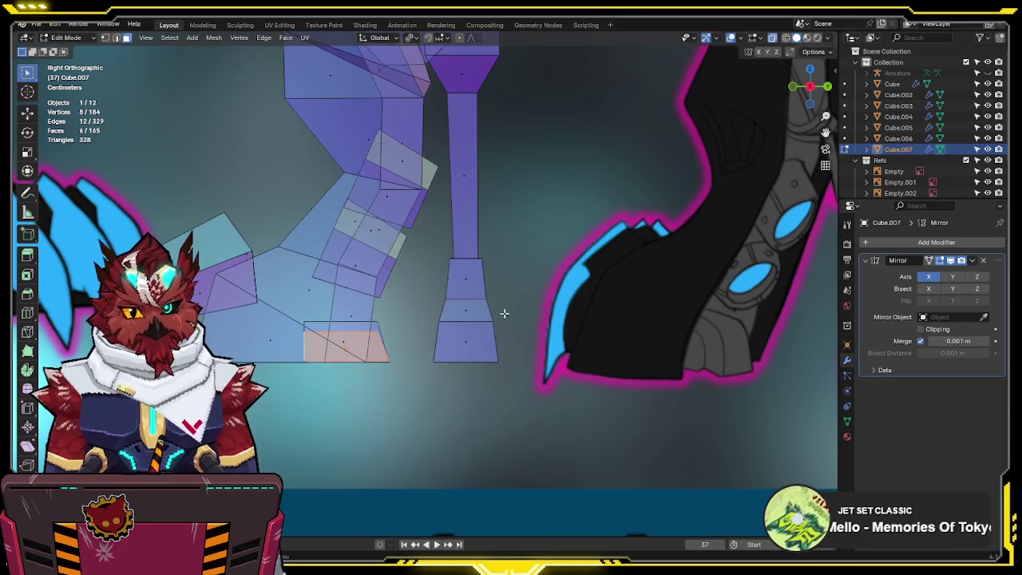
left_click(372, 349)
key("g")
key("y")
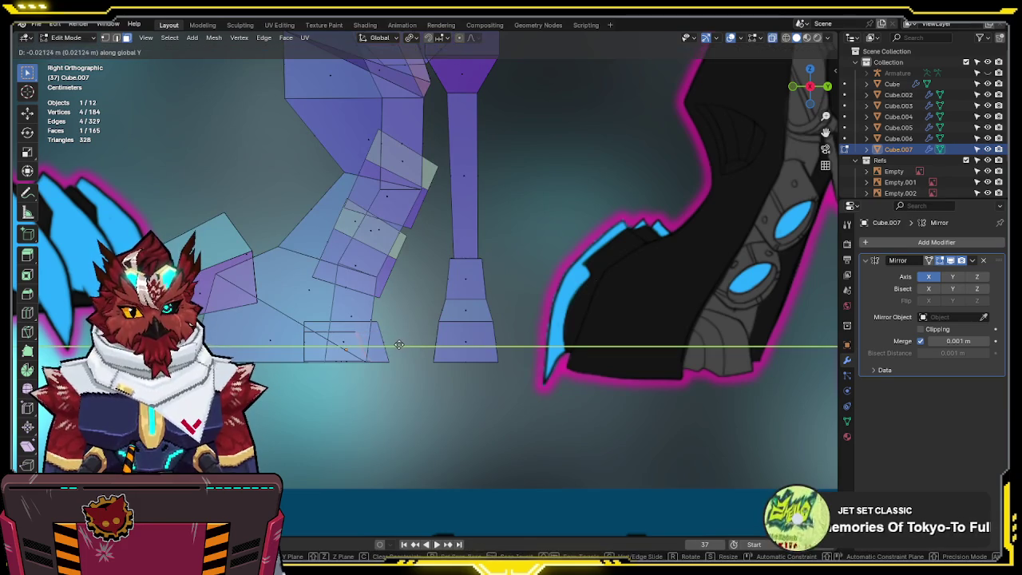
left_click(388, 343)
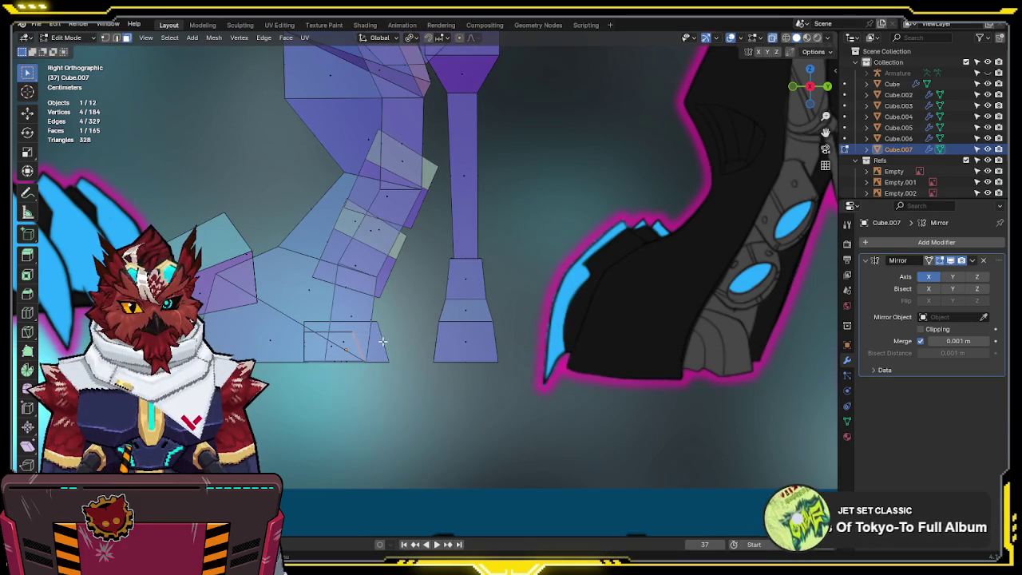
- Move the copy's lower front edge forward along Y, then orbit to inspect the block
key("ctrl+l")
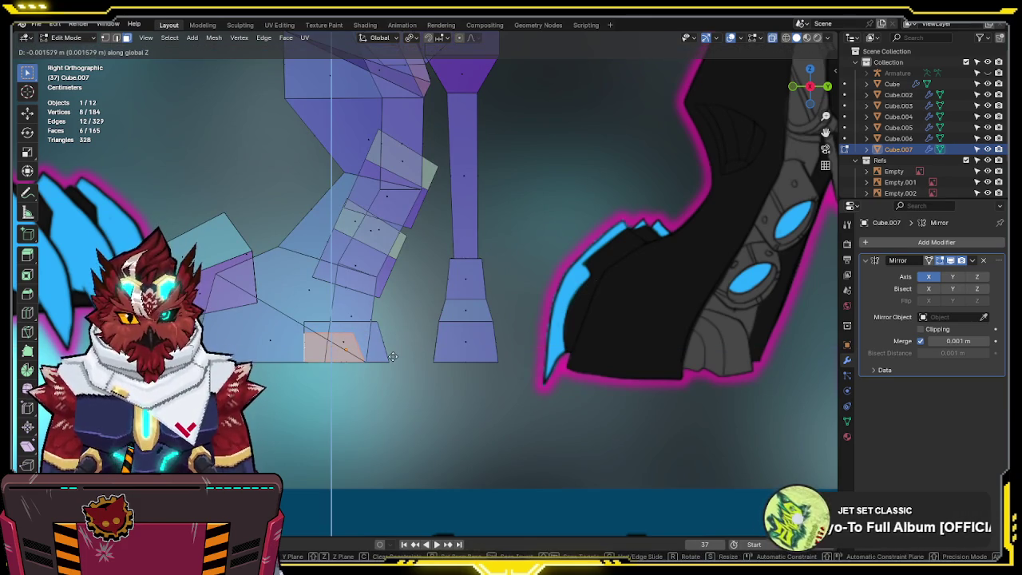
key("1")
left_click(352, 335)
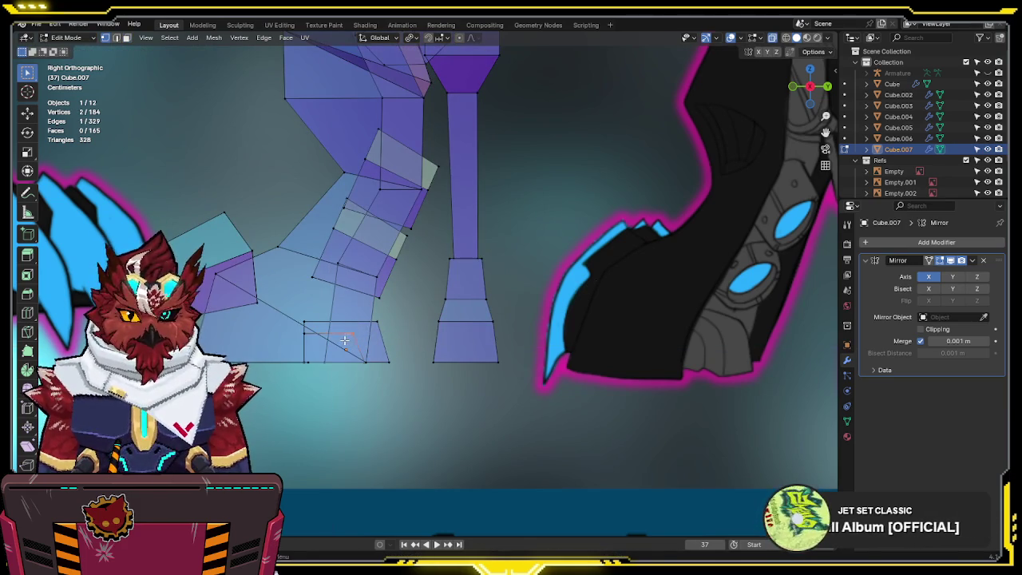
key("g")
key("y")
left_click(351, 338)
mouse_move(350, 337)
middle_mouse_down()
mouse_move(419, 323)
mouse_move(456, 216)
middle_mouse_up()
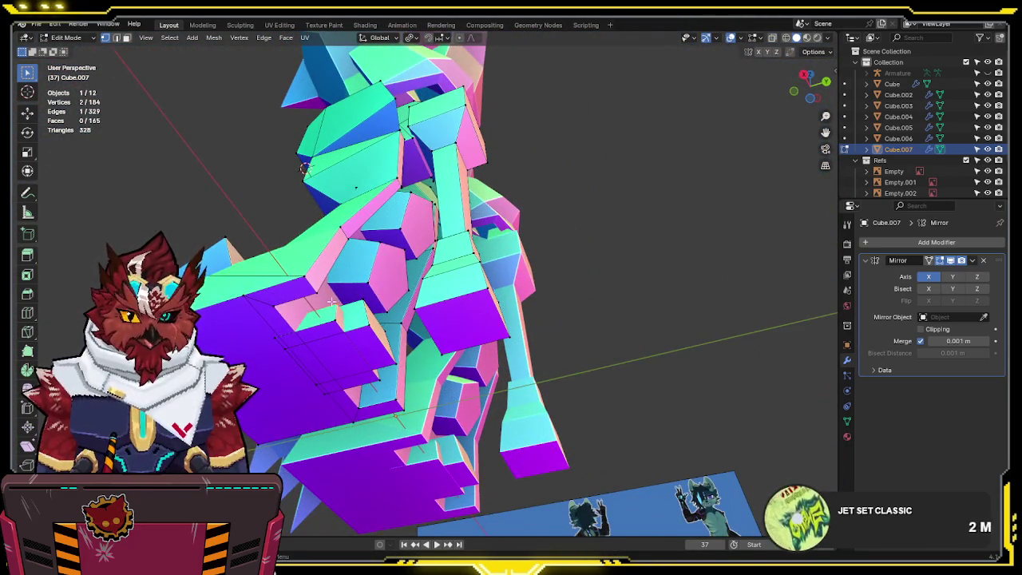
- Orbit and zoom around the stepped block, toggling see-through display to view its underside
middle_click_drag(333, 303, 414, 265)
key("alt+z")
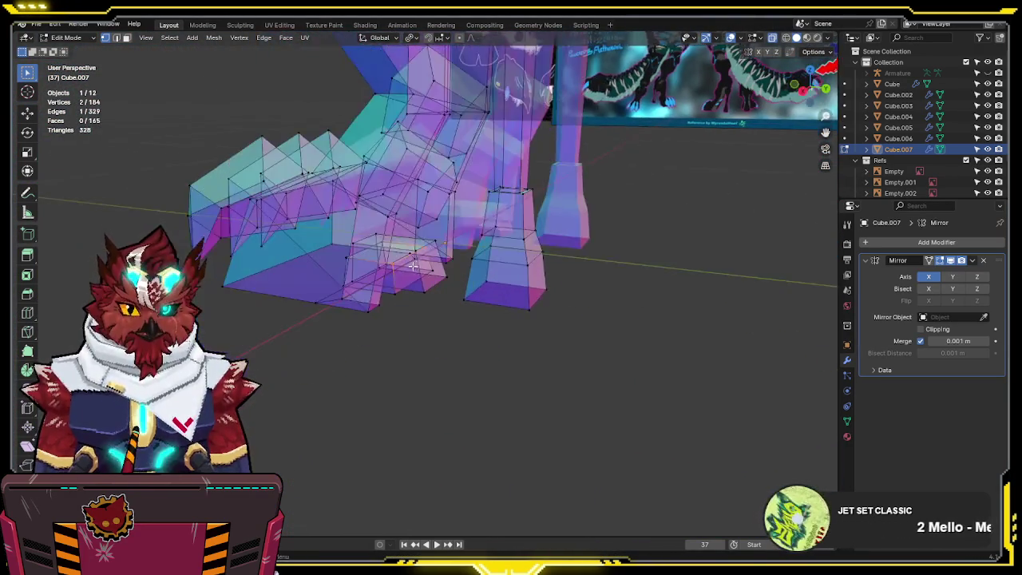
scroll(403, 271, "up", 4)
scroll(387, 279, "up", 3)
key("alt+z")
middle_click_drag(385, 270, 408, 264)
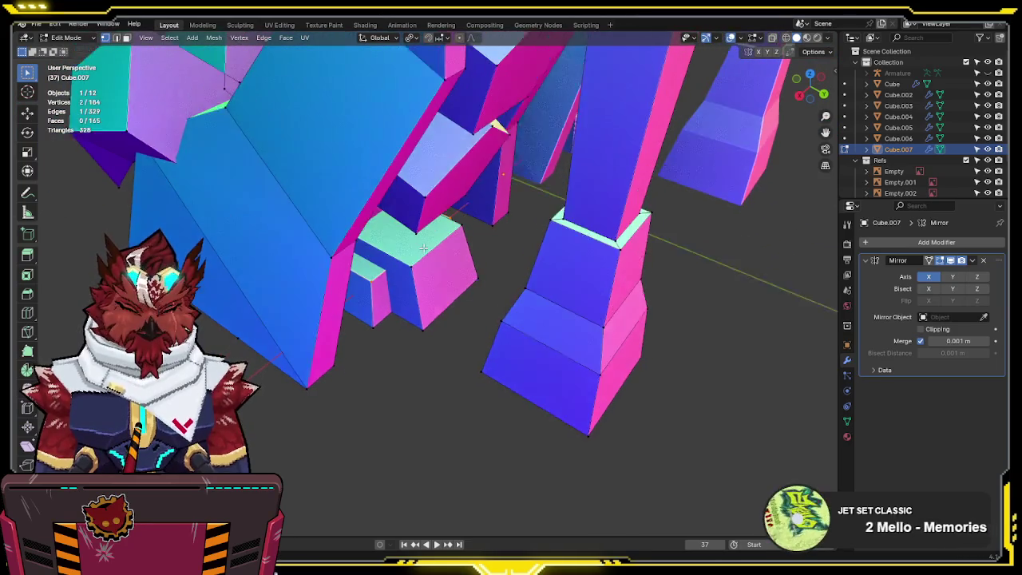
key("alt+z")
mouse_move(372, 308)
middle_mouse_down()
mouse_move(382, 297)
mouse_move(371, 343)
middle_mouse_up()
key("alt+z")
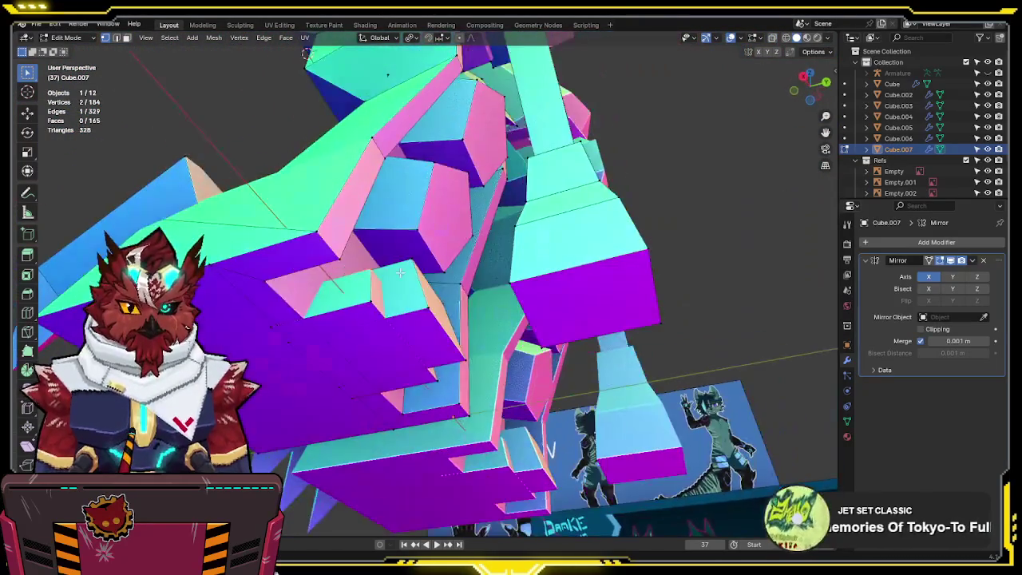
- Select the small box's bottom face and shift it vertically along Z
key("alt+z")
key("3")
left_click(370, 352)
key("alt+z")
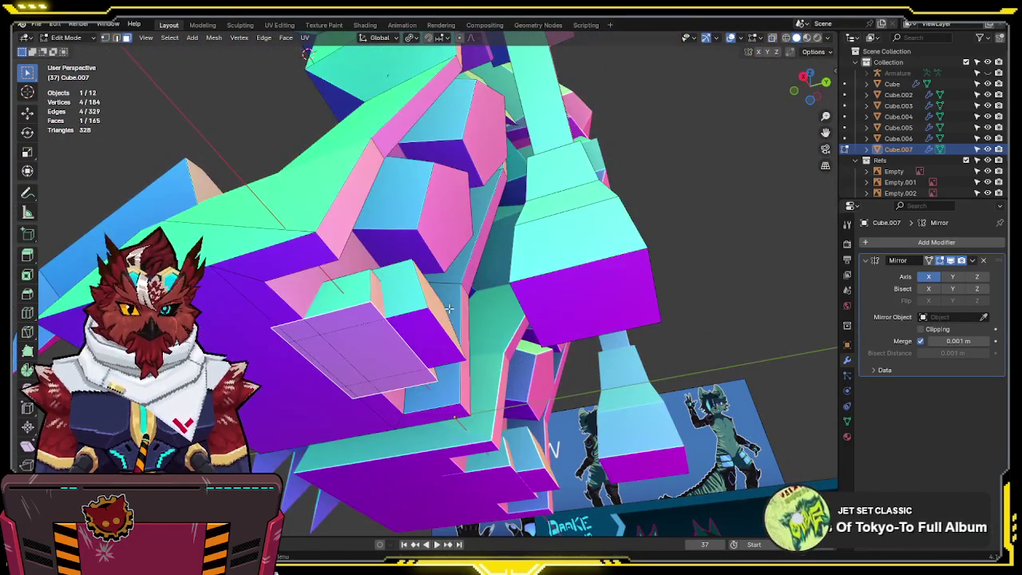
key("g")
key("z")
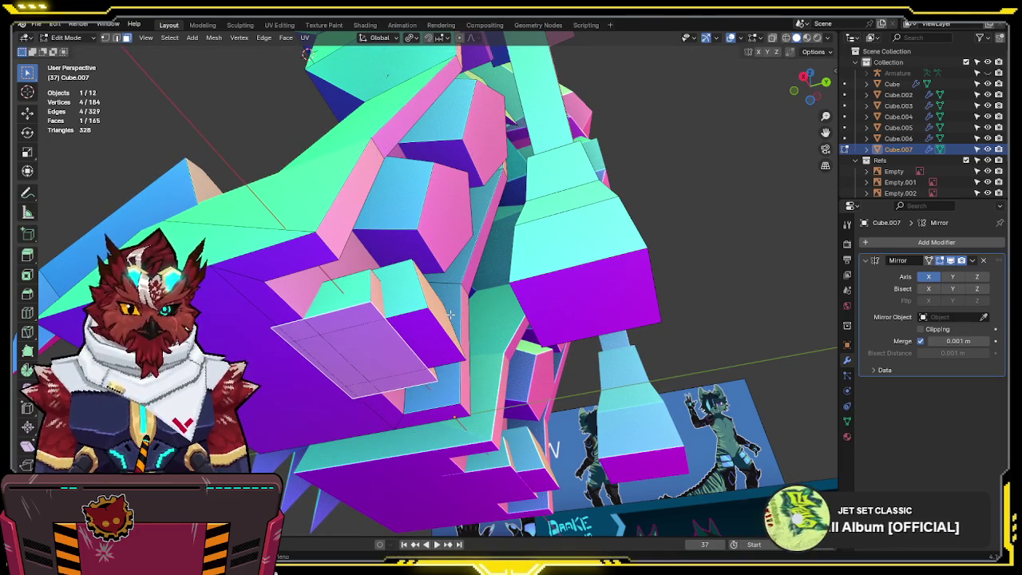
middle_click_drag(451, 314, 459, 318)
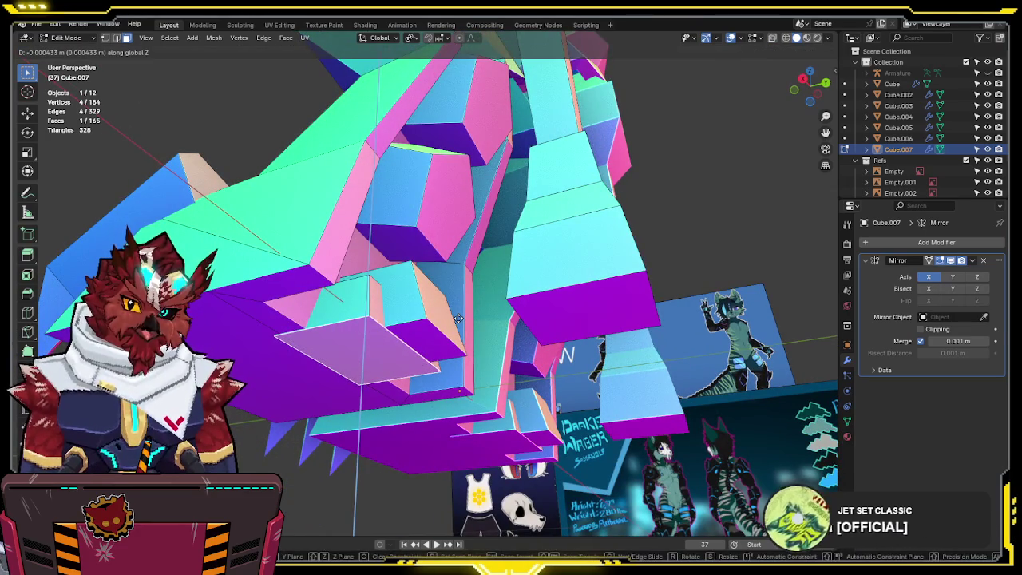
left_click(457, 302)
mouse_move(457, 301)
middle_mouse_down()
mouse_move(445, 356)
mouse_move(410, 376)
mouse_move(447, 366)
middle_mouse_up()
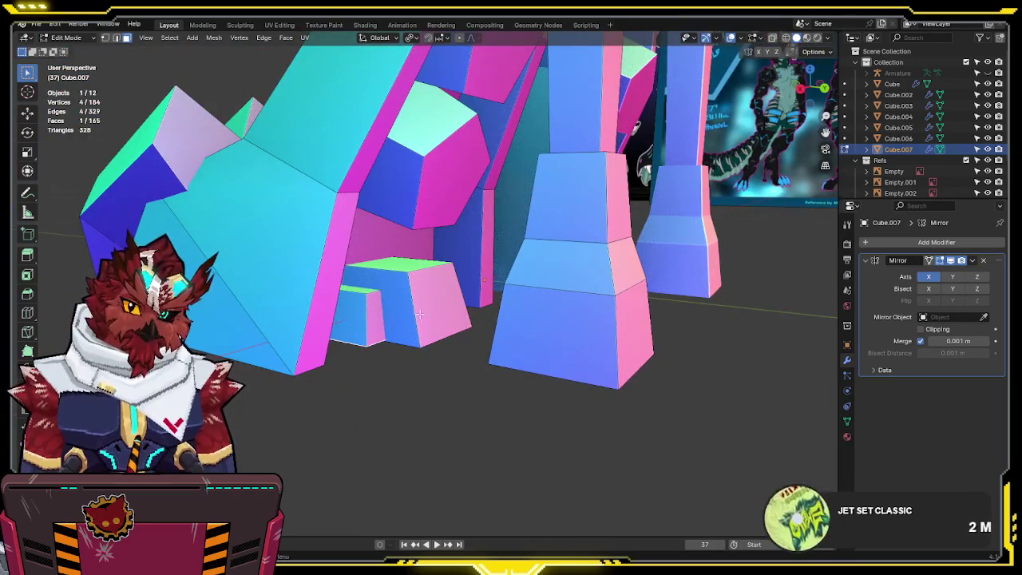
mouse_move(398, 307)
middle_mouse_down()
mouse_move(338, 342)
mouse_move(379, 304)
mouse_move(372, 295)
middle_mouse_up()
- Delete the block's left side face, fill the opening with new faces, and return to Object Mode
key("alt+z")
left_click(295, 322)
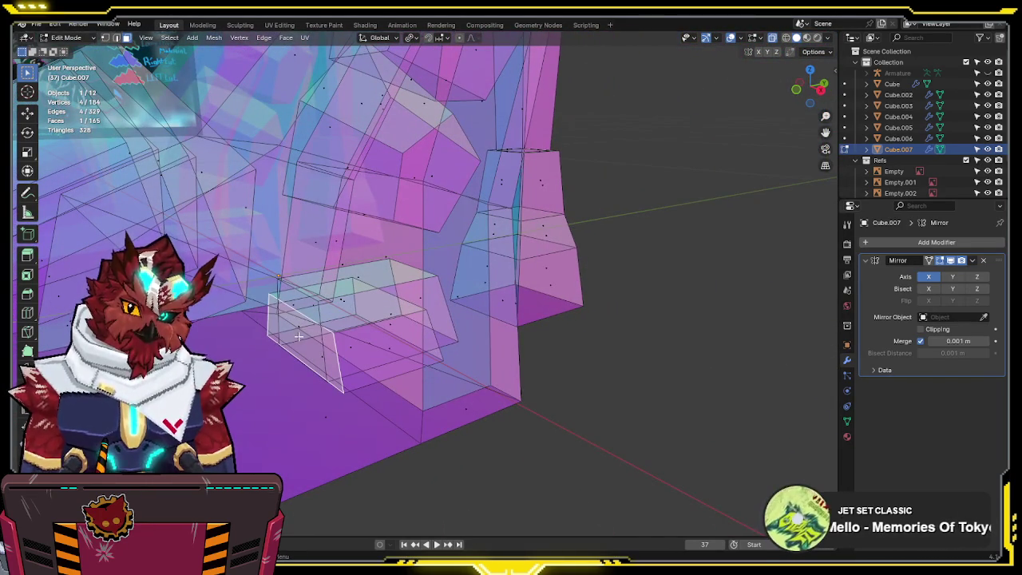
key("x")
left_click(393, 324)
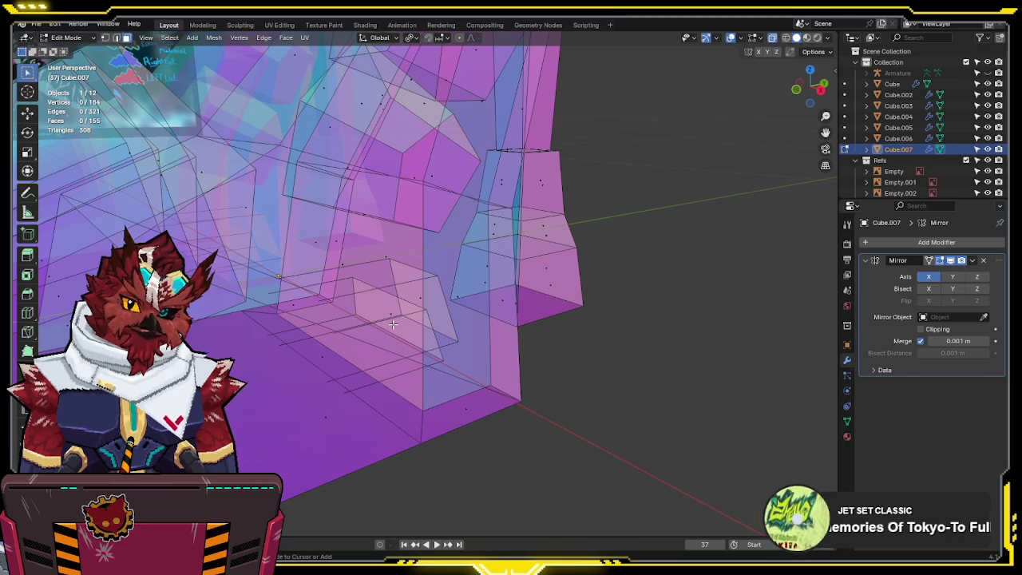
right_click(393, 324)
left_click(383, 326)
key("alt+z")
mouse_move(382, 323)
middle_mouse_down()
mouse_move(459, 300)
mouse_move(492, 262)
mouse_move(345, 186)
mouse_move(450, 341)
middle_mouse_up()
key("Tab")
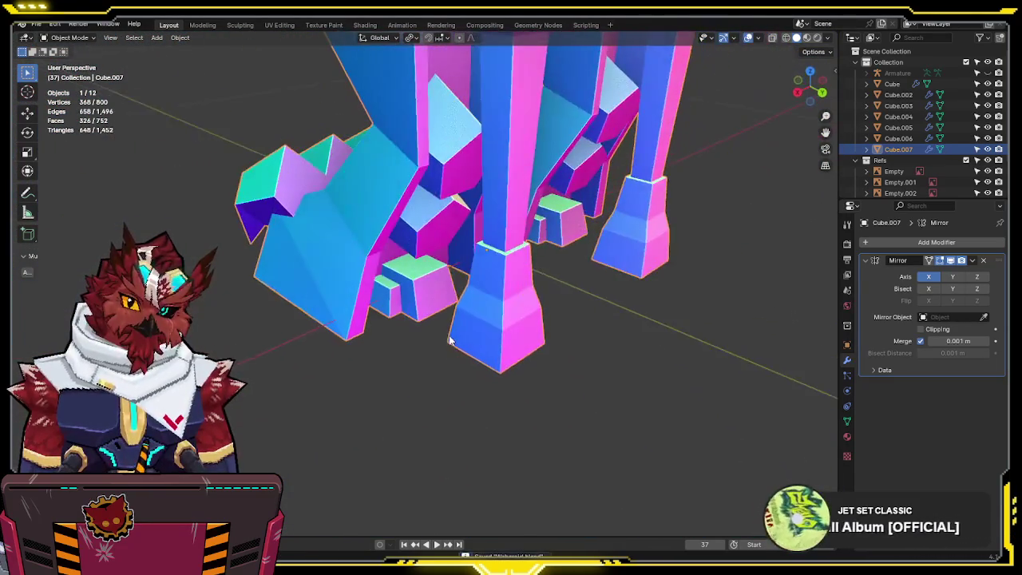
- Deselect all, go to Right Orthographic over the side reference, and zoom into Cube.007 in see-through Edit Mode
left_click(411, 353)
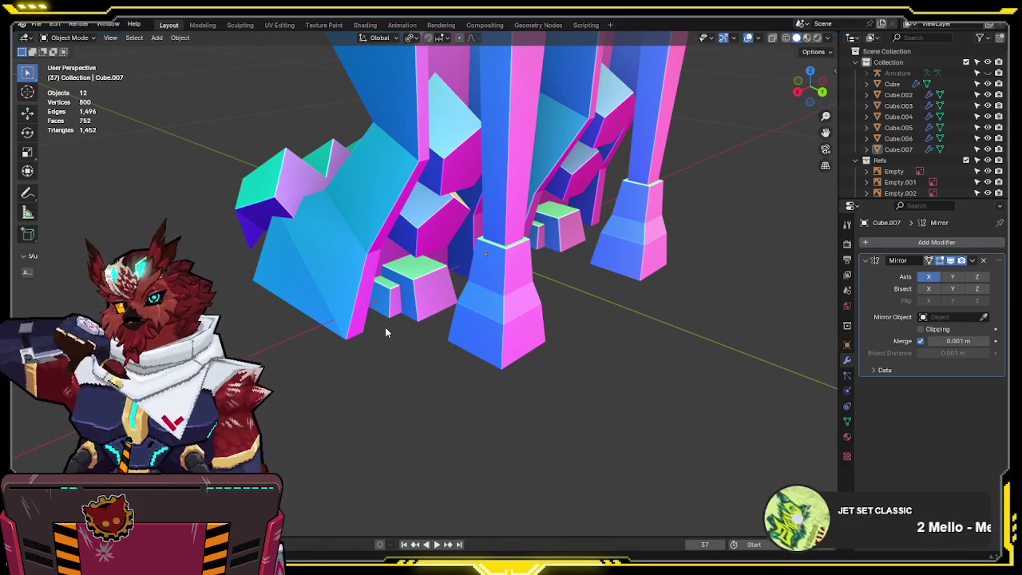
mouse_move(409, 258)
middle_mouse_down()
mouse_move(406, 210)
mouse_move(478, 317)
mouse_move(580, 323)
mouse_move(659, 299)
mouse_move(619, 316)
middle_mouse_up()
key("KP_3")
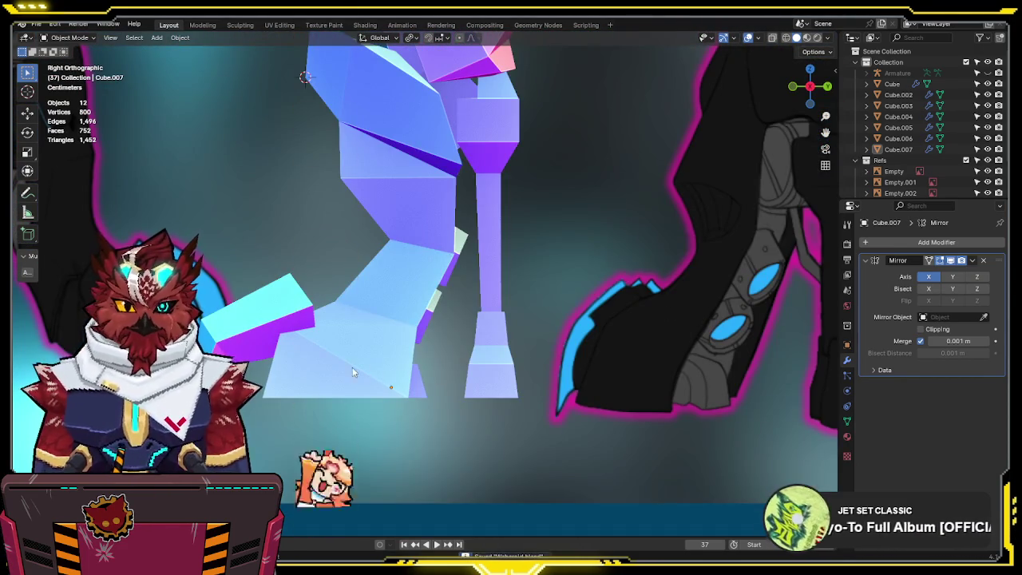
scroll(330, 348, "down", 1)
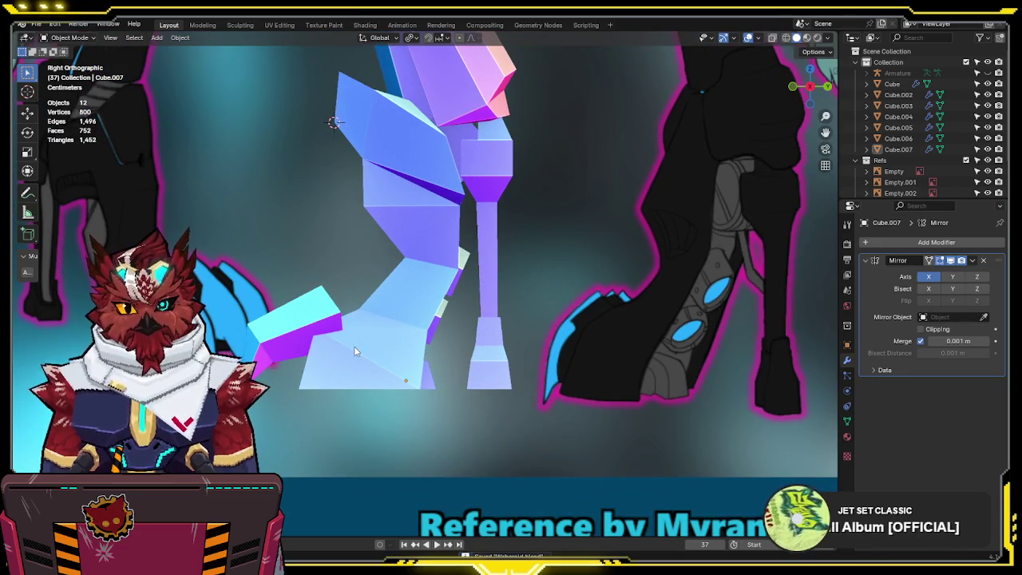
left_click(356, 351)
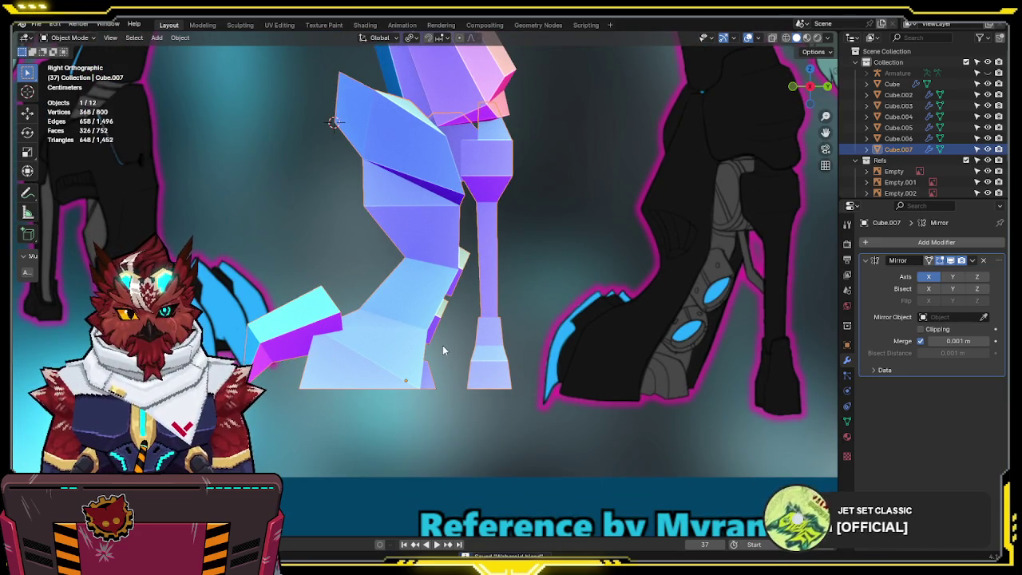
scroll(445, 335, "up", 1)
scroll(454, 313, "up", 1)
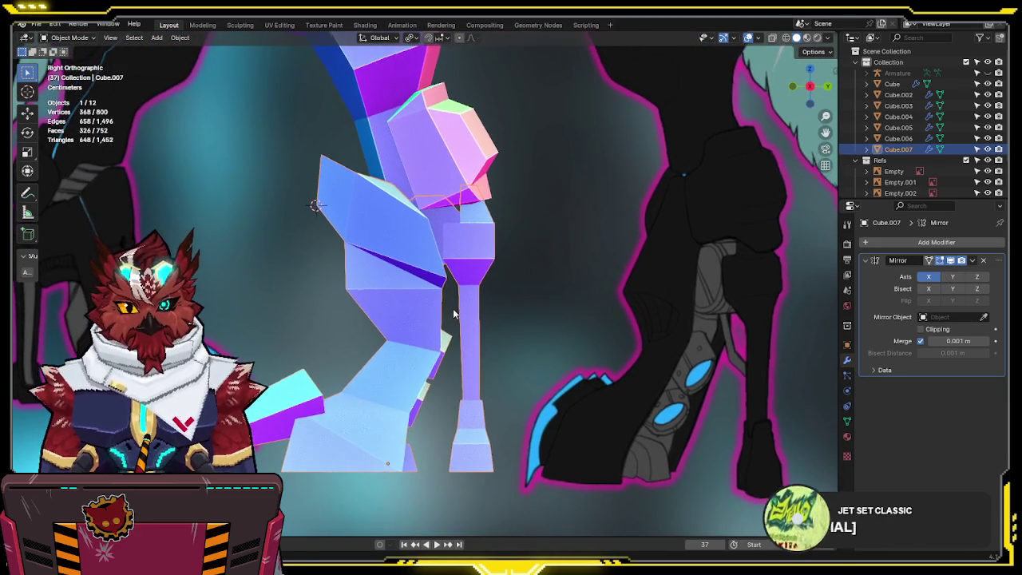
scroll(453, 313, "up", 1)
scroll(456, 304, "up", 1)
scroll(463, 288, "up", 1)
key("Tab")
key("alt+z")
- Select the shoulder block's edge loop vertices and nudge them along Y to match the reference
key("1")
left_click(411, 349, "alt")
left_click(394, 344, "shift")
key("g")
key("y")
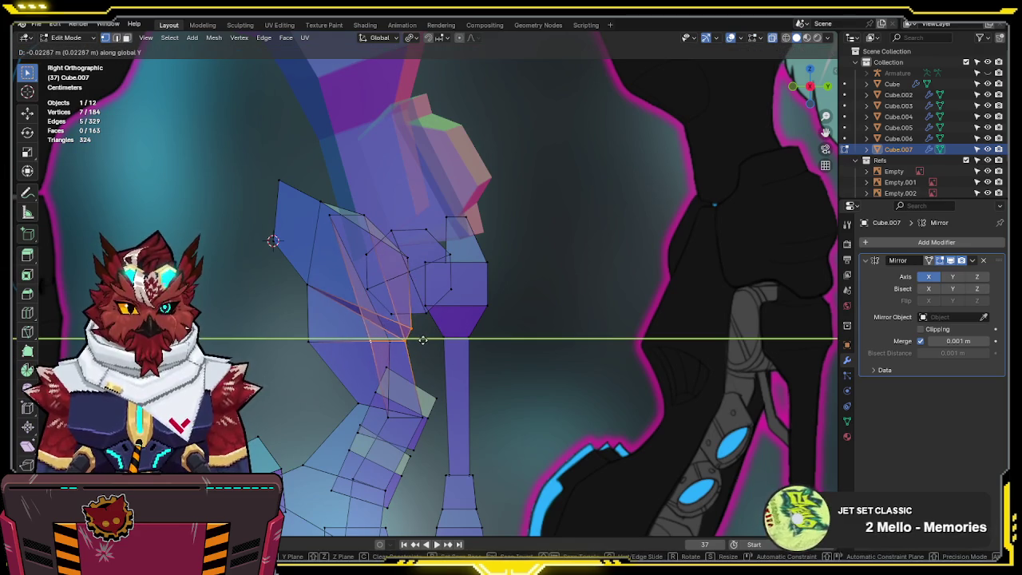
left_click(421, 341)
middle_click_drag(421, 340, 431, 342)
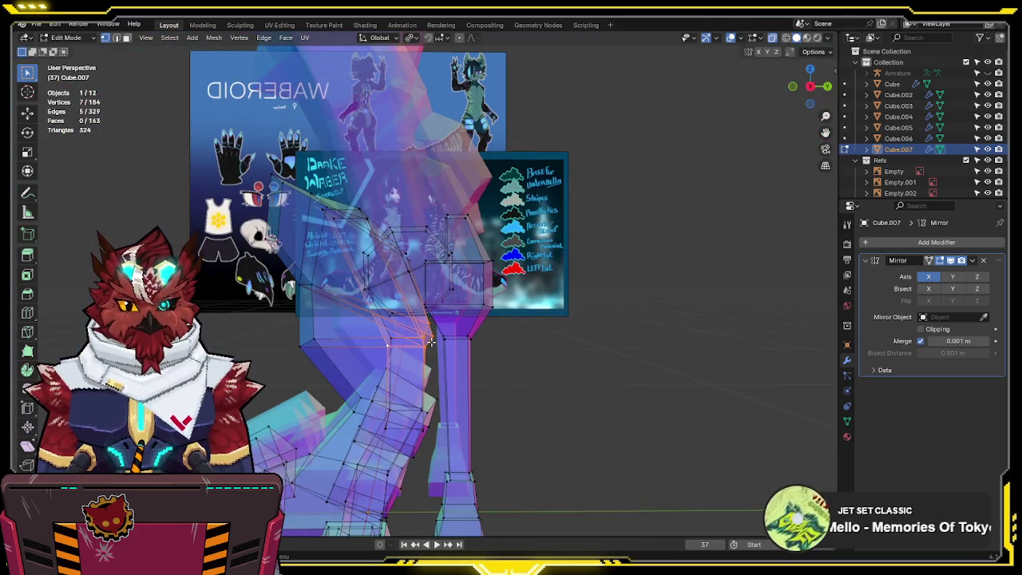
key("KP_3")
scroll(435, 339, "down", 2)
middle_click_drag(447, 336, 460, 332, "shift")
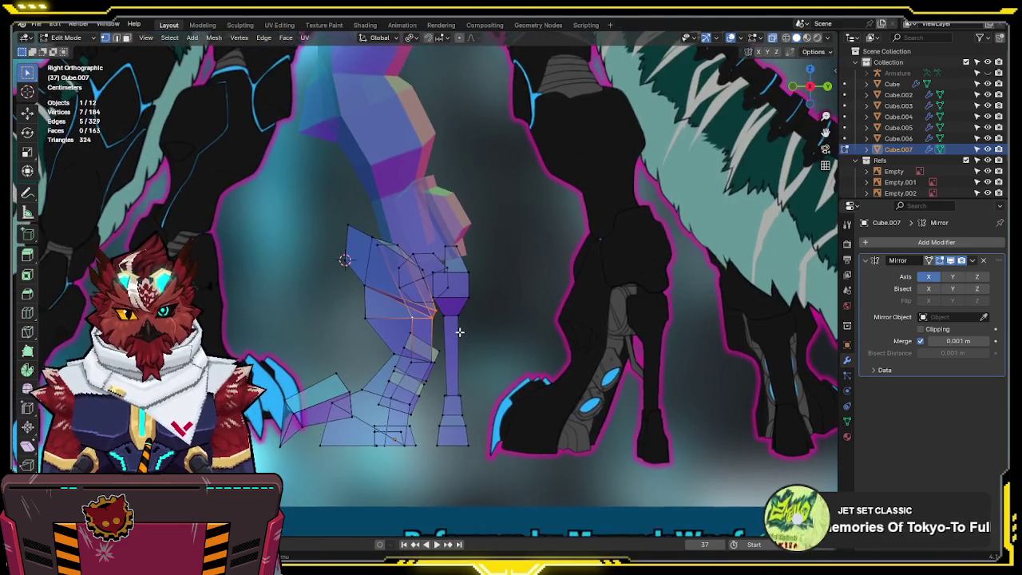
scroll(460, 332, "up", 2)
- Shift the selected vertices further along Y, then nudge a single shoulder vertex along Y
key("g")
key("y")
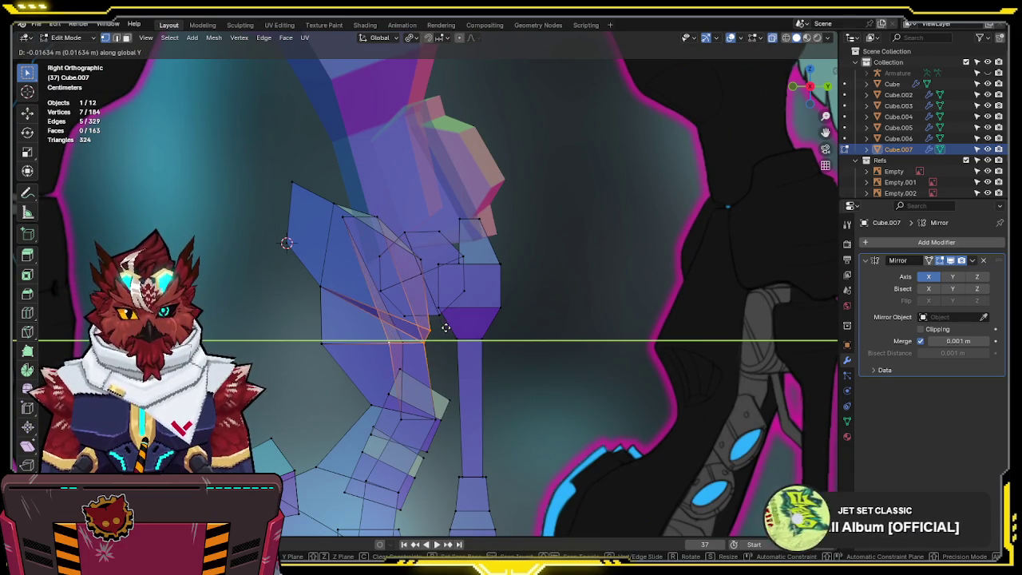
left_click(445, 328)
left_click(390, 347)
key("g")
key("y")
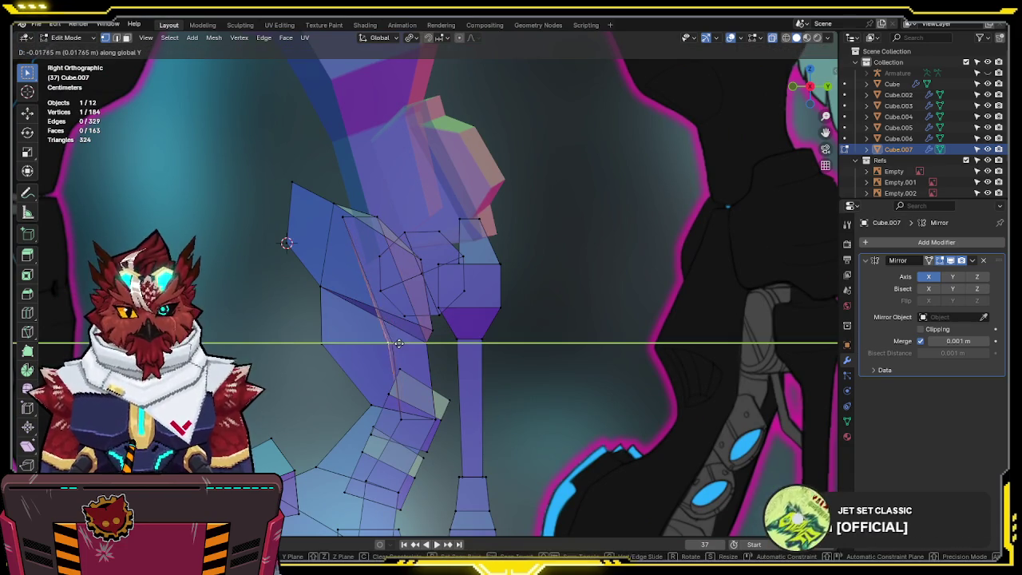
left_click(388, 341)
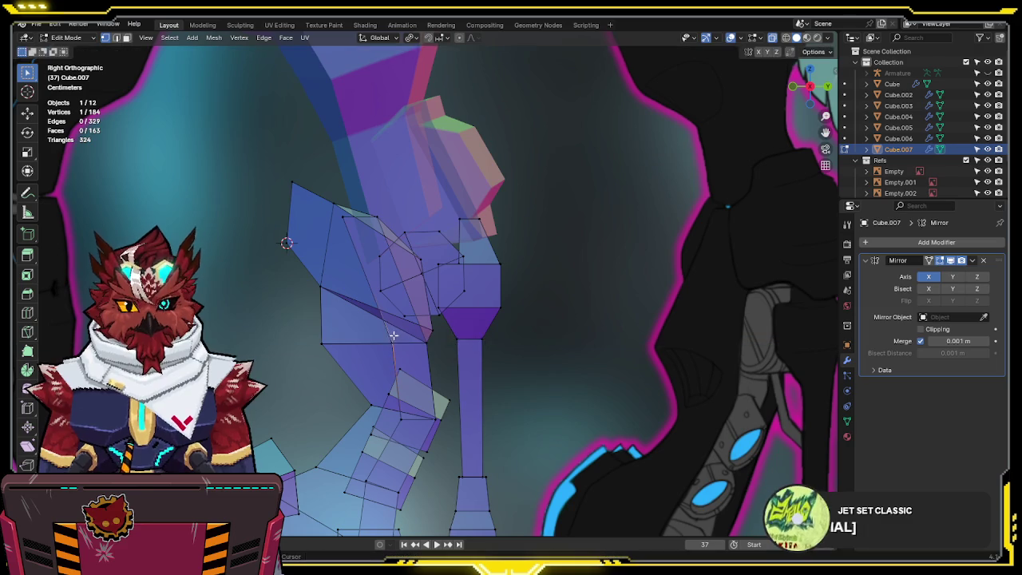
- Inspect the shoulder shape, then make one more small Y nudge in see-through side view
key("alt+z")
mouse_move(631, 335)
middle_mouse_down()
mouse_move(550, 311)
mouse_move(548, 336)
middle_mouse_up()
key("alt+z")
key("KP_3")
key("g")
key("y")
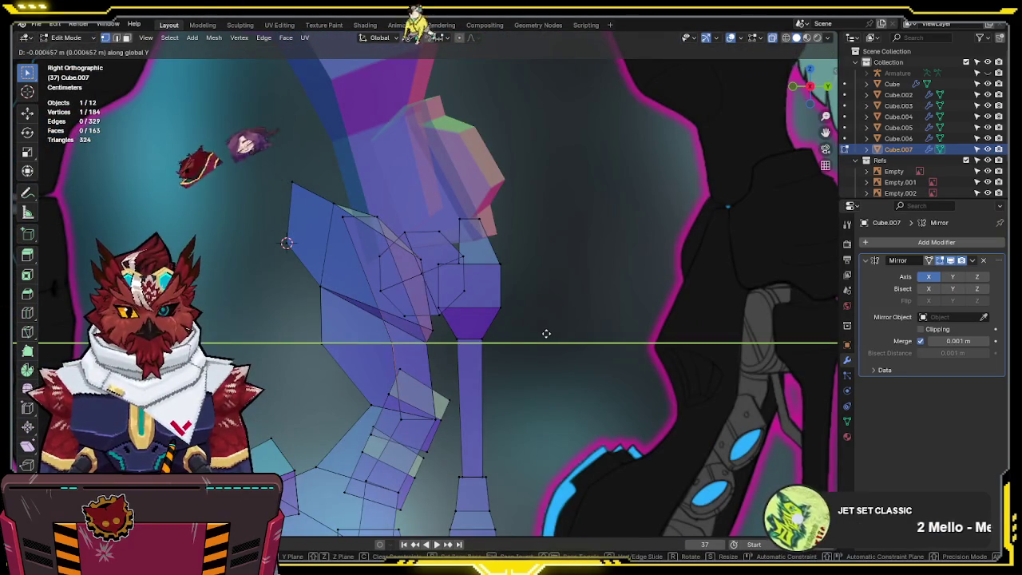
left_click(544, 332)
- Return to Object Mode, deselect the leg mesh, and save the file
mouse_move(544, 332)
middle_mouse_down()
mouse_move(594, 397)
mouse_move(529, 365)
mouse_move(593, 315)
mouse_move(559, 310)
mouse_move(521, 368)
mouse_move(563, 361)
mouse_move(550, 348)
mouse_move(619, 347)
mouse_move(597, 388)
mouse_move(597, 278)
mouse_move(719, 315)
mouse_move(650, 427)
mouse_move(621, 392)
mouse_move(607, 351)
mouse_move(551, 377)
middle_mouse_up()
key("alt+z")
key("Tab")
left_click(593, 397)
key("ctrl+s")
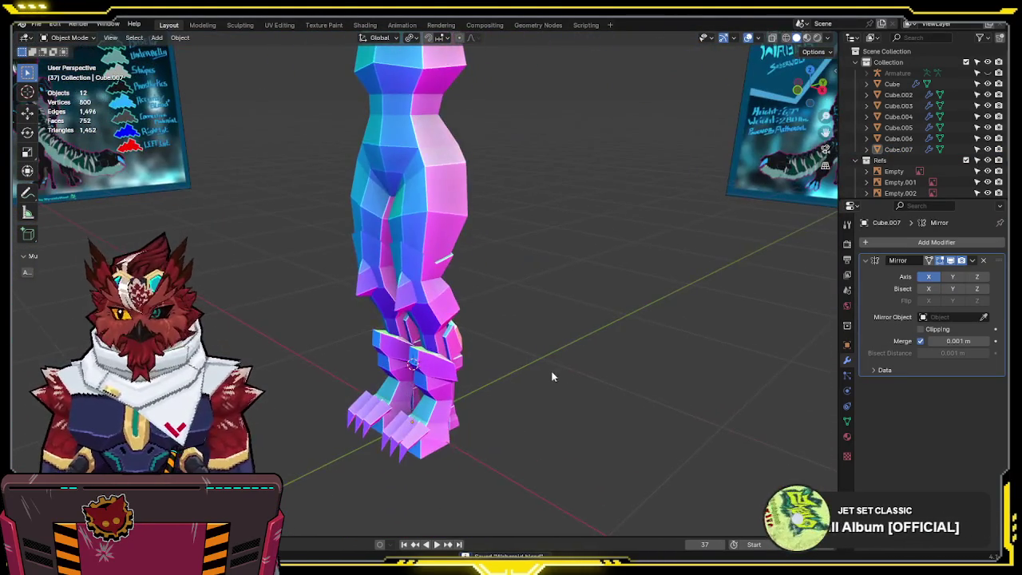
- Frame the legs close up in Front Orthographic, then select Cube.007 and enter Edit Mode
key("KP_1")
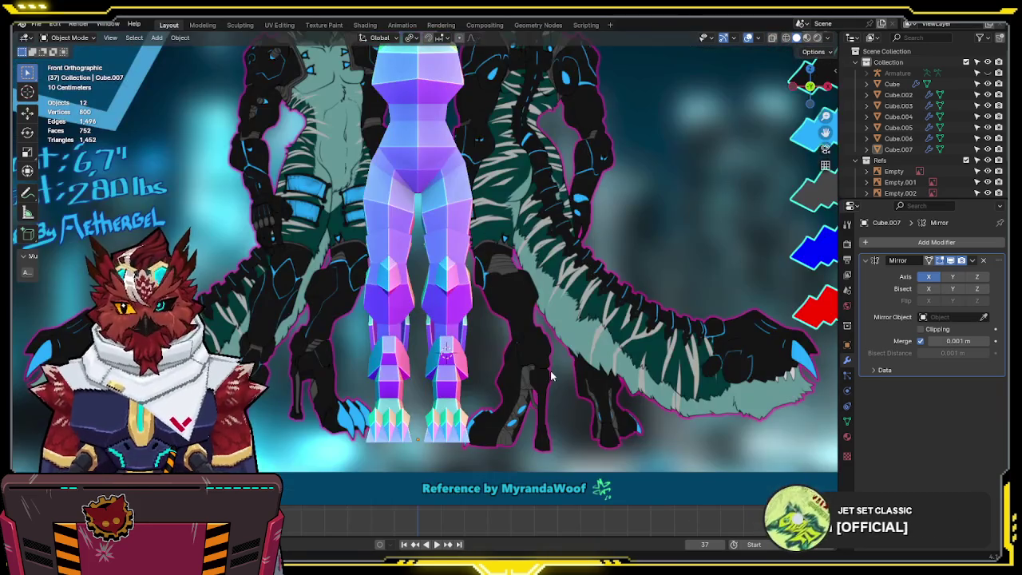
scroll(486, 375, "up", 1)
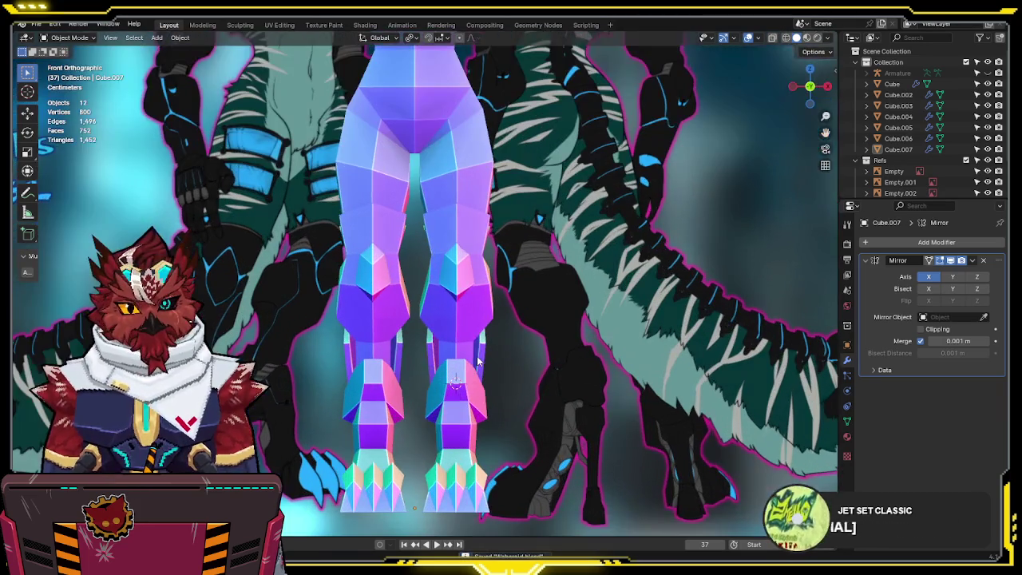
scroll(479, 363, "up", 1)
scroll(471, 347, "up", 1)
scroll(460, 323, "up", 1)
scroll(460, 323, "down", 1)
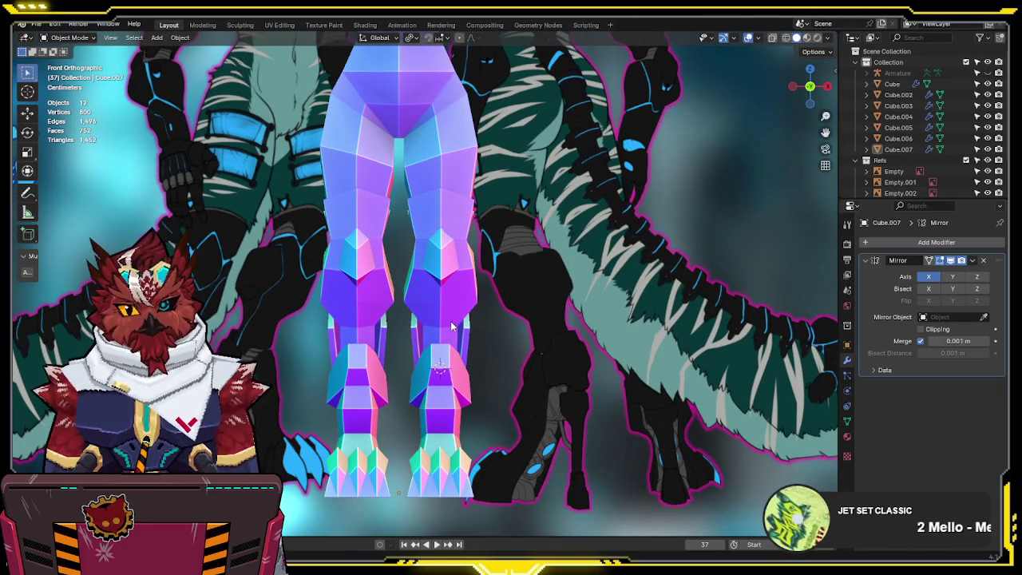
mouse_move(452, 326)
middle_mouse_down("shift")
mouse_move(455, 282)
mouse_move(466, 299)
middle_mouse_up("shift")
key("KP_1")
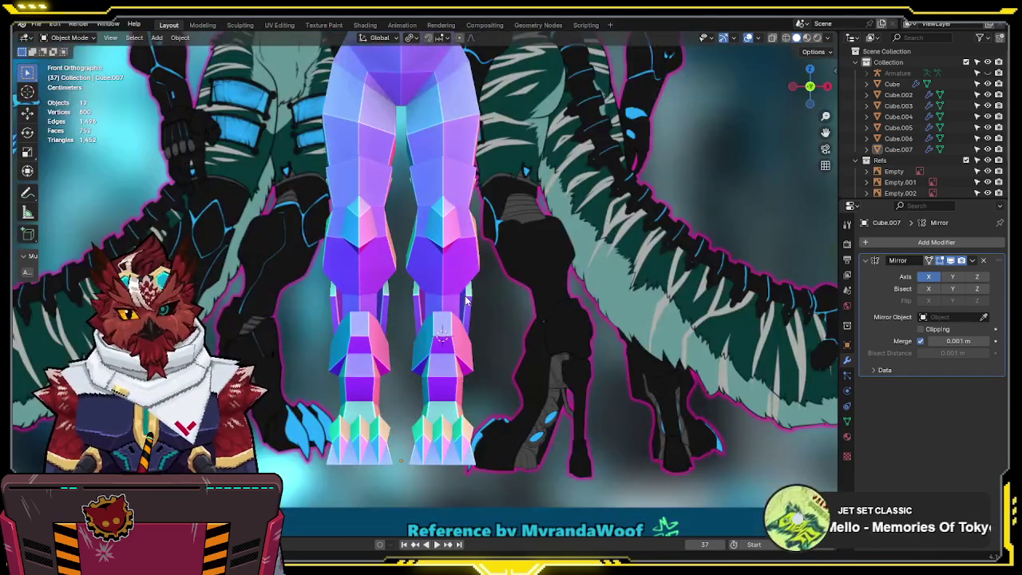
scroll(467, 300, "up", 4)
scroll(449, 347, "up", 1)
left_click(463, 388)
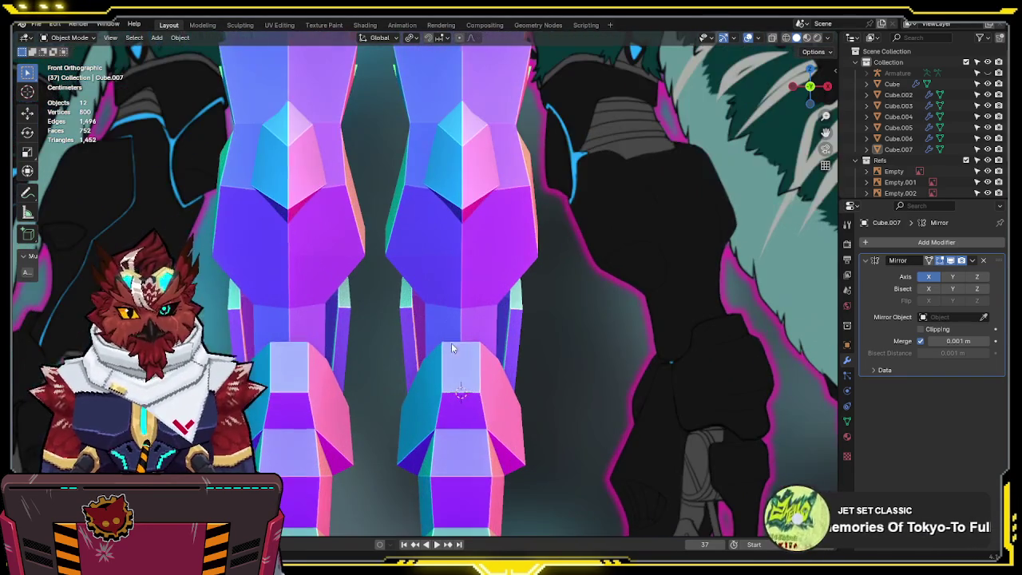
key("Tab")
- Select the lower-leg block's top edge and scale it narrower along X in front view
key("alt+z")
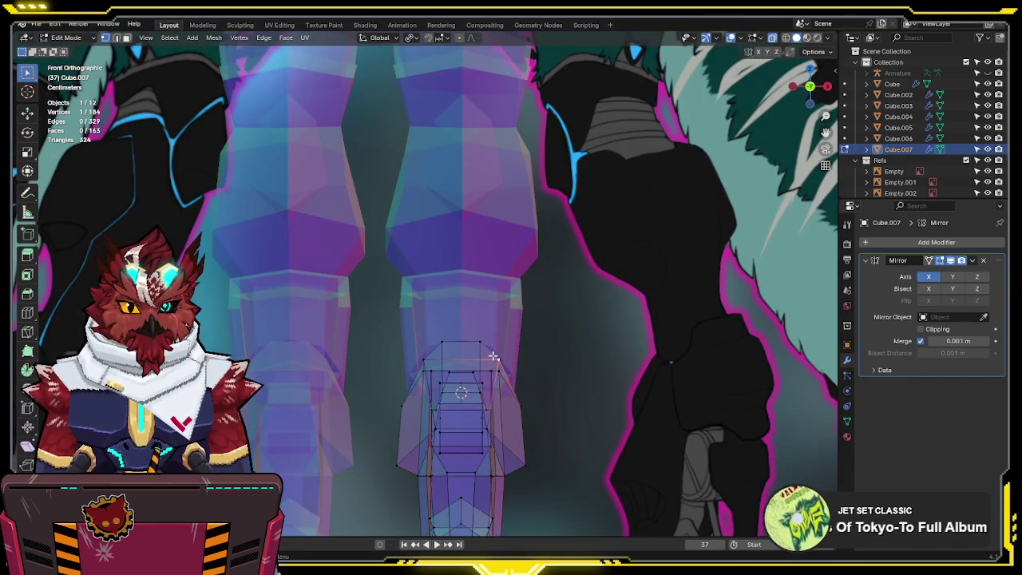
left_click(425, 359, "shift")
key("alt+z")
middle_click_drag(631, 335, 616, 378)
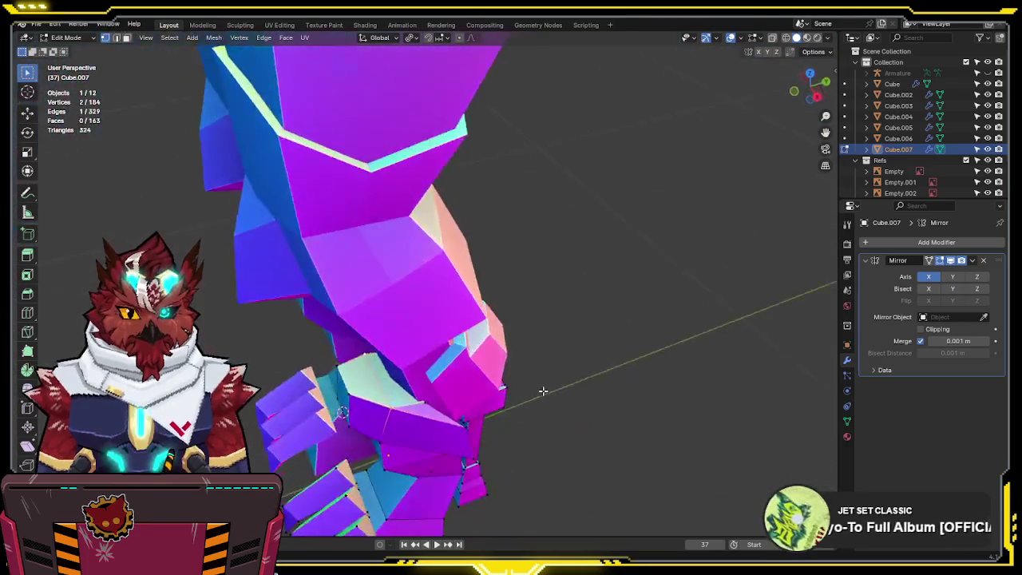
key("KP_1")
key("s")
key("x")
left_click(622, 386)
key("s")
key("x")
left_click(575, 391)
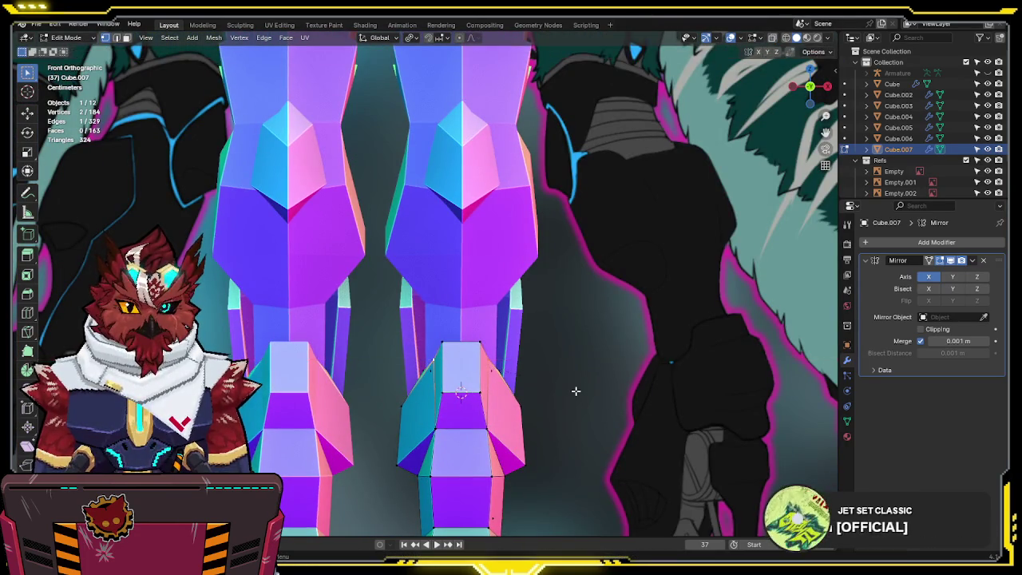
- Edge-slide the top edge, then reposition it in see-through Right Orthographic view
scroll(575, 391, "down", 2)
scroll(574, 390, "up", 2)
key("g")
key("g")
left_click(573, 403)
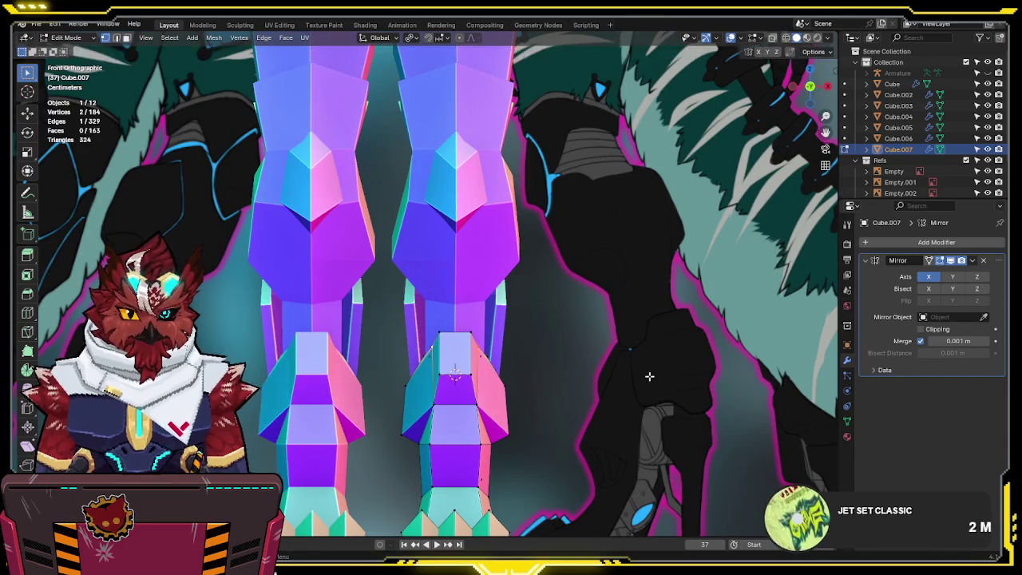
middle_click_drag(573, 403, 590, 410)
key("KP_3")
key("alt+z")
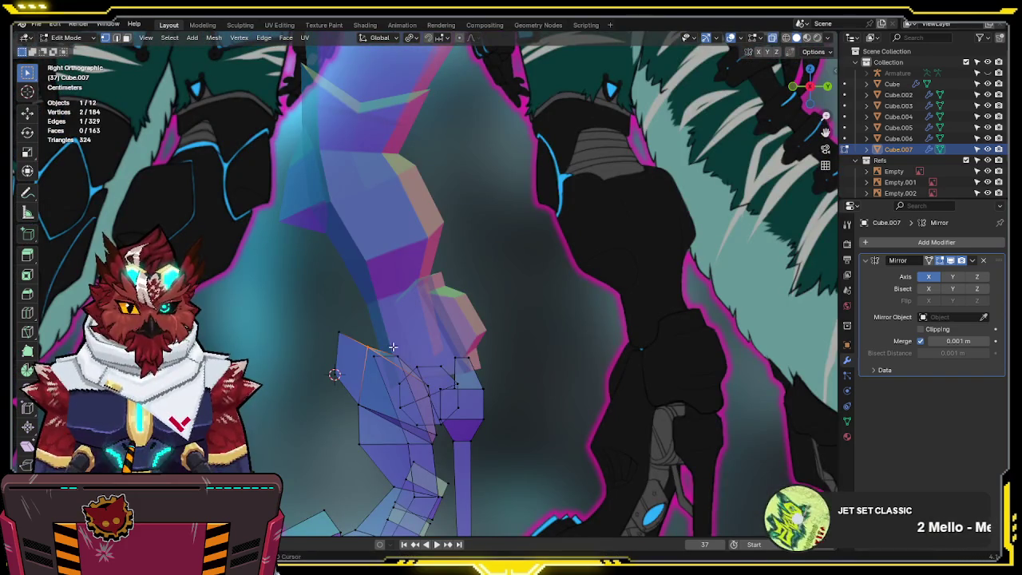
key("g")
key("g")
left_click(379, 422)
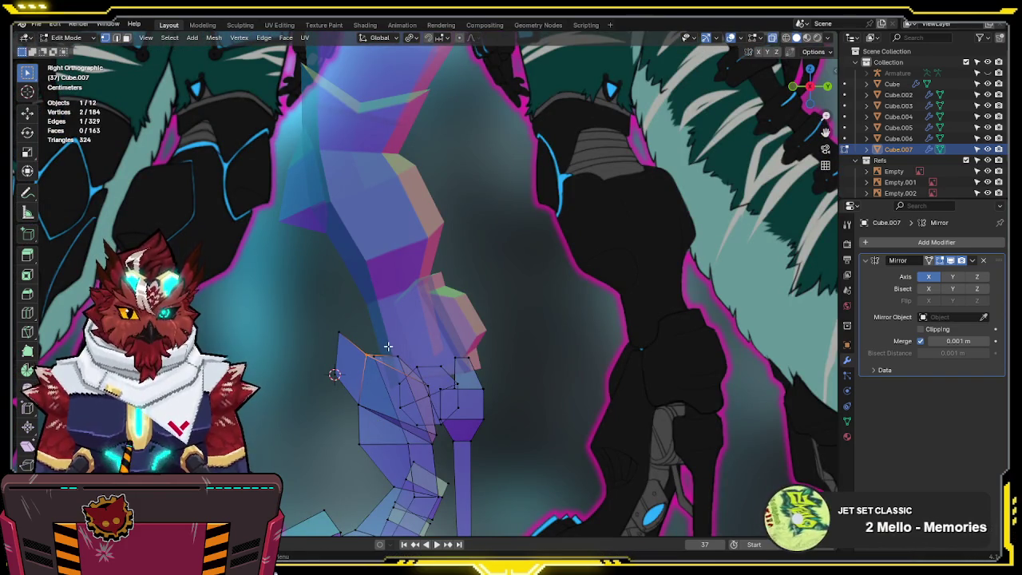
key("g")
left_click(386, 479)
- Orbit to check the leg shape in 3D and return Cube.007 to Object Mode
key("alt+z")
mouse_move(385, 479)
middle_mouse_down()
mouse_move(522, 419)
mouse_move(490, 399)
mouse_move(540, 417)
mouse_move(605, 421)
mouse_move(479, 433)
mouse_move(530, 366)
mouse_move(611, 372)
mouse_move(594, 404)
mouse_move(540, 399)
middle_mouse_up()
key("alt+z")
key("Tab")
key("alt+z")
- In right side view with X-ray on, move the lower leg's back vertices along Y
scroll(612, 372, "down", 5)
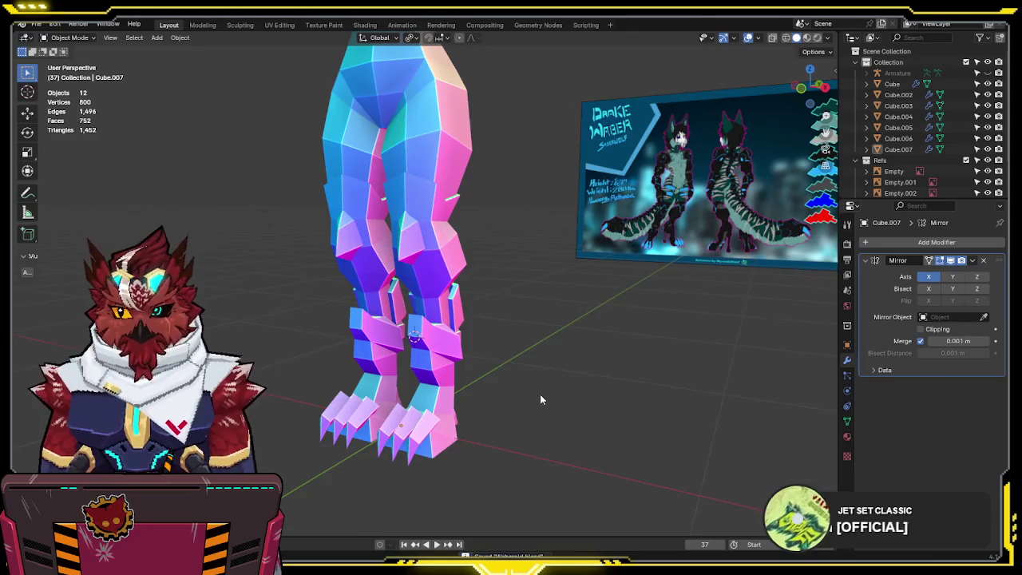
key("KP_3")
scroll(541, 375, "up", 2)
scroll(541, 351, "up", 2)
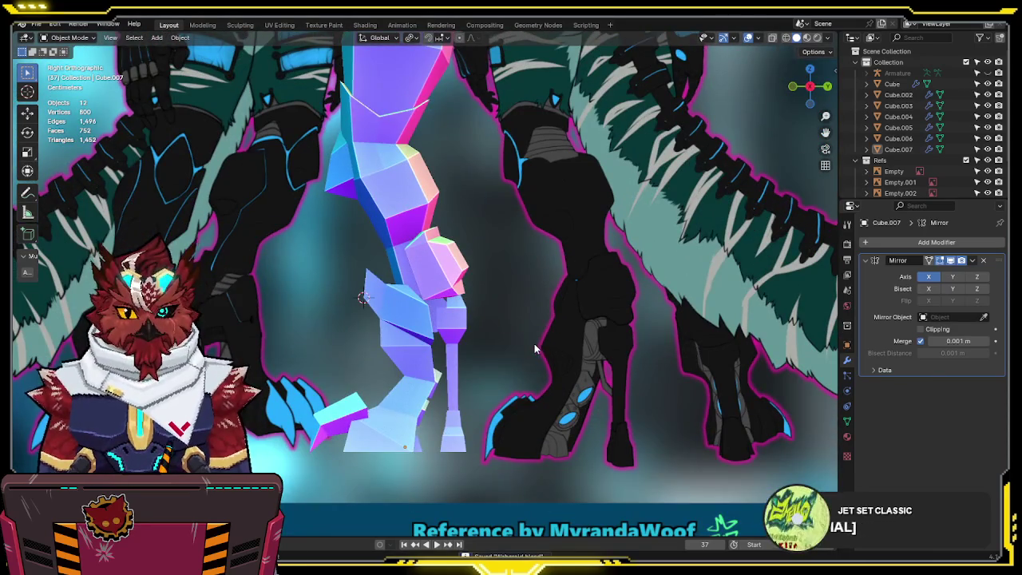
scroll(534, 344, "up", 2)
key("Tab")
key("alt+z")
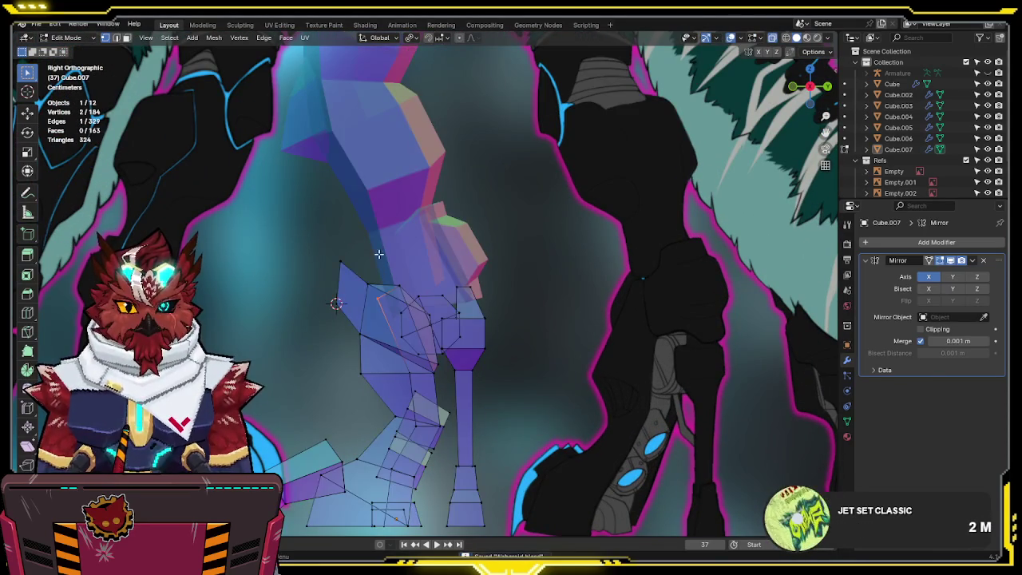
mouse_move(363, 232)
left_mouse_down()
mouse_move(323, 374)
mouse_move(324, 343)
left_mouse_up()
key("g")
key("y")
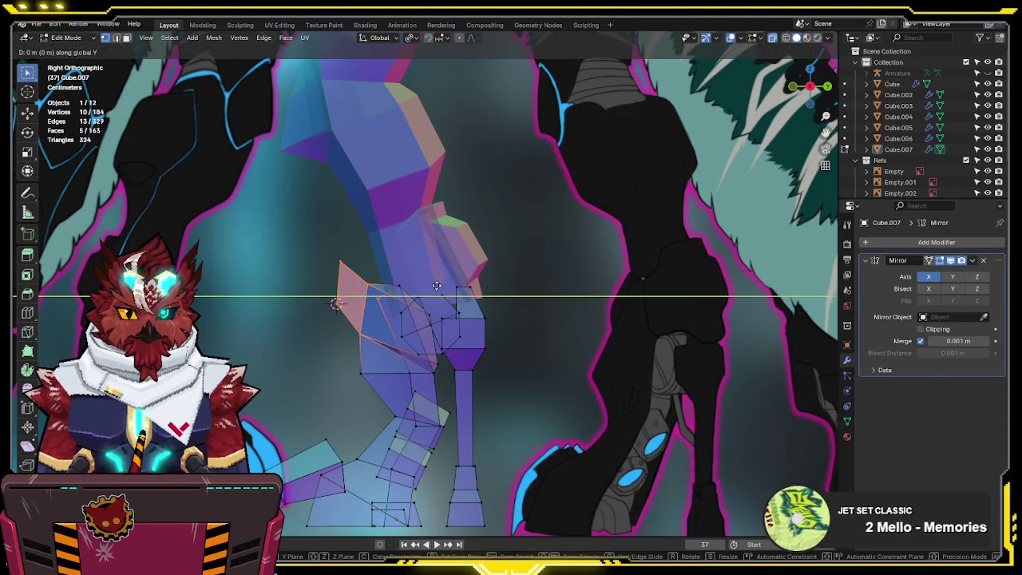
left_click(502, 283)
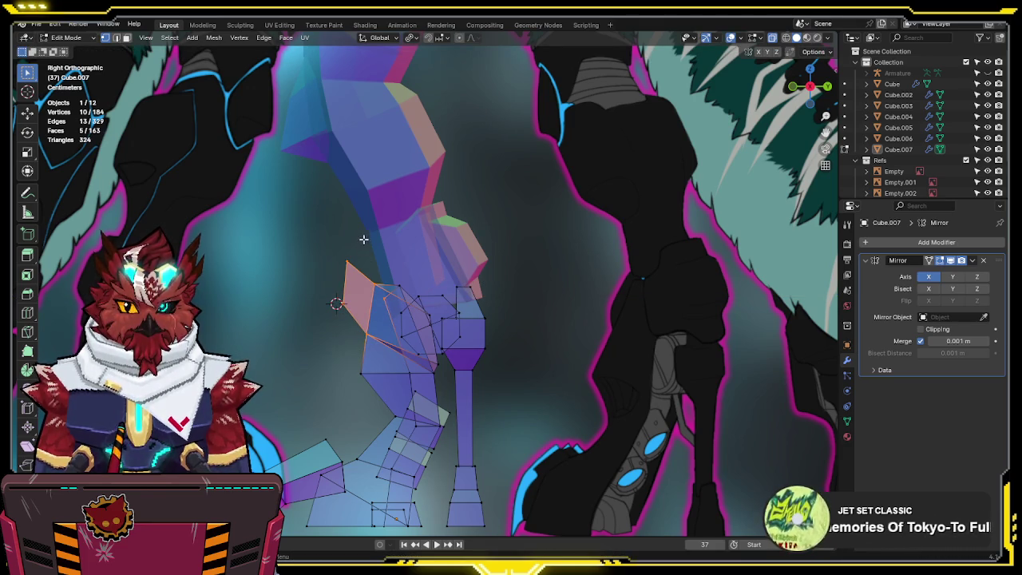
- Reposition the two pointed-tip vertices to match the reference, then return to Object Mode
left_click_drag(333, 266, 333, 267)
key("g")
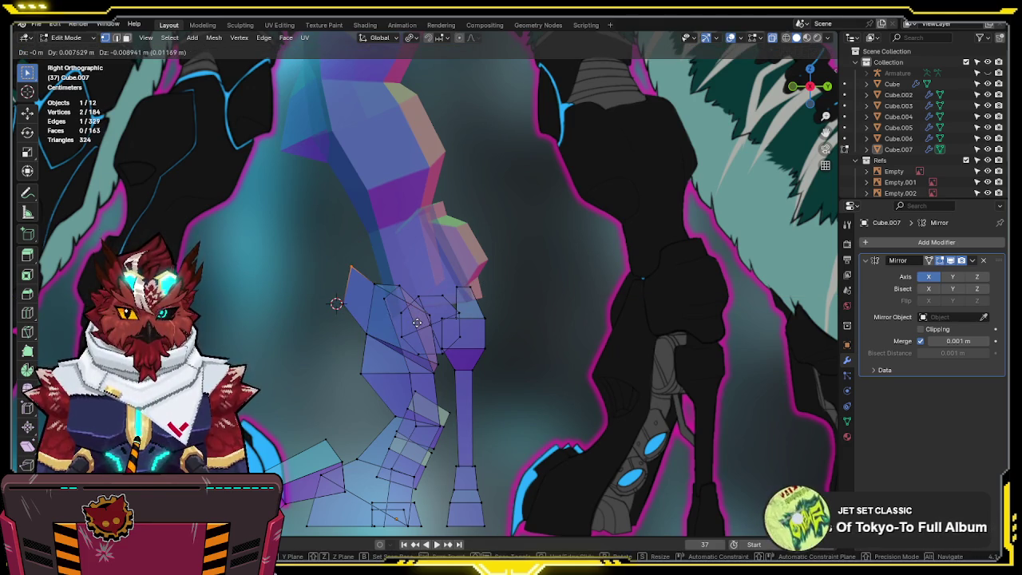
left_click(428, 330)
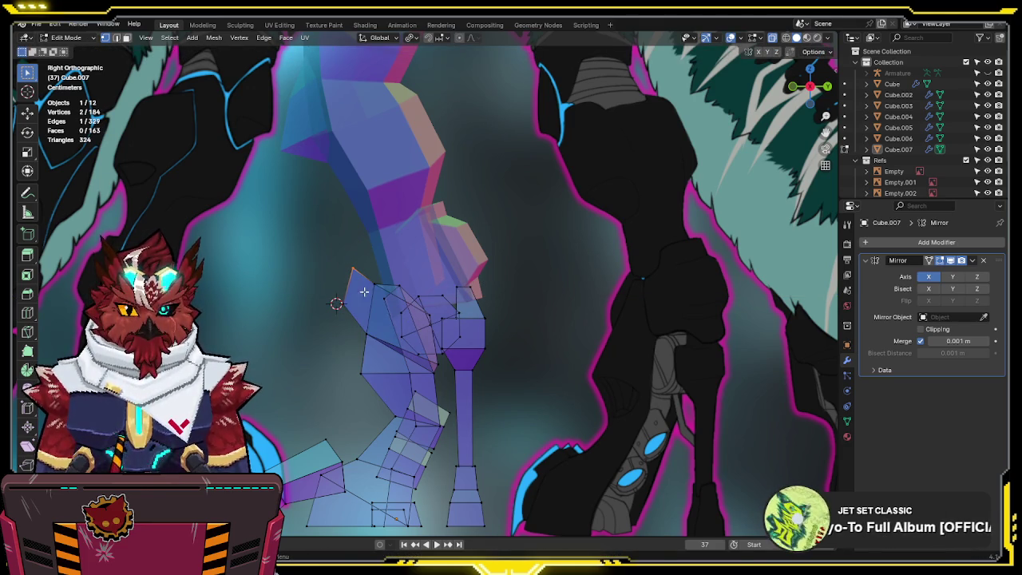
key("g")
left_click(354, 351)
key("Tab")
- Inspect the legs from front, side and orbited views, then re-enter Edit Mode on the feet
middle_click_drag(353, 352, 657, 347)
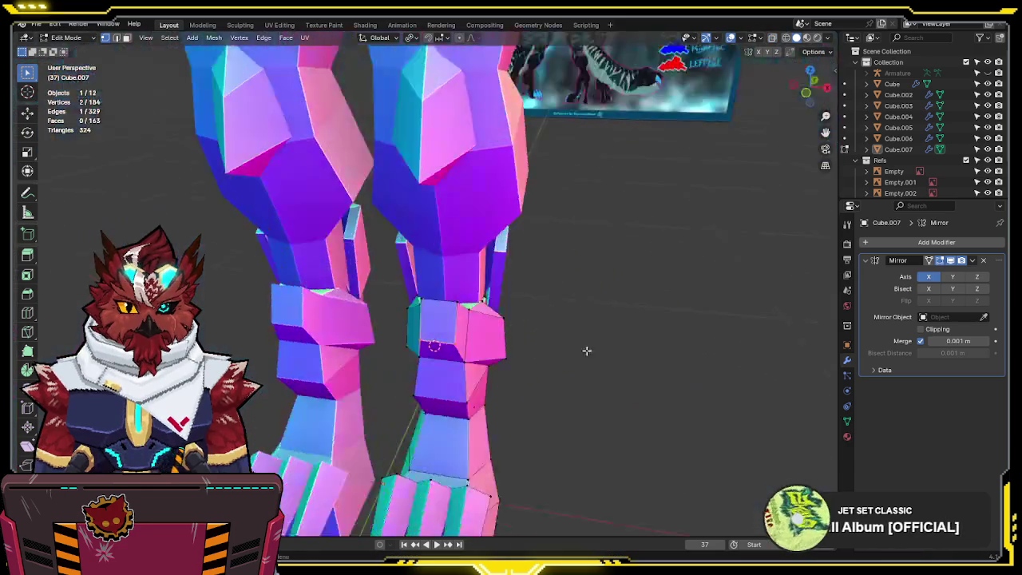
key("KP_1")
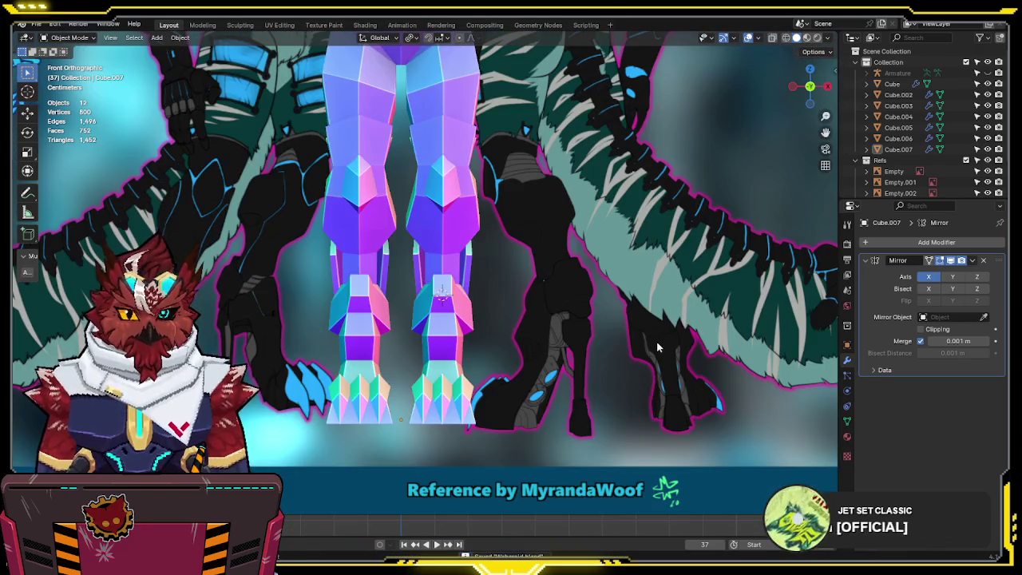
scroll(607, 327, "up", 3)
scroll(570, 318, "down", 1)
middle_click_drag(545, 335, 577, 330)
scroll(576, 330, "down", 2)
key("KP_1")
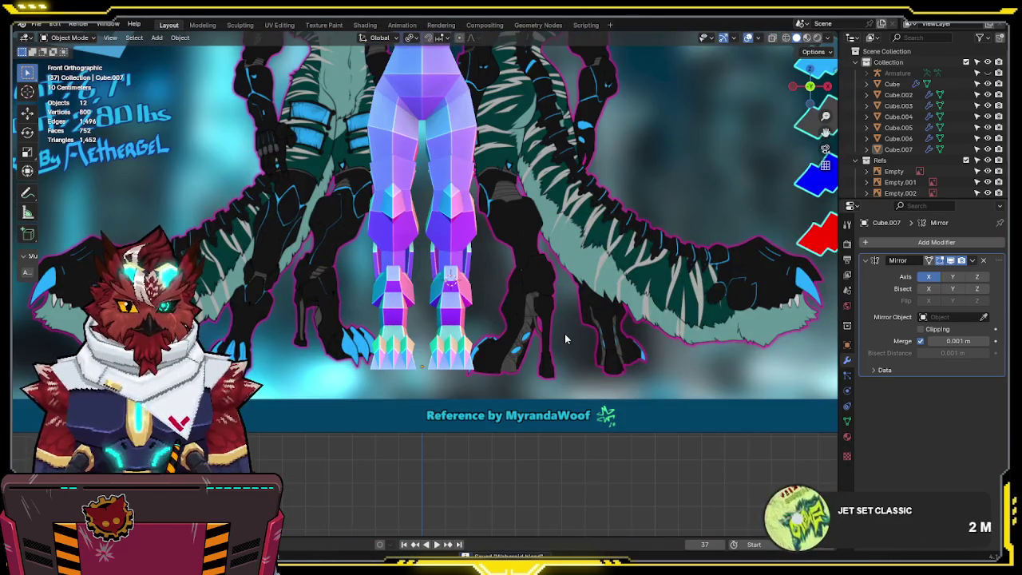
scroll(485, 362, "up", 2)
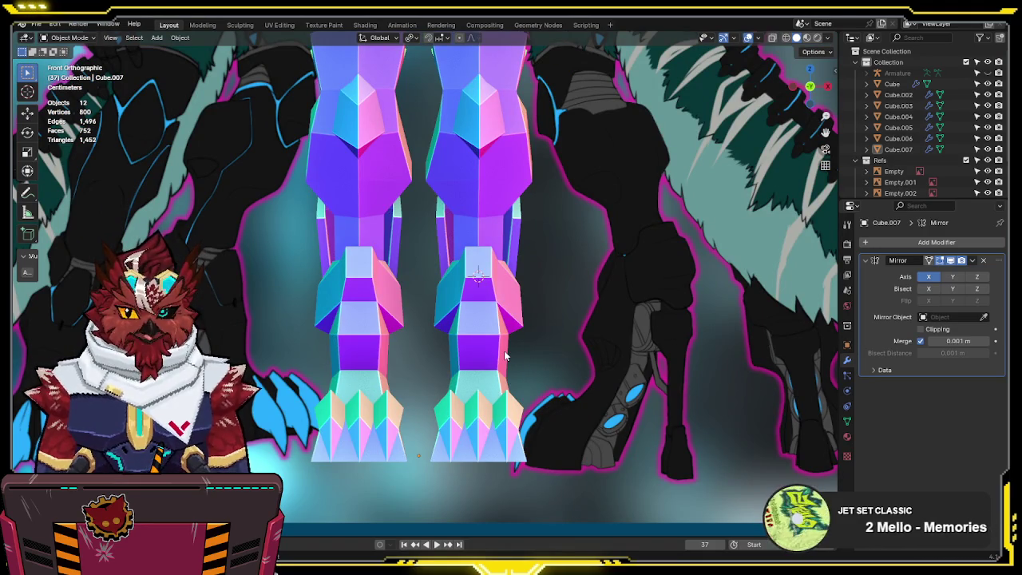
mouse_move(504, 351)
middle_mouse_down()
mouse_move(563, 356)
mouse_move(551, 358)
mouse_move(604, 343)
mouse_move(448, 340)
middle_mouse_up()
key("KP_3")
key("KP_5")
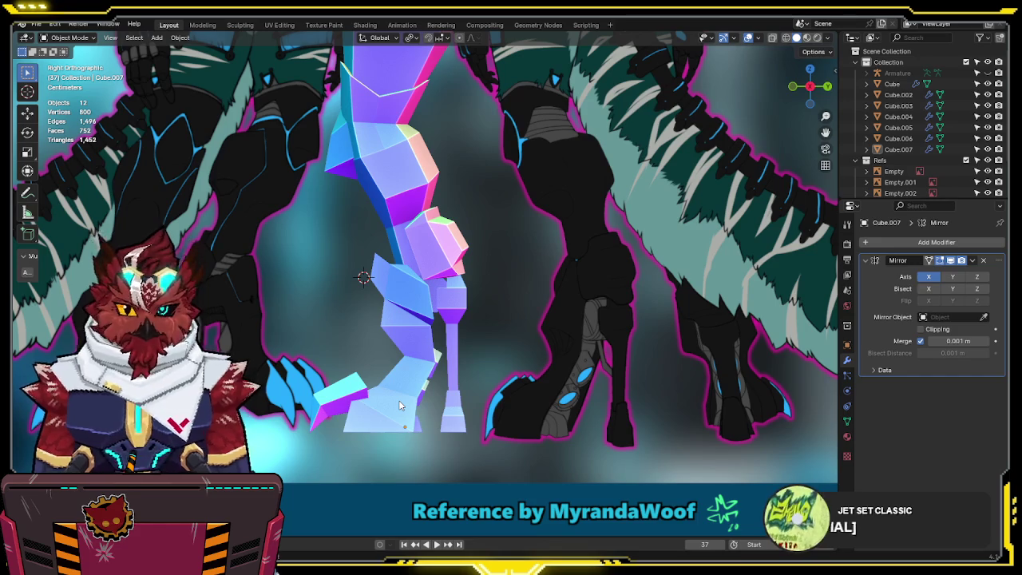
key("Tab")
mouse_move(400, 406)
middle_mouse_down()
mouse_move(478, 442)
mouse_move(506, 428)
mouse_move(438, 369)
middle_mouse_up()
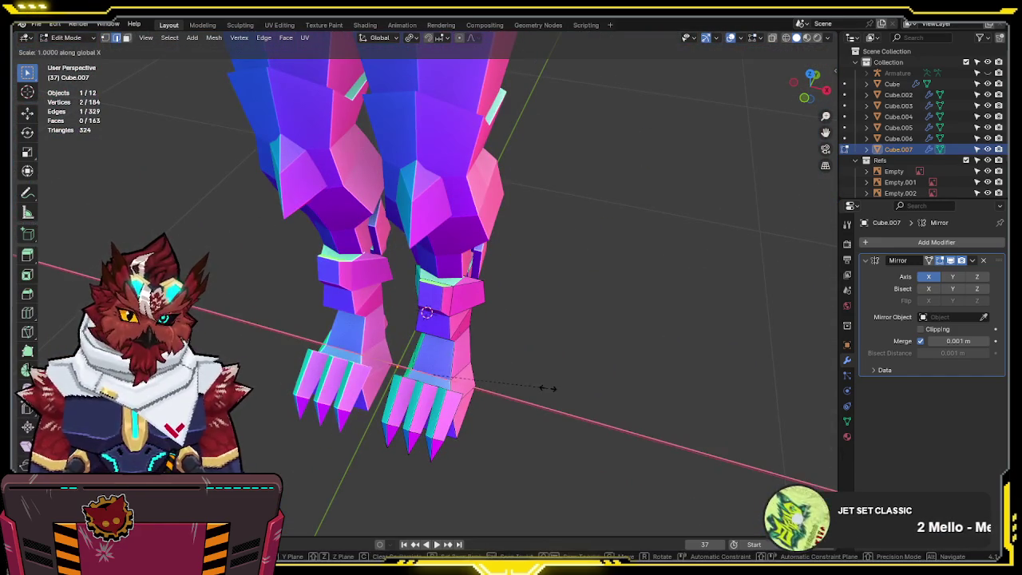
key("alt+z")
key("s")
key("x")
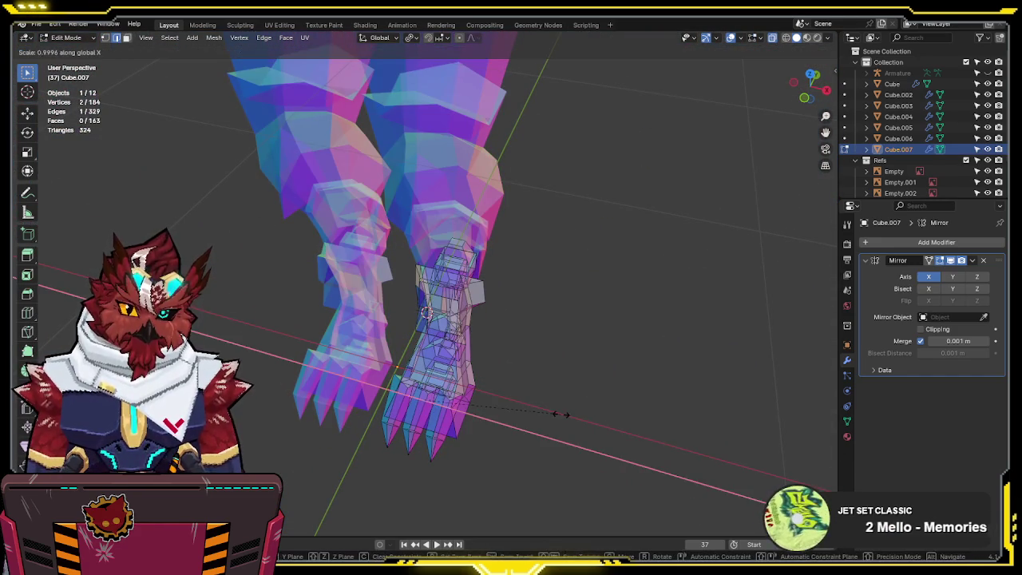
key("alt+z")
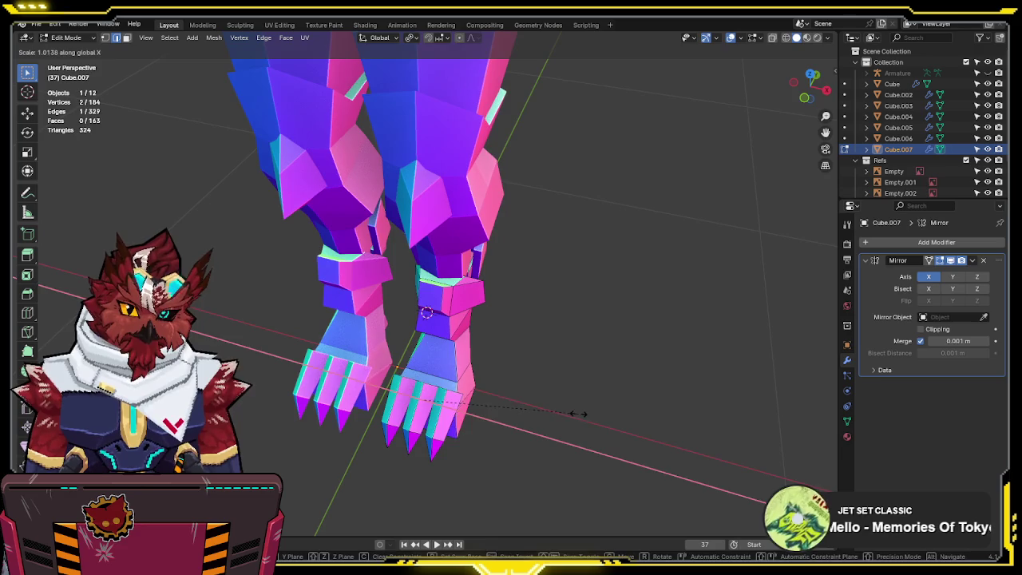
left_click(575, 414)
mouse_move(574, 413)
middle_mouse_down()
mouse_move(439, 381)
mouse_move(476, 388)
middle_mouse_up()
key("KP_3")
key("Tab")
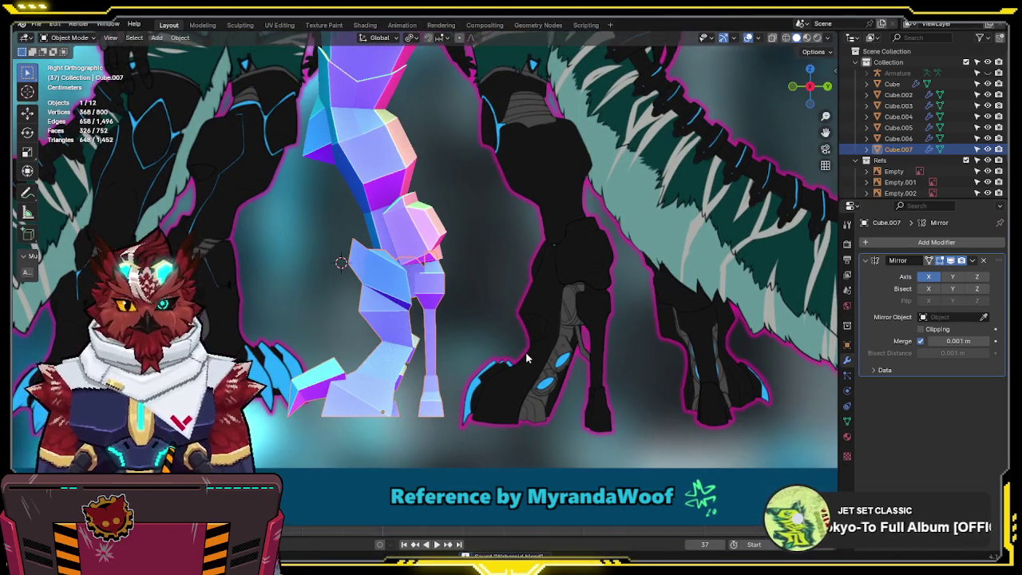
middle_click_drag(549, 377, 520, 352, "shift")
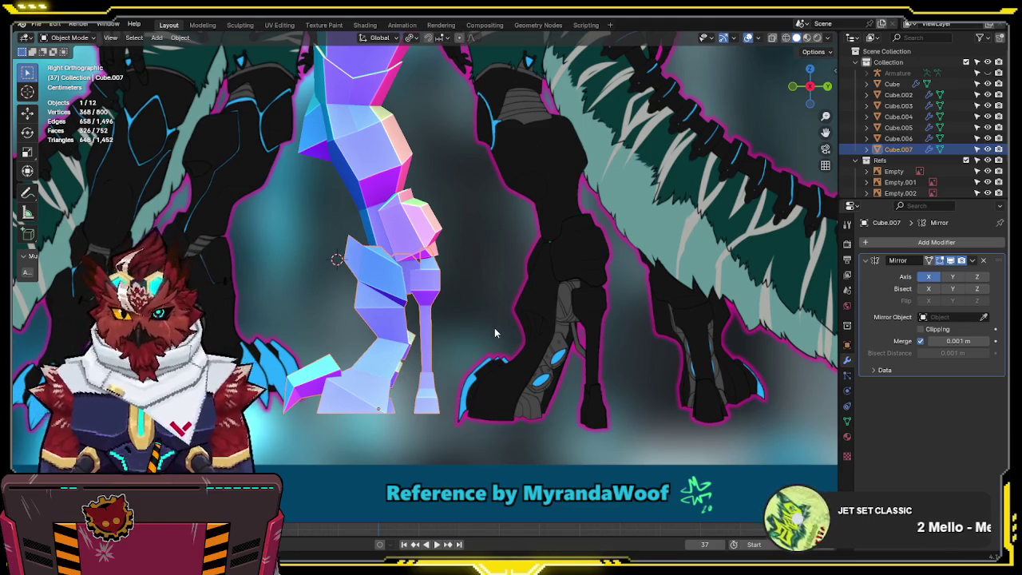
scroll(445, 249, "up", 2)
- In X-ray Edit Mode, select Cube.006's top vertices and nudge them to reshape its upper corner
left_click(377, 249)
key("Tab")
scroll(359, 235, "up", 1)
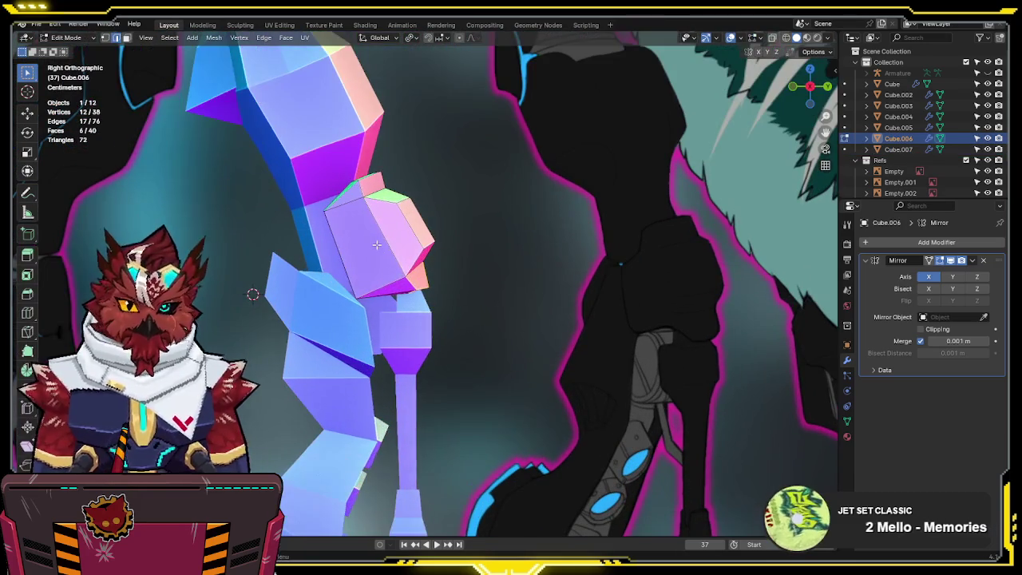
key("alt+z")
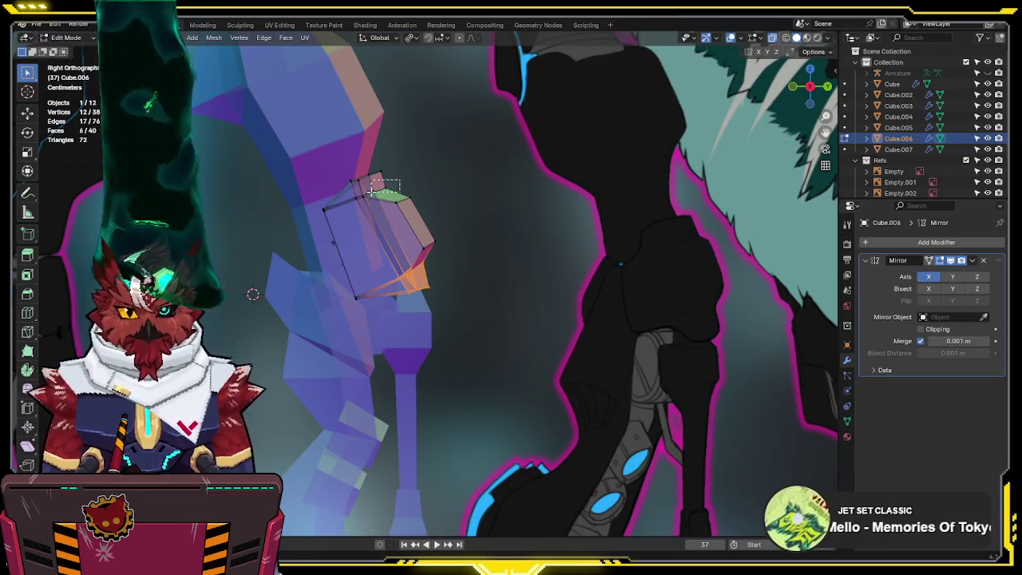
left_click_drag(399, 181, 352, 199)
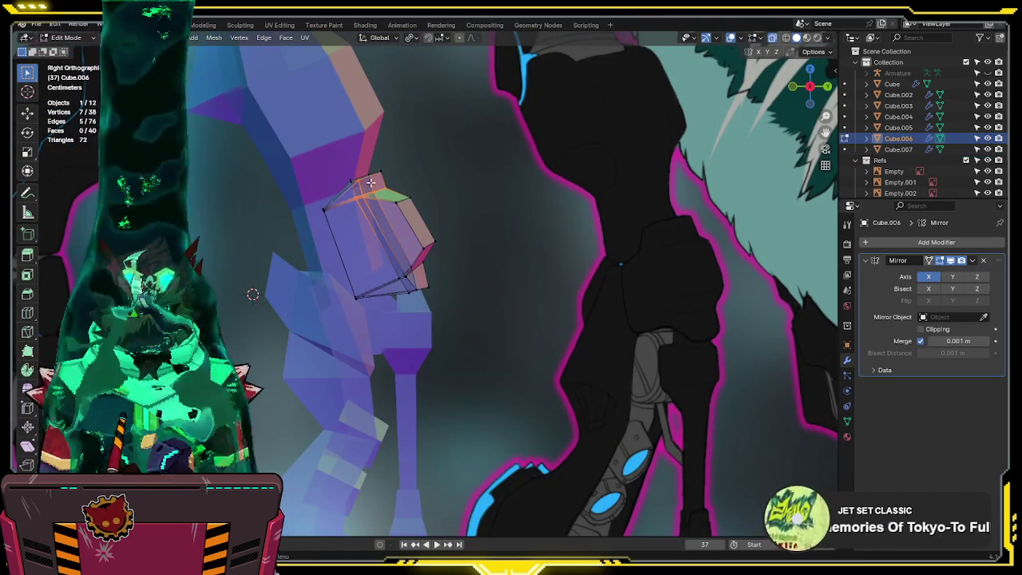
left_click(321, 216, "alt")
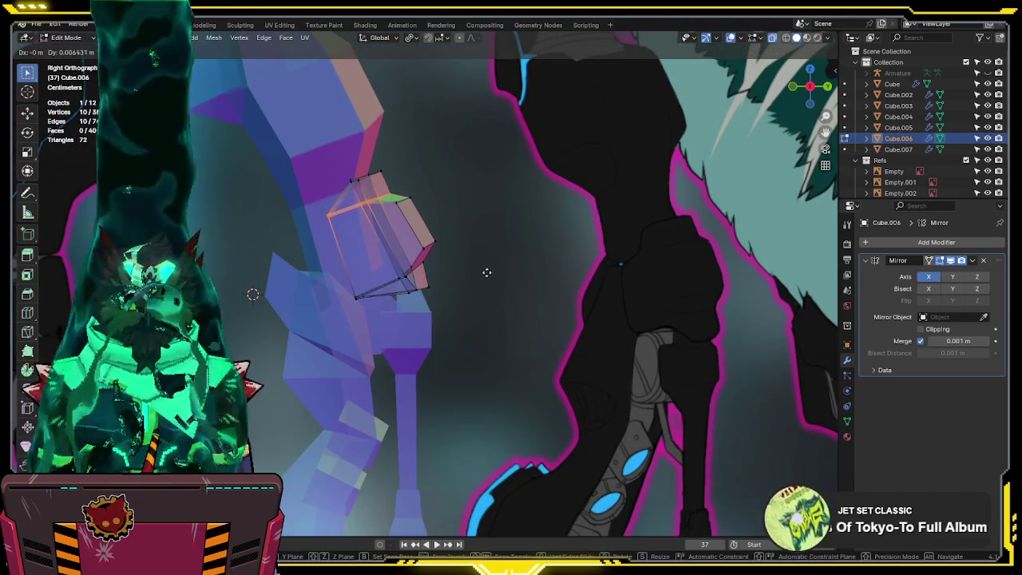
left_click_drag(438, 184, 389, 216)
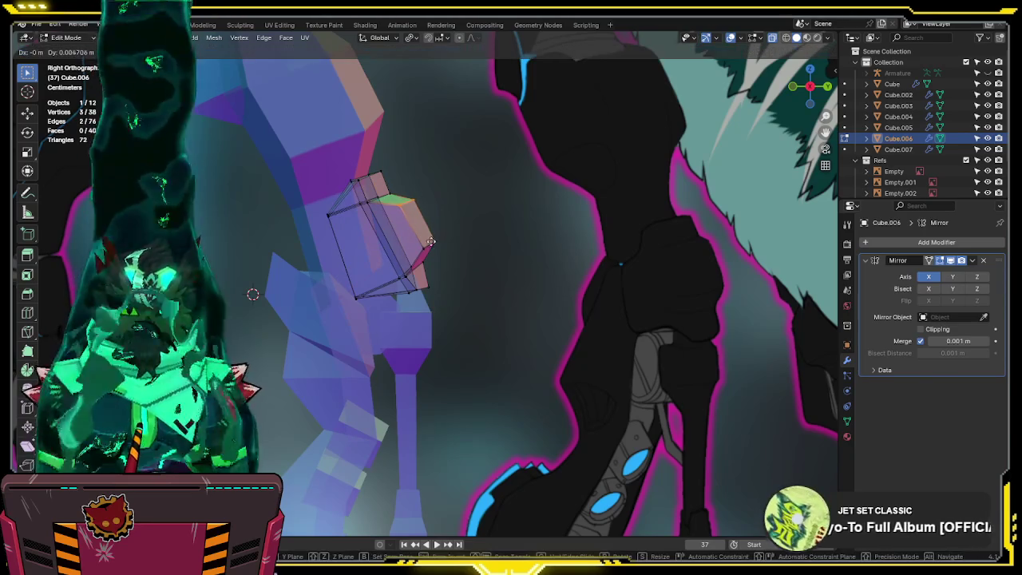
key("Tab")
scroll(448, 250, "down", 4)
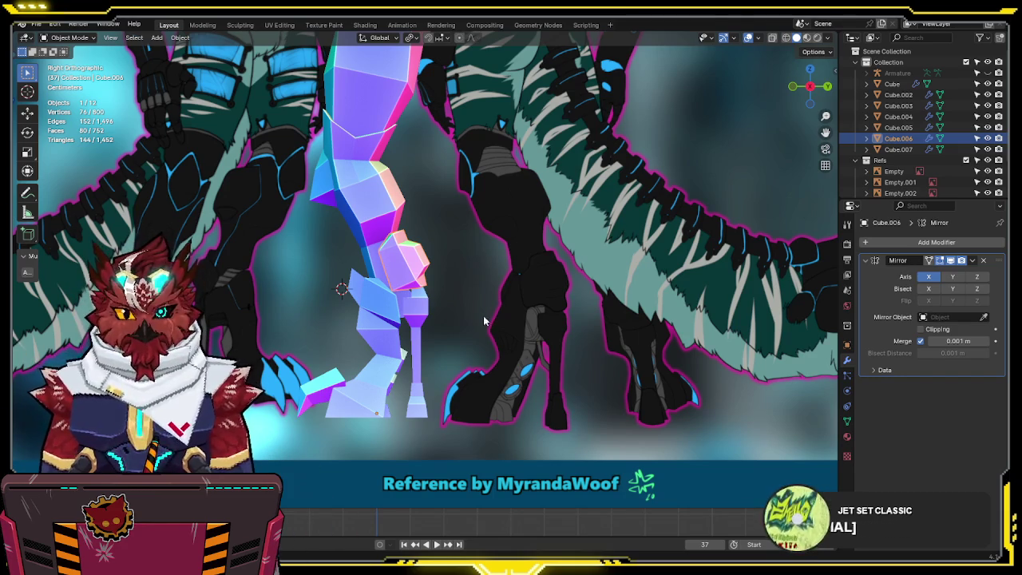
- On leg block Cube.004, move the right-edge vertices outward
left_click(395, 226)
scroll(399, 240, "up", 4)
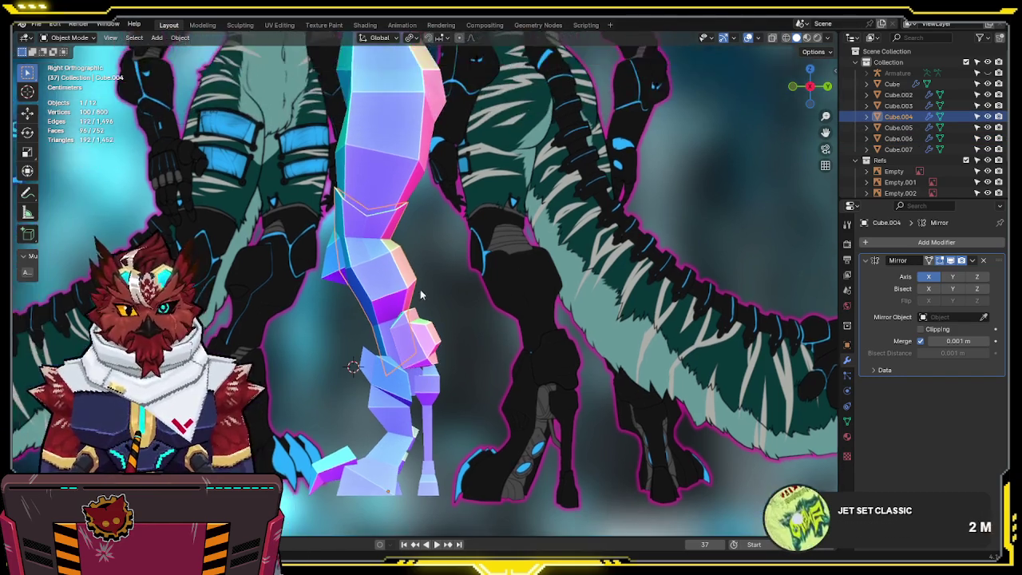
key("Tab")
key("g")
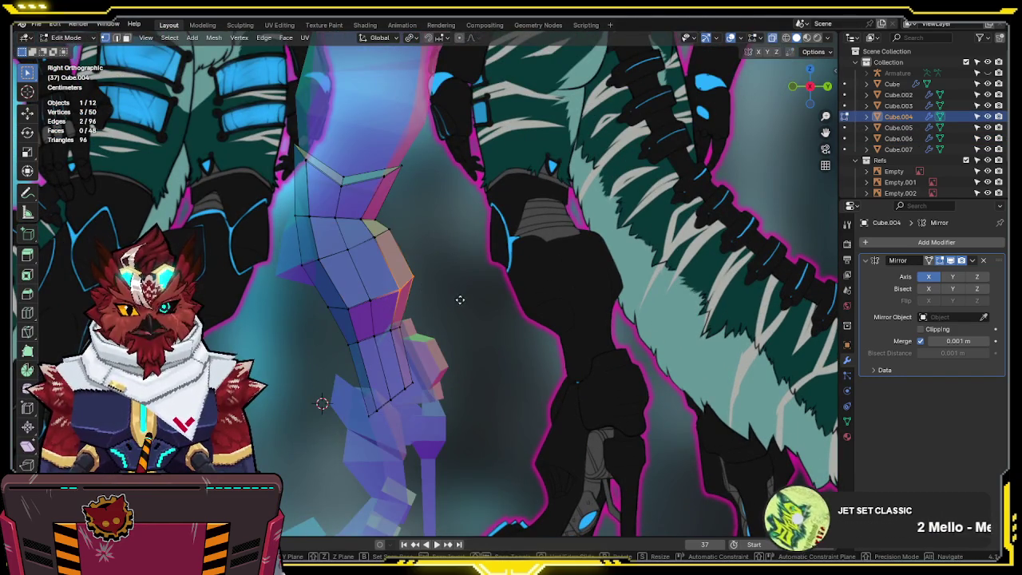
left_click(458, 299)
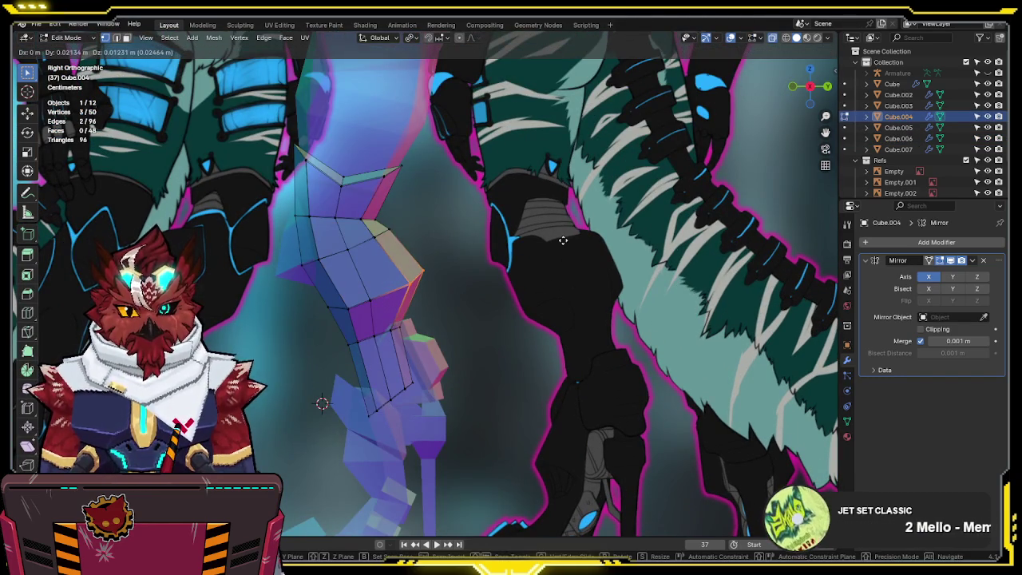
- Pull Cube.004's front-rim vertices out to the reference outline and leave Edit Mode
left_click(418, 276, "shift")
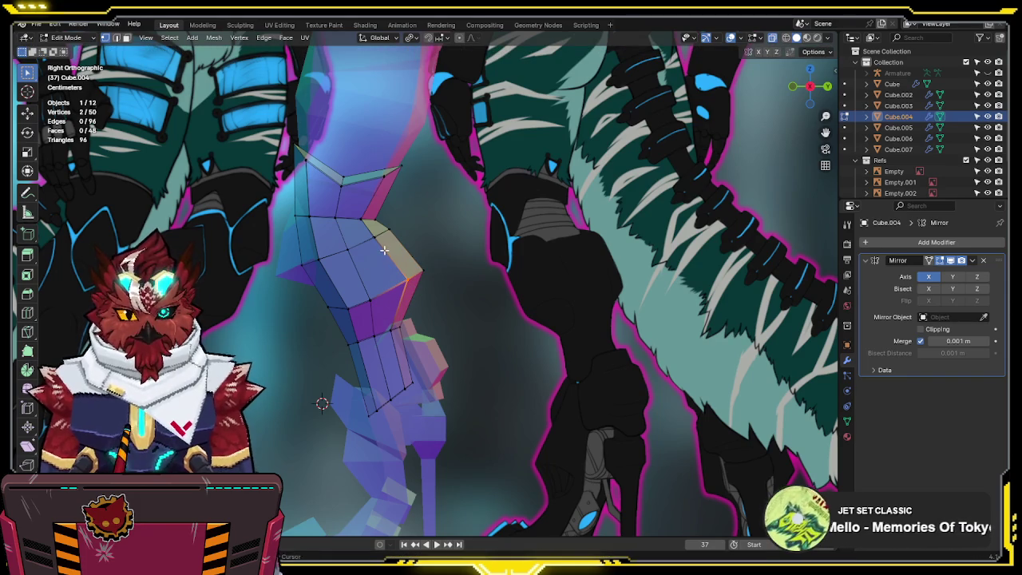
middle_click_drag(384, 250, 416, 242, "shift")
left_click(396, 235, "ctrl")
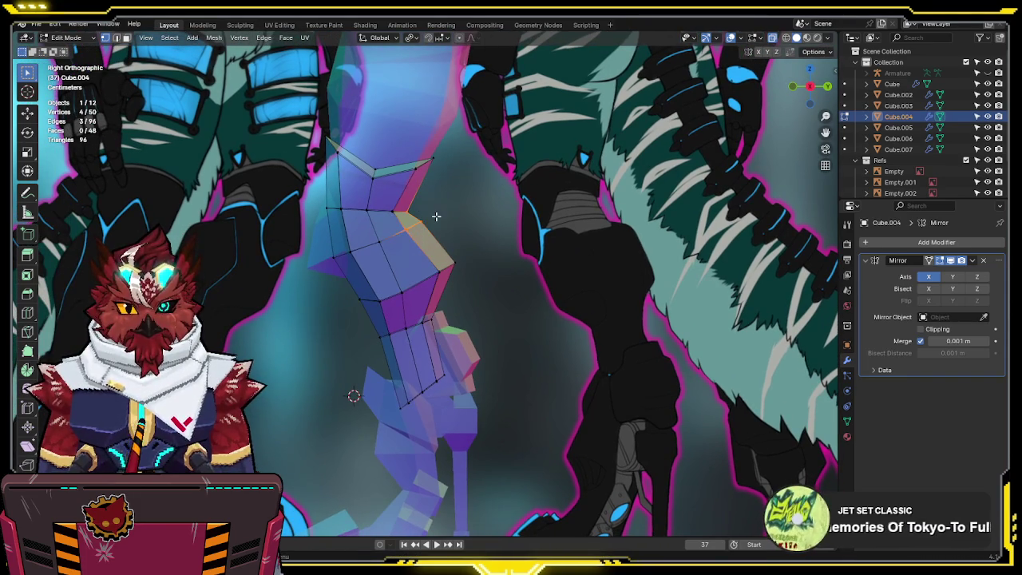
key("g")
mouse_move(436, 215)
left_mouse_down()
mouse_move(383, 246)
mouse_move(409, 252)
left_mouse_up()
left_click(462, 259)
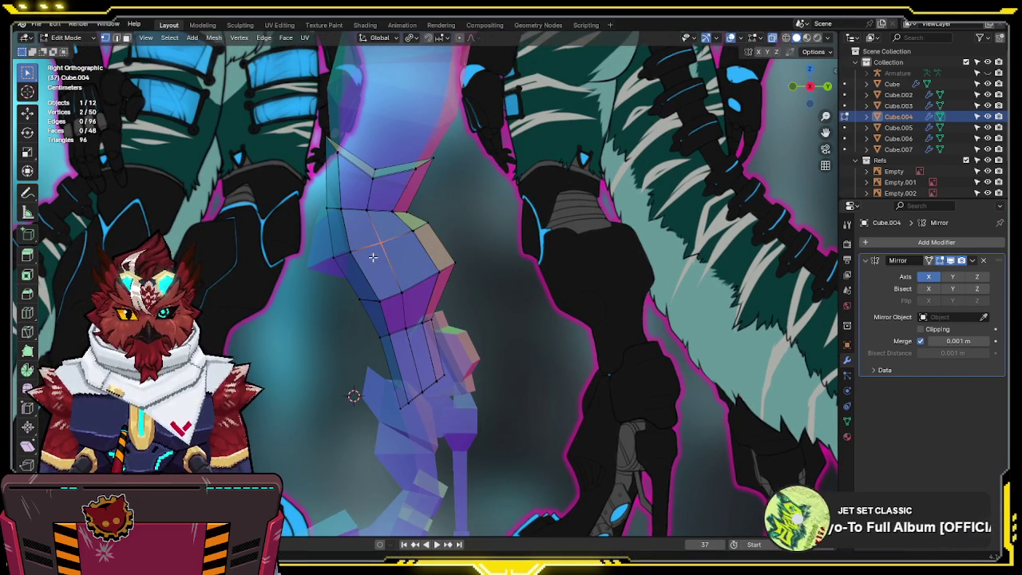
scroll(373, 256, "down", 3)
key("Tab")
- In side view, open torso mesh Cube.003 in Edit Mode and select an edge on its side
mouse_move(373, 256)
middle_mouse_down()
mouse_move(742, 270)
mouse_move(523, 251)
mouse_move(504, 333)
middle_mouse_up()
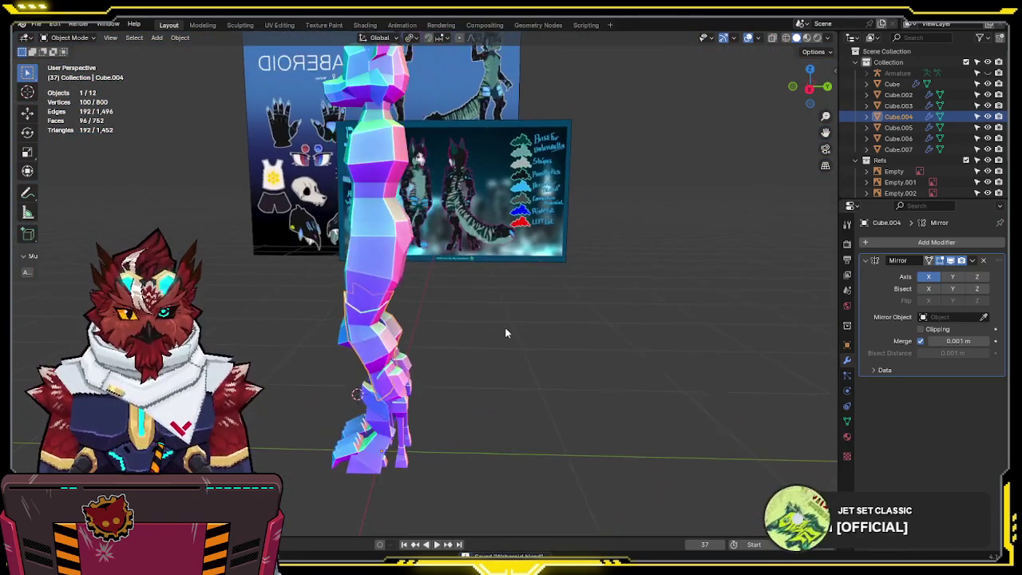
key("KP_3")
scroll(409, 318, "up", 2)
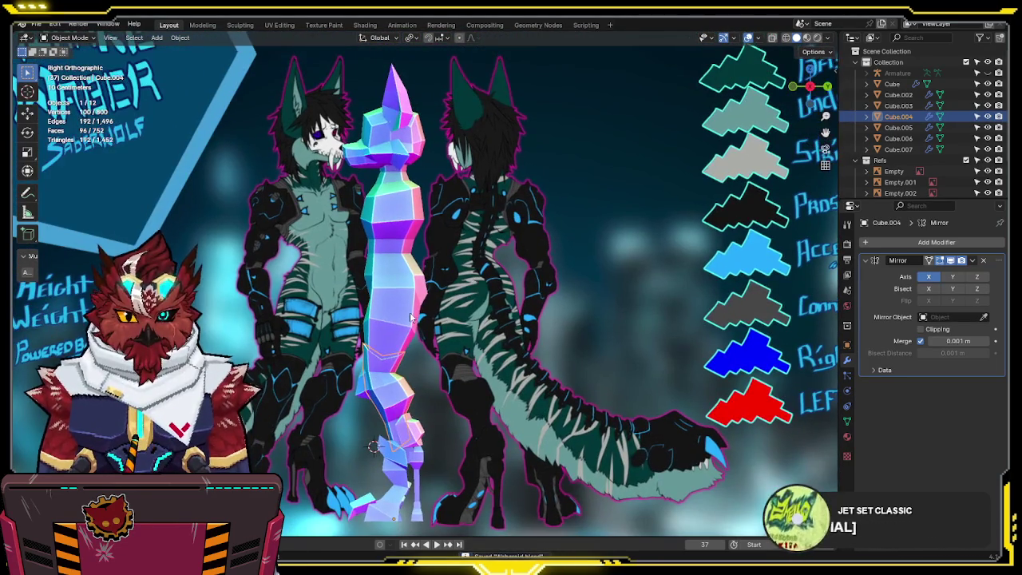
left_click(409, 318)
scroll(409, 318, "up", 3)
key("Tab")
left_click(425, 294)
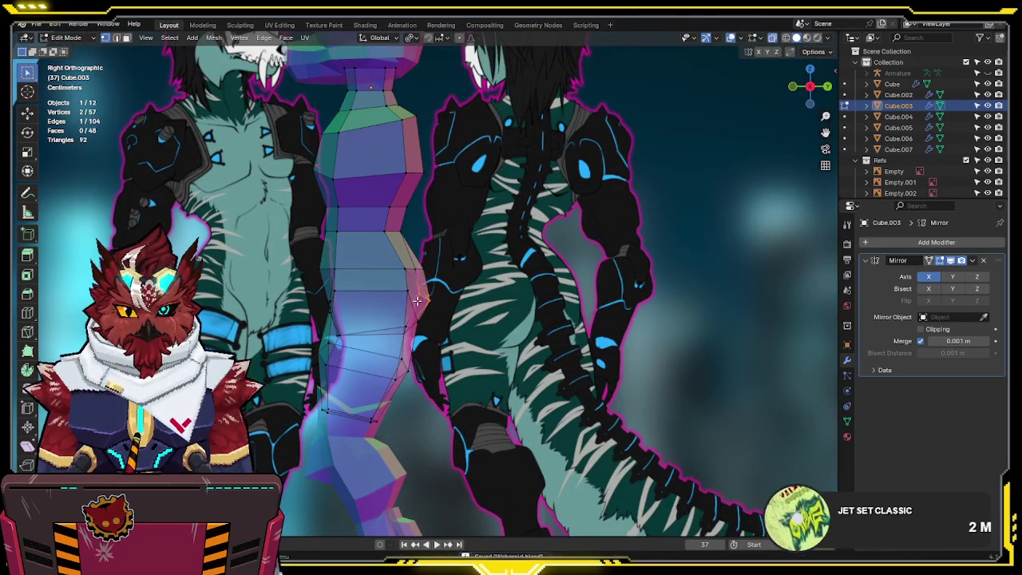
- Cancel the torso edge move, turn off X-ray and return to Object Mode in front view
key("g")
key("y")
key("Escape")
key("alt+z")
key("Tab")
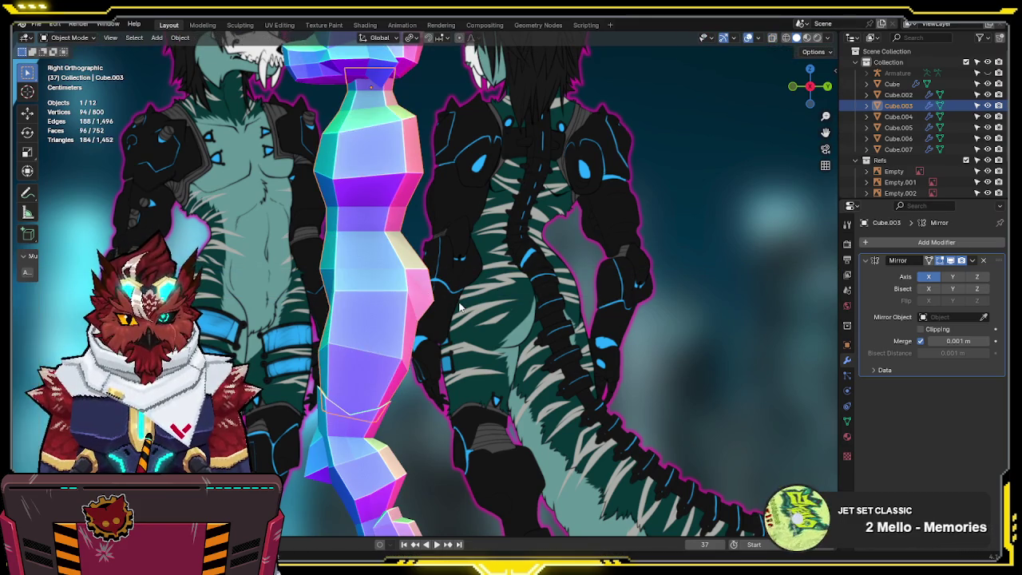
mouse_move(459, 306)
middle_mouse_down()
mouse_move(539, 321)
mouse_move(521, 206)
mouse_move(492, 236)
middle_mouse_up()
key("KP_1")
- Snap the 3D cursor to the torso's origin at the neck using Cursor to Selected
scroll(520, 206, "up", 2)
scroll(520, 206, "up", 3)
scroll(521, 206, "down", 3)
scroll(492, 236, "up", 1)
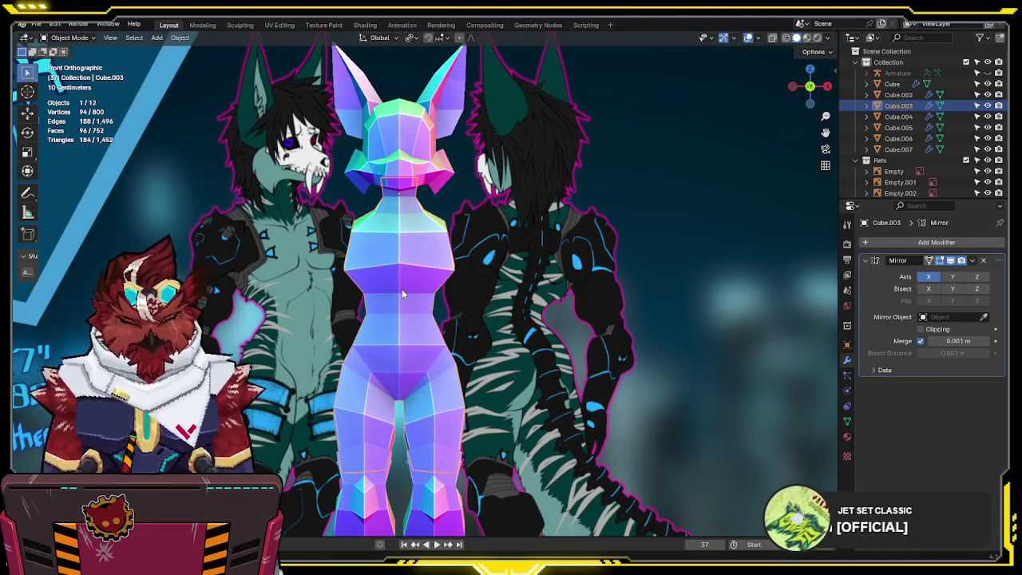
scroll(404, 288, "up", 1)
scroll(404, 265, "up", 1)
scroll(393, 234, "down", 2)
scroll(395, 239, "up", 1)
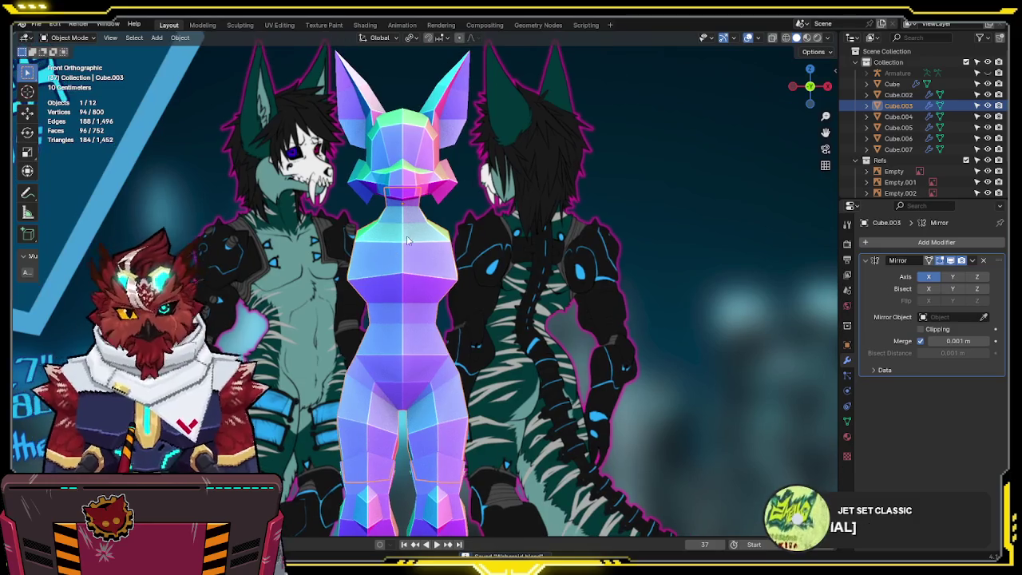
key("shift+s")
left_click(414, 274)
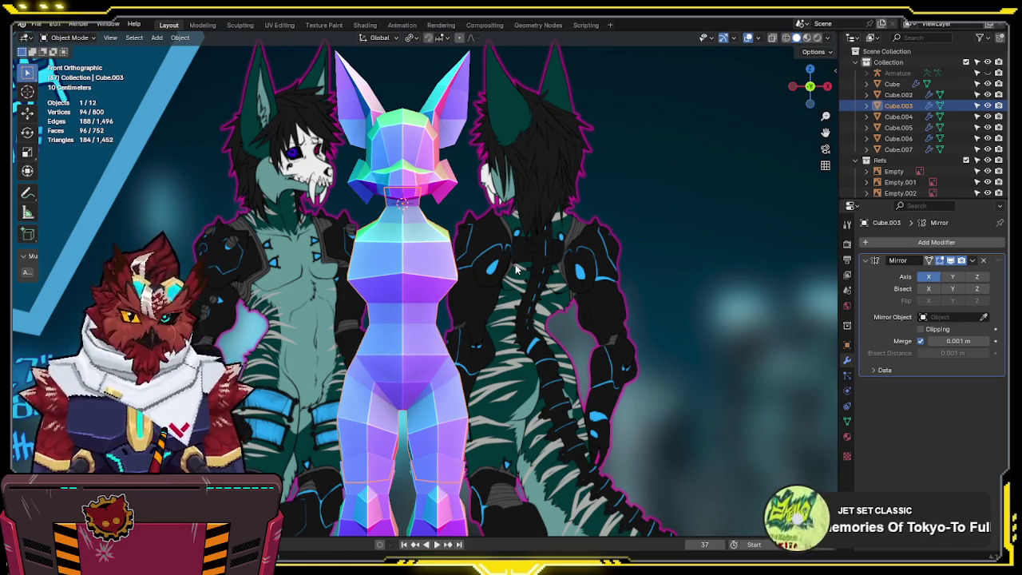
key("shift+a")
- Add a cube, scale it down and place it beside the torso's right shoulder
left_click(515, 264)
key("s")
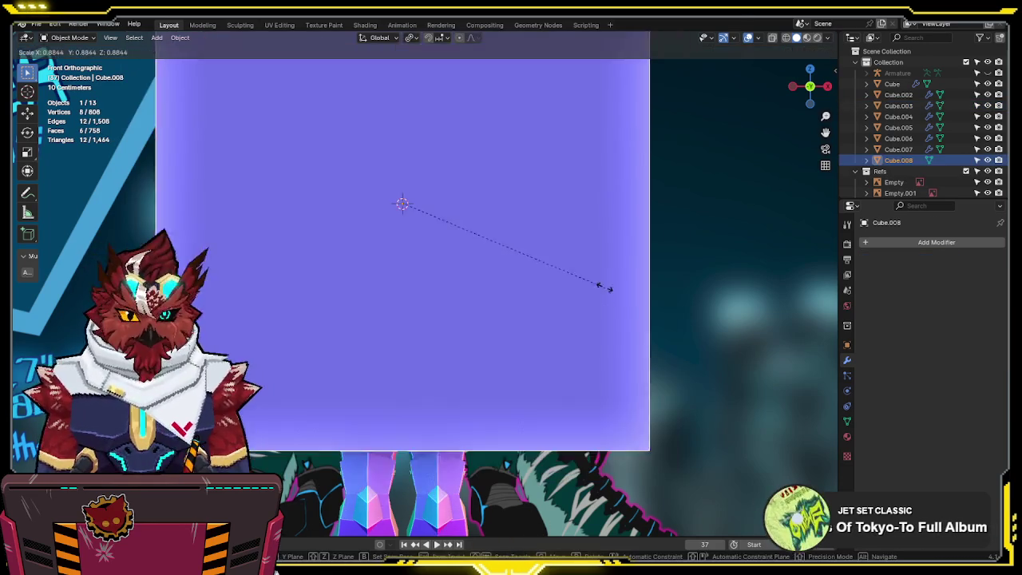
left_click(455, 226)
key("Tab")
key("g")
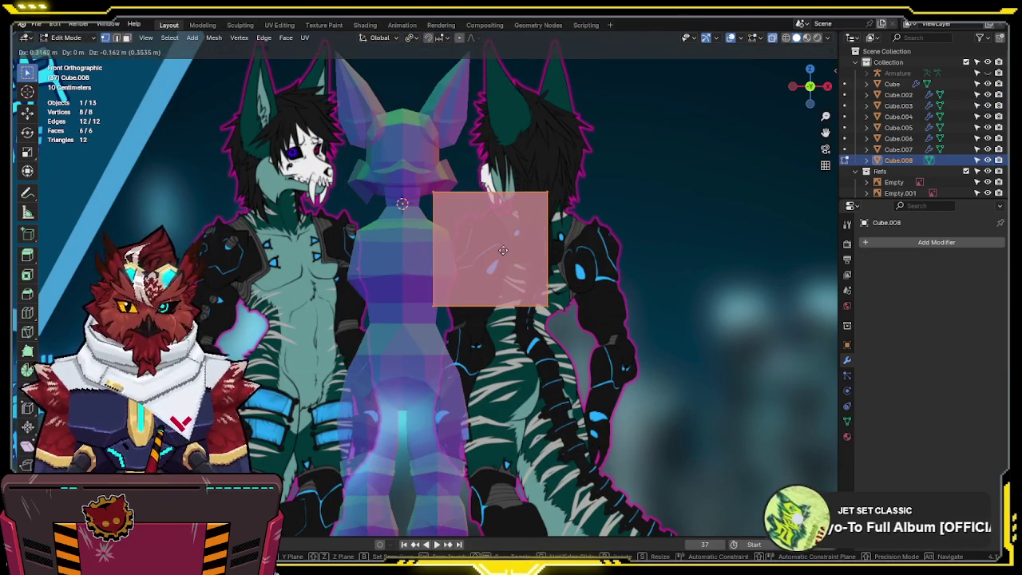
left_click(502, 250)
scroll(502, 250, "up", 2)
middle_click_drag(502, 251, 500, 301, "shift")
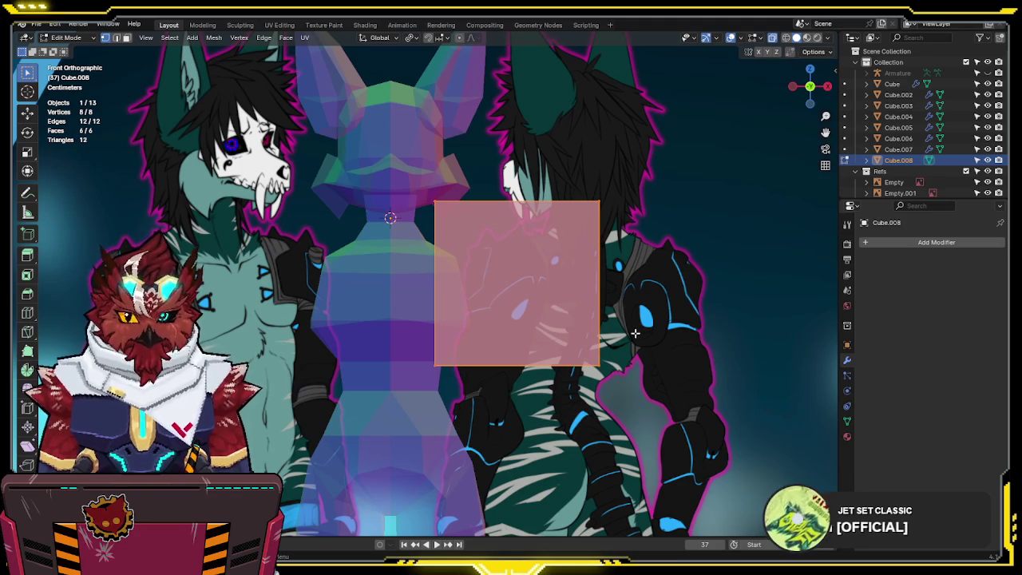
key("s")
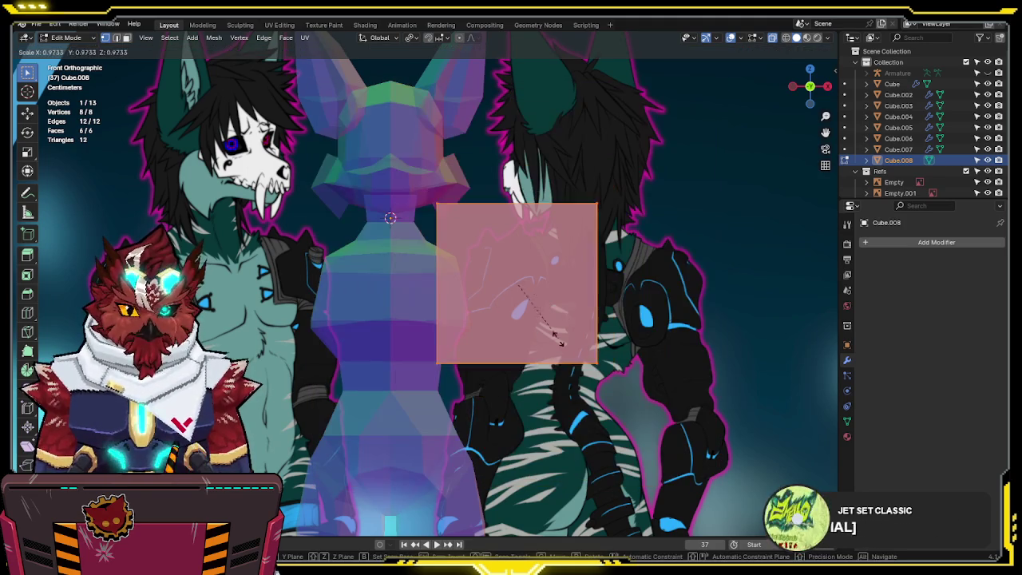
left_click(563, 308)
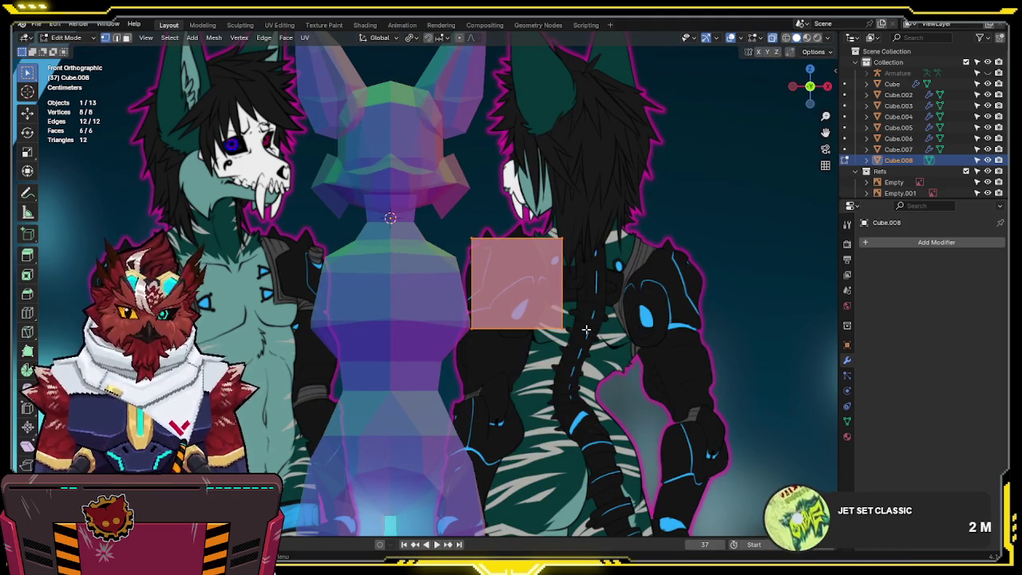
- Extrude the torso's shoulder face outward and merge duplicate vertices by distance
key("alt+q")
key("3")
left_click(470, 288)
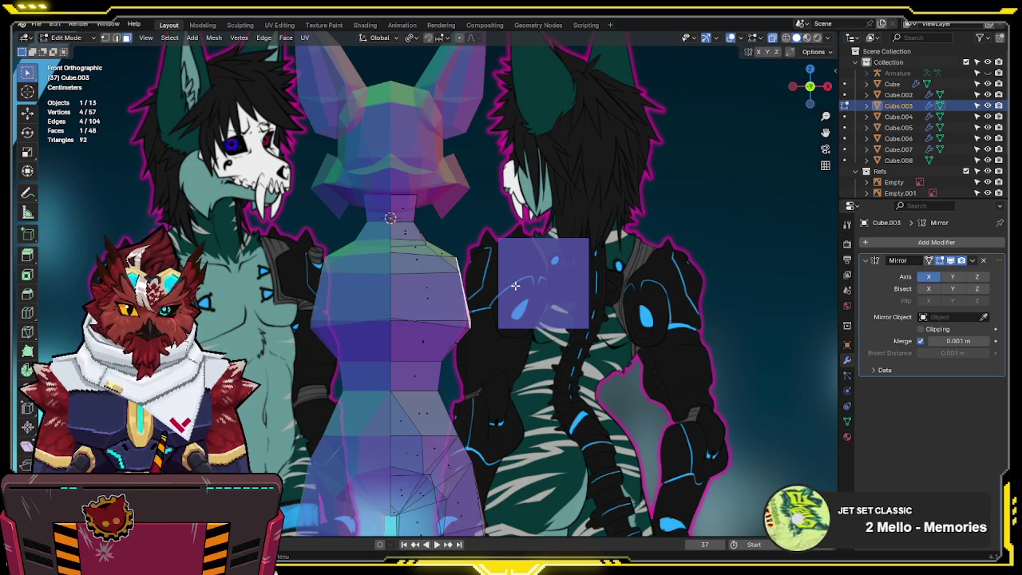
key("e")
left_click(533, 298)
left_click_drag(531, 301, 495, 332)
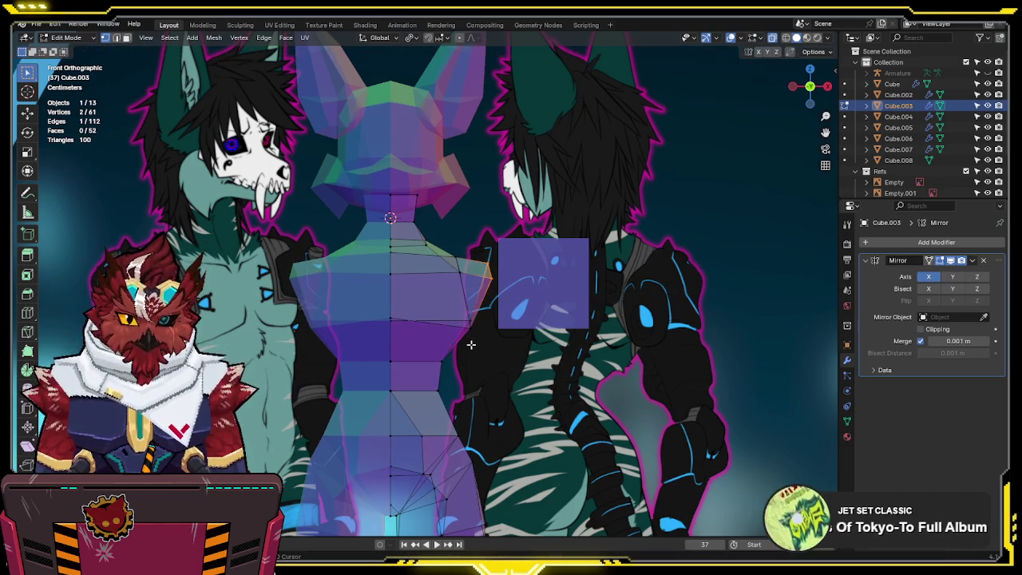
key("a")
key("F3")
left_click(635, 364)
- Open the new cube Cube.008 in X-ray Edit Mode for shaping
key("Tab")
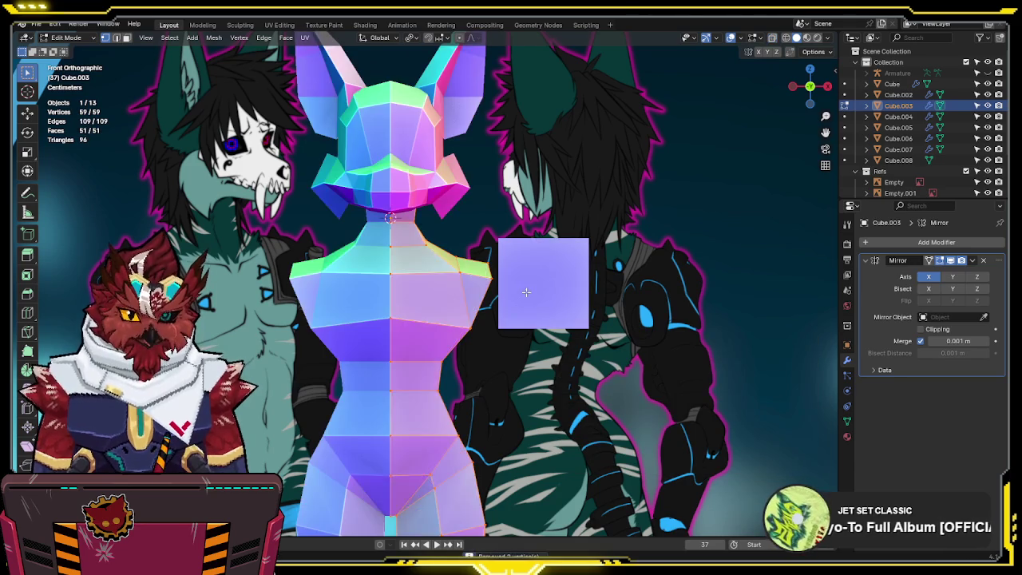
left_click(525, 291)
key("Tab")
key("alt+z")
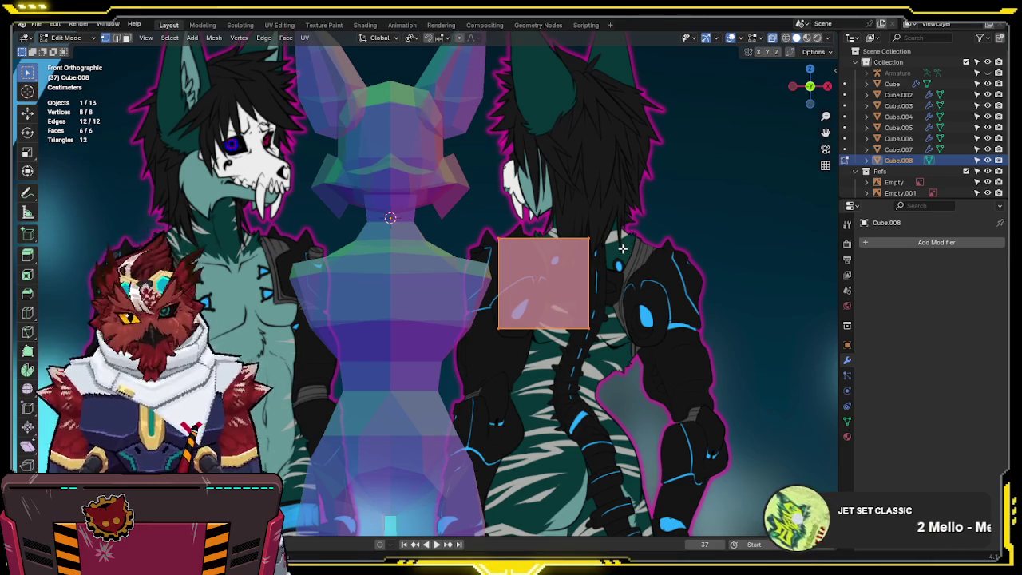
mouse_move(603, 222)
middle_mouse_down()
mouse_move(538, 247)
mouse_move(524, 290)
mouse_move(548, 285)
middle_mouse_up()
- Add horizontal and vertical loop cuts through Cube.008
key("ctrl+r")
left_click(524, 290)
key("KP_1")
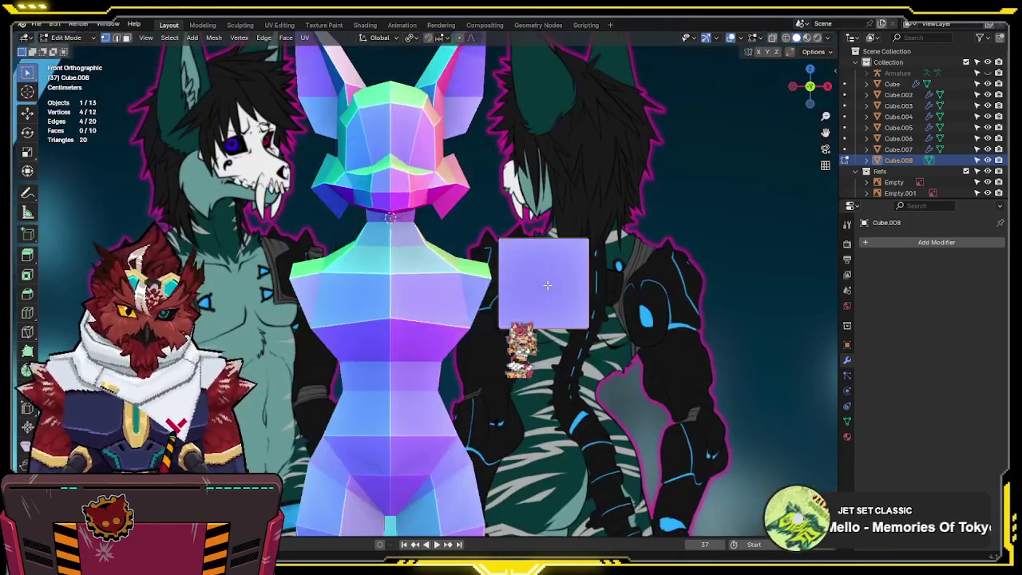
key("alt+z")
key("ctrl+r")
left_click(550, 238)
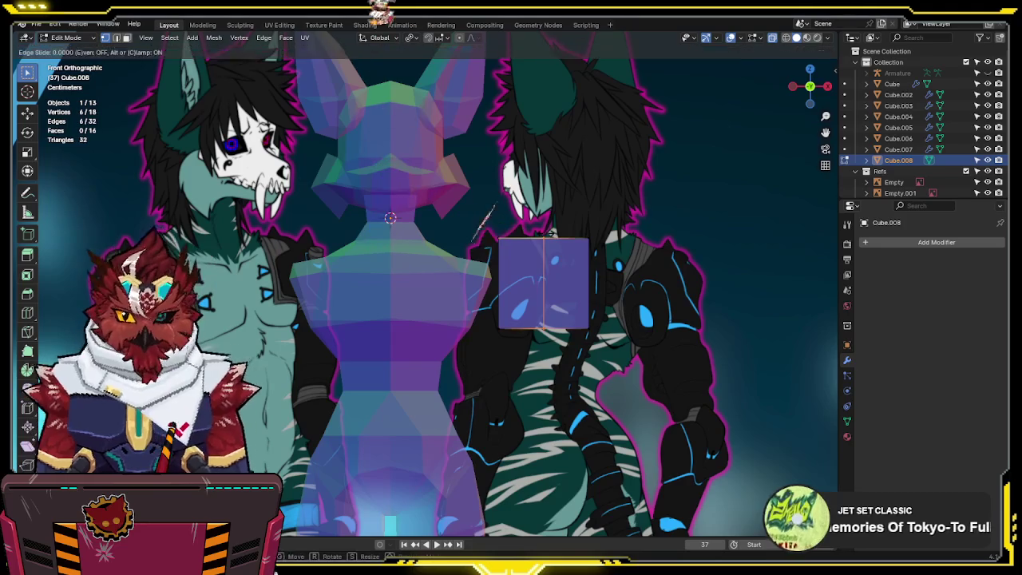
left_click(550, 234)
middle_click_drag(549, 234, 582, 256)
key("alt+z")
key("ctrl+r")
left_click(507, 320)
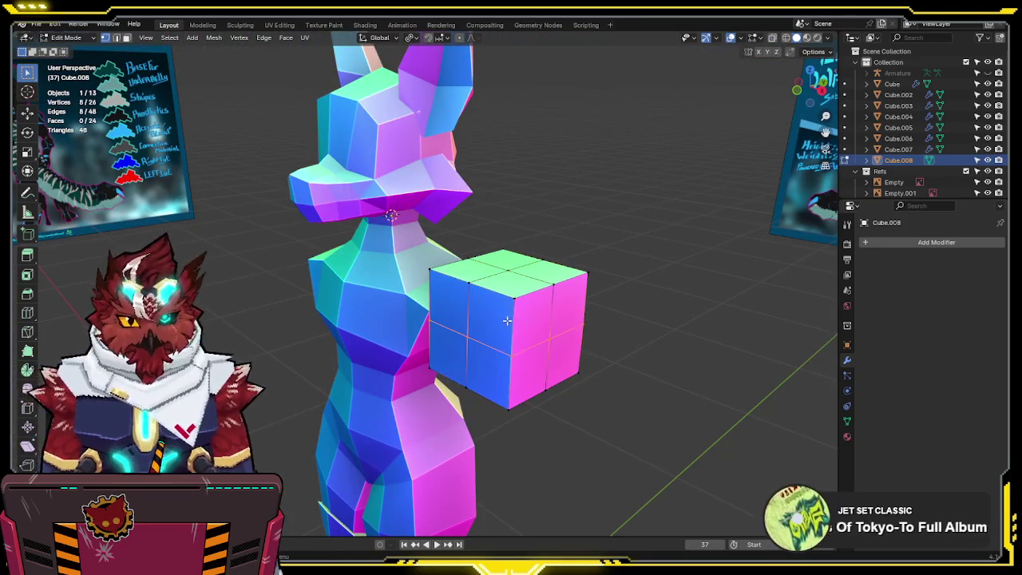
left_click(520, 296)
- Select the cube's corner vertices and set the pivot point to Individual Origins
left_click(466, 274)
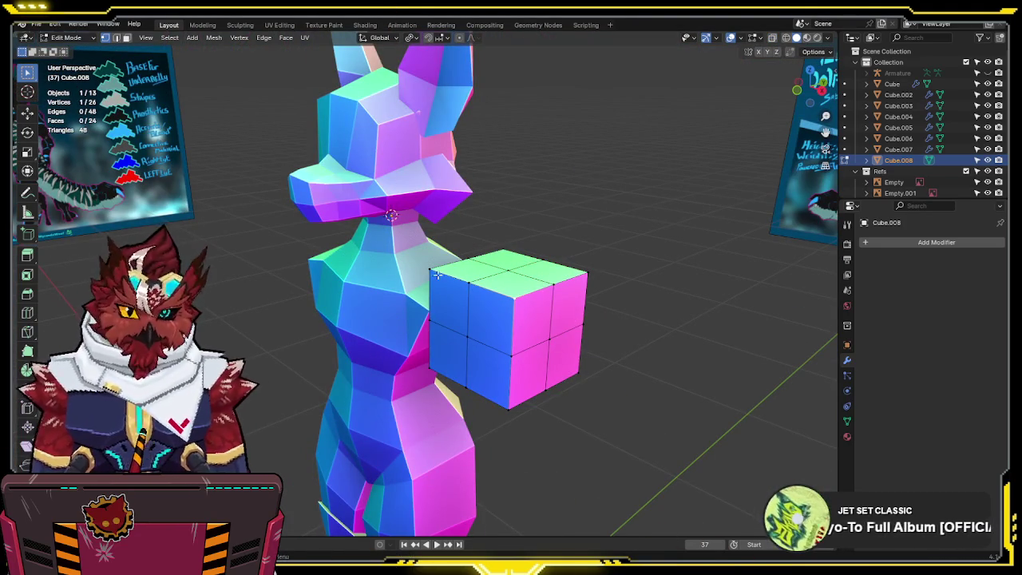
key("KP_1")
key("alt+z")
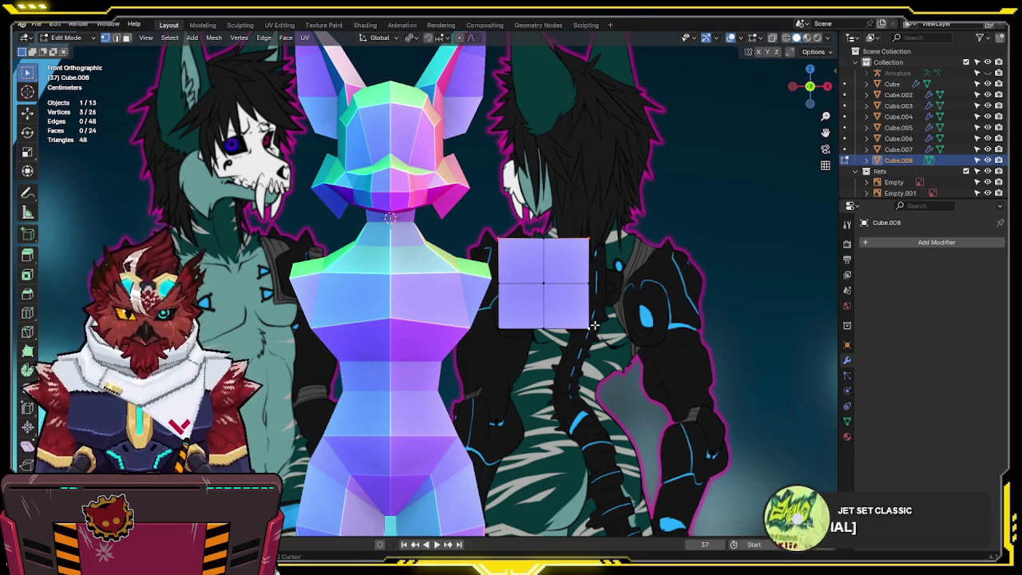
key("alt+z")
left_click_drag(495, 251, 495, 251)
key("KP_3")
key("alt+z")
middle_click_drag(440, 258, 535, 288)
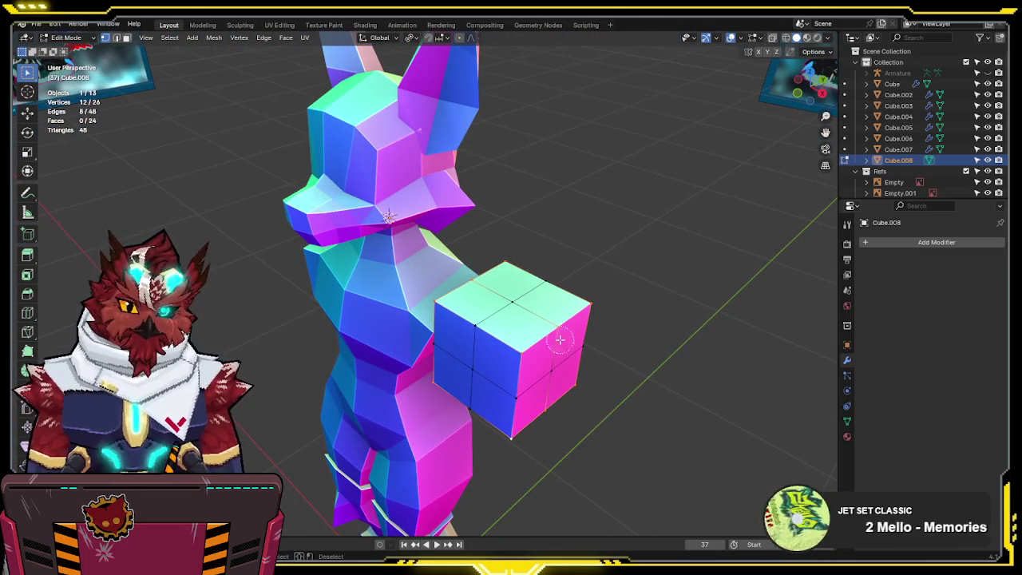
left_click(548, 414, "shift")
mouse_move(548, 414)
middle_mouse_down()
mouse_move(554, 317)
mouse_move(465, 276)
middle_mouse_up()
mouse_move(524, 245)
middle_mouse_down()
mouse_move(673, 288)
mouse_move(655, 304)
mouse_move(618, 306)
middle_mouse_up()
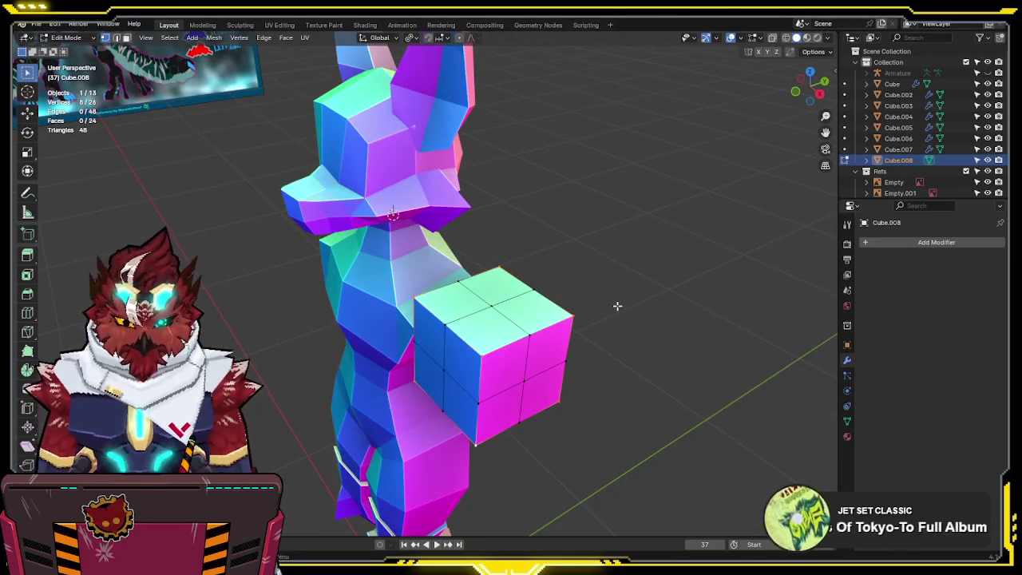
key("period")
left_click(617, 310)
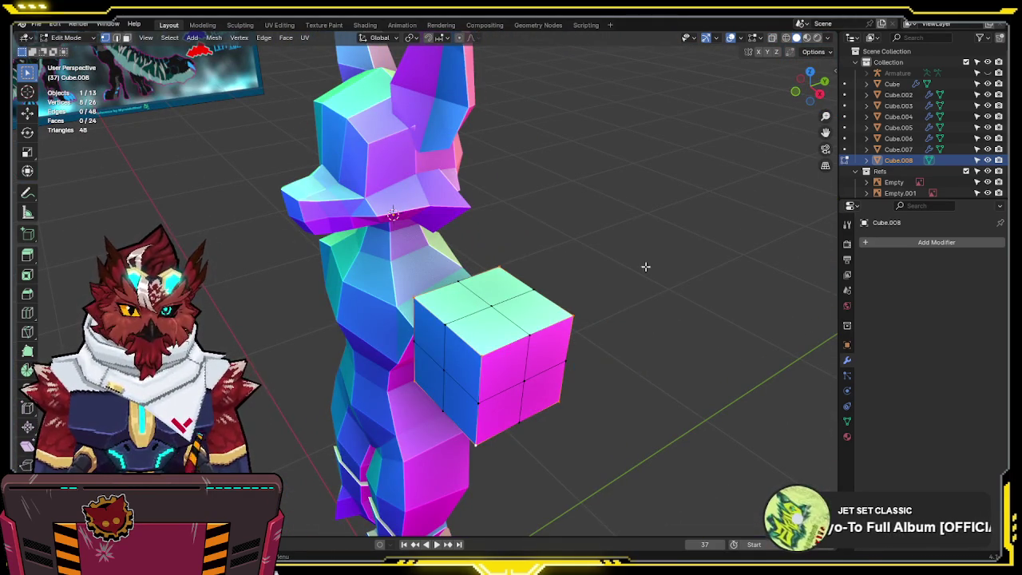
- Shrink the cube's selected corner faces, rechecking them against the side reference
key("s")
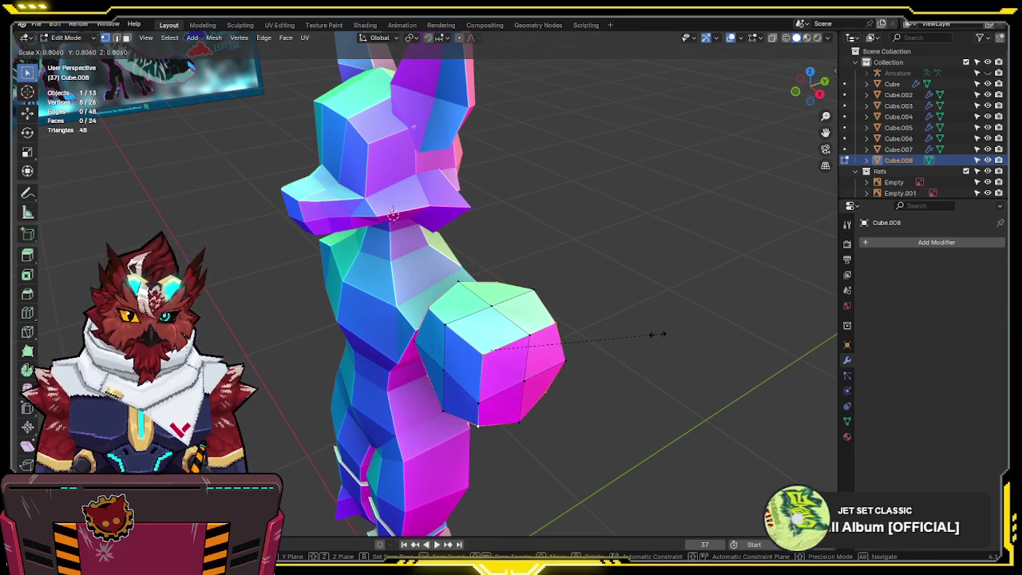
left_click(657, 334)
key("KP_3")
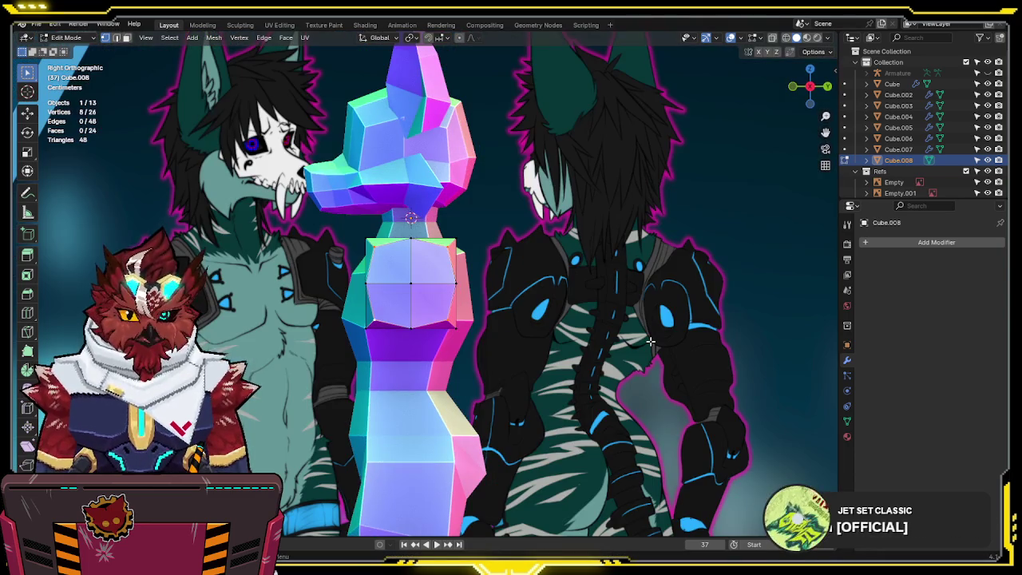
key("s")
left_click(356, 232)
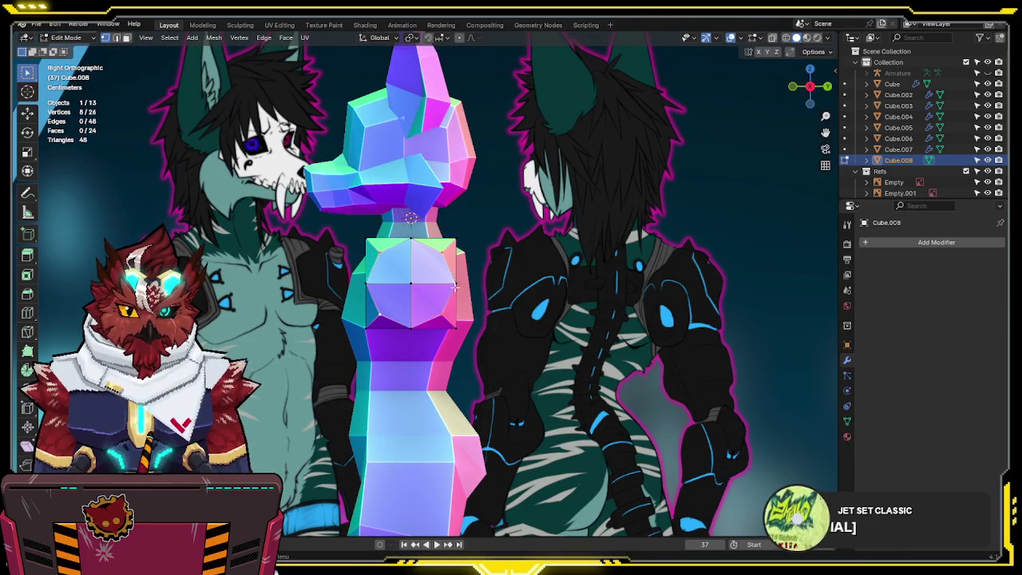
- Select two corner vertices and test a shrink from the front view, cancelling it
left_click(464, 232)
left_click(369, 326, "shift")
key("KP_1")
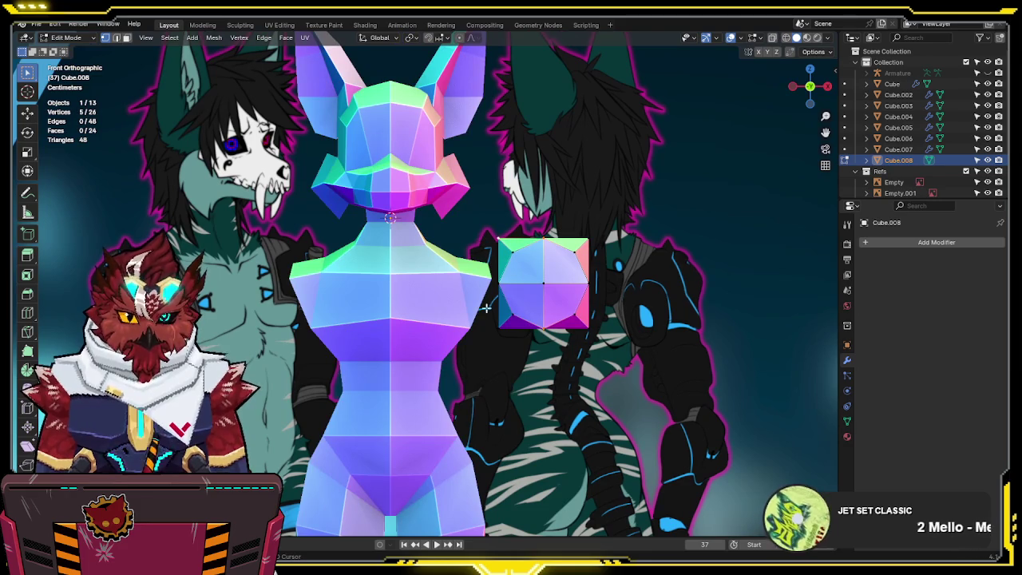
key("s")
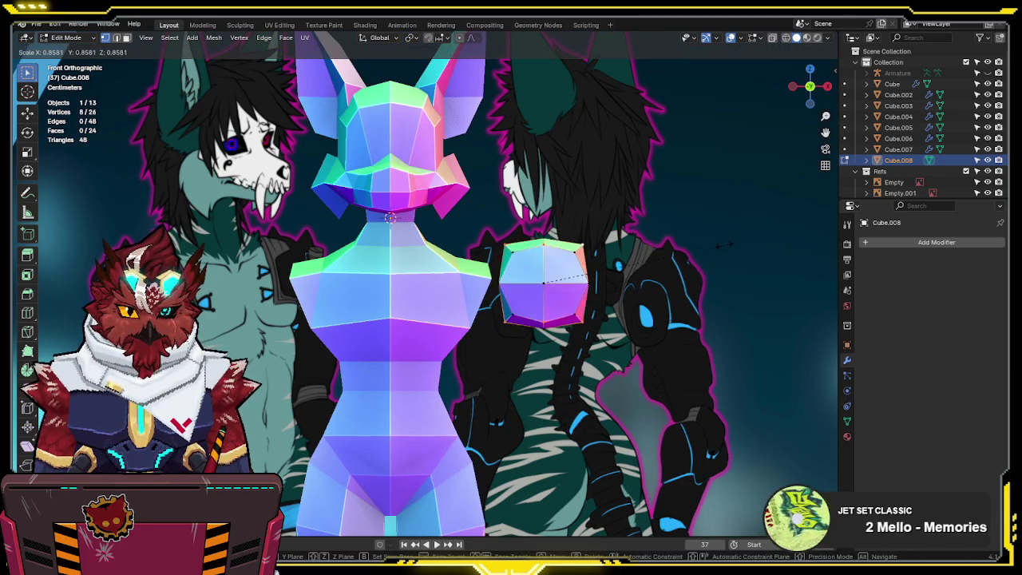
right_click(701, 249)
key("alt+z")
key("alt+z")
mouse_move(561, 241)
middle_mouse_down()
mouse_move(584, 275)
mouse_move(679, 338)
mouse_move(675, 330)
middle_mouse_up()
- Add two more corner vertices from the top view and inspect the cube from several angles
key("KP_7")
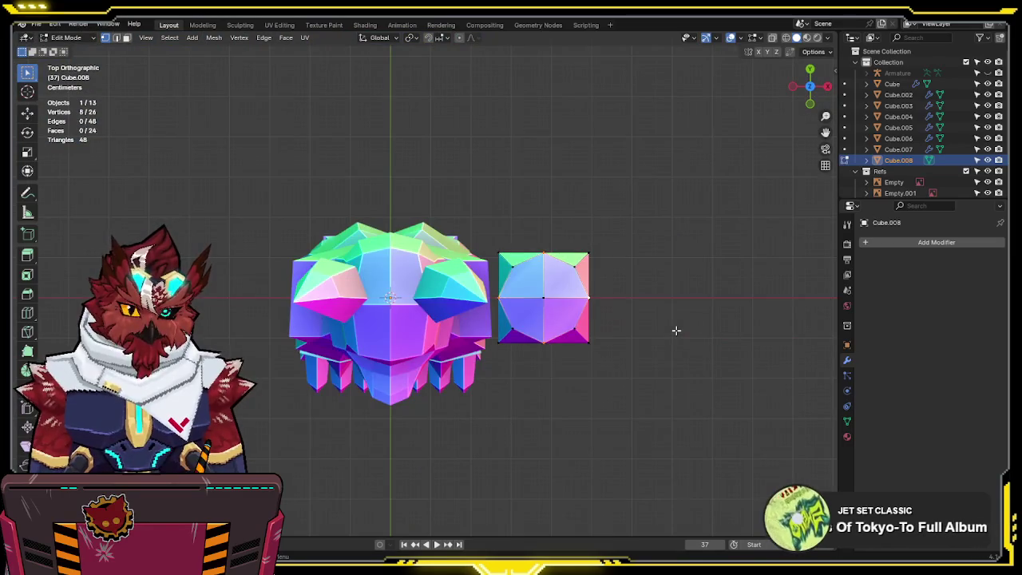
key("alt+z")
left_click(598, 251)
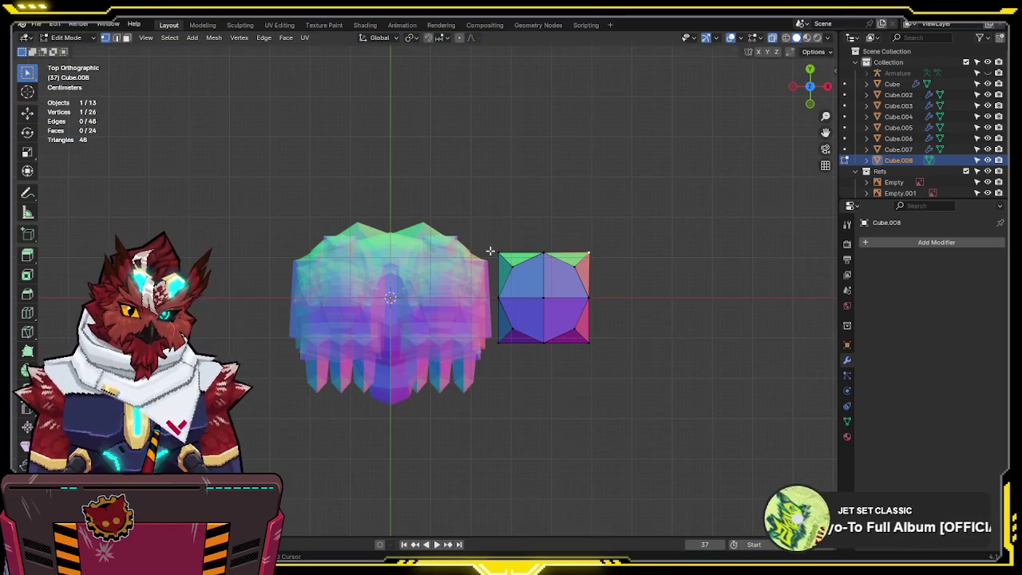
left_click(579, 348, "shift")
key("alt+z")
mouse_move(668, 356)
middle_mouse_down()
mouse_move(657, 251)
mouse_move(618, 231)
mouse_move(560, 234)
middle_mouse_up()
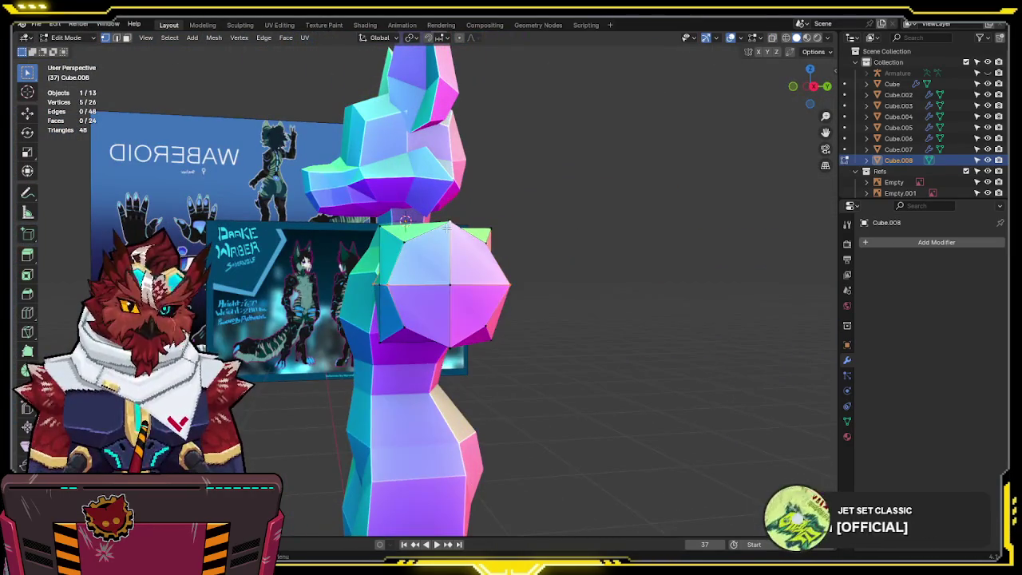
middle_click_drag(447, 228, 403, 279)
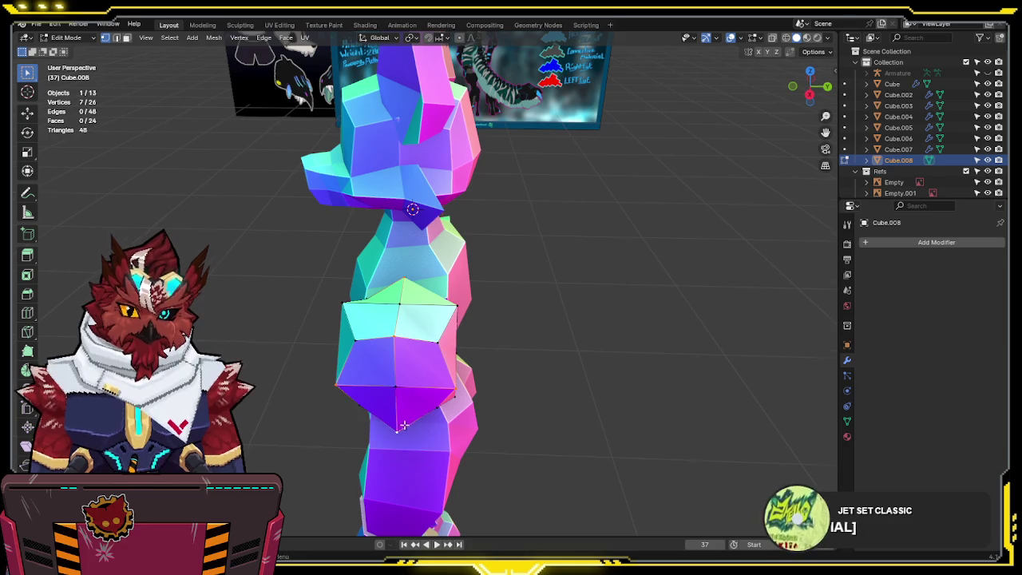
middle_click_drag(401, 425, 384, 332)
middle_click_drag(519, 311, 502, 218)
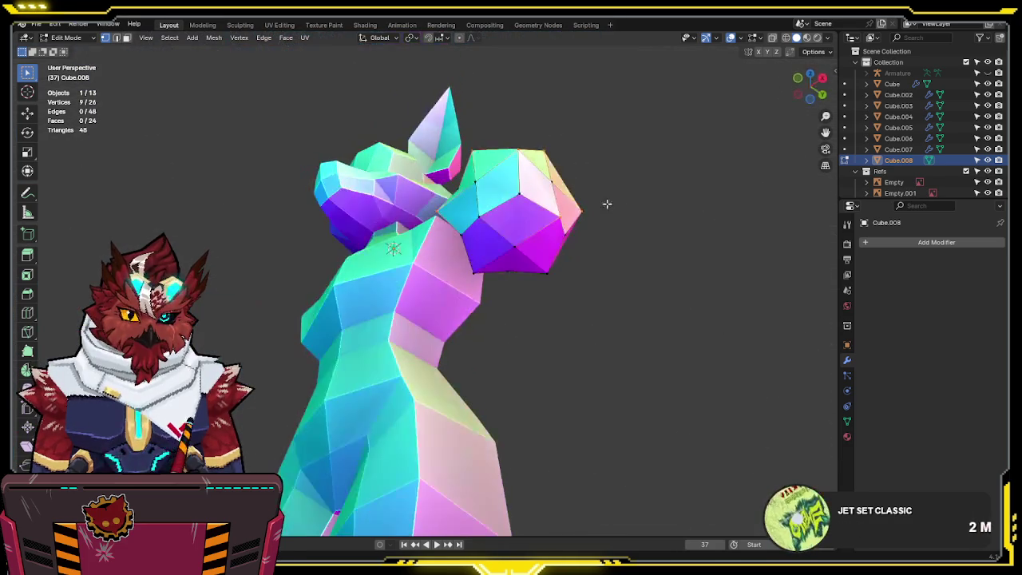
mouse_move(475, 277)
middle_mouse_down()
mouse_move(561, 184)
mouse_move(463, 210)
mouse_move(500, 342)
mouse_move(735, 353)
middle_mouse_up()
- Shrink the selected corner vertices to about 0.758, then select the upper-left corner in X-ray
key("s")
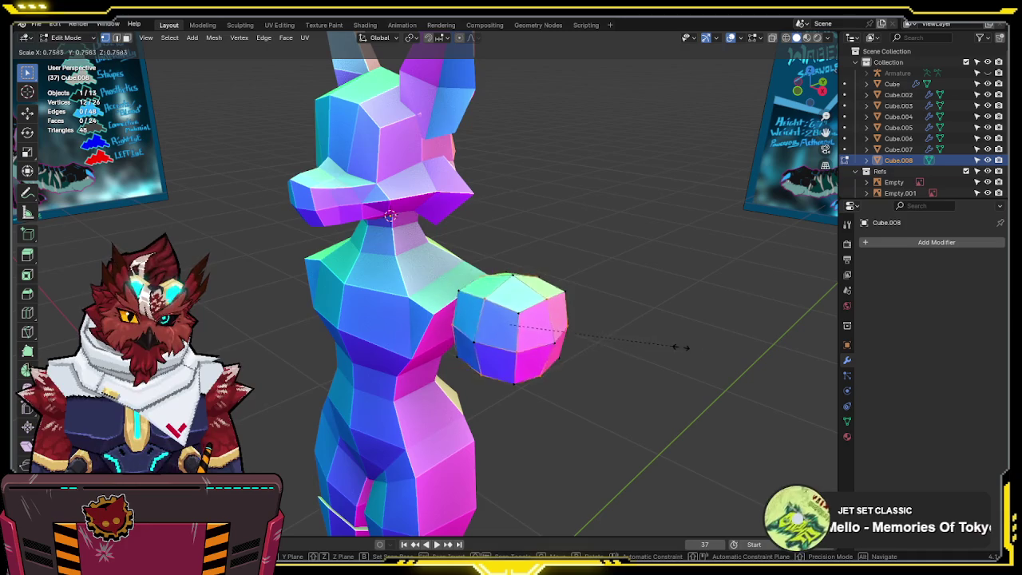
left_click(694, 347)
key("KP_1")
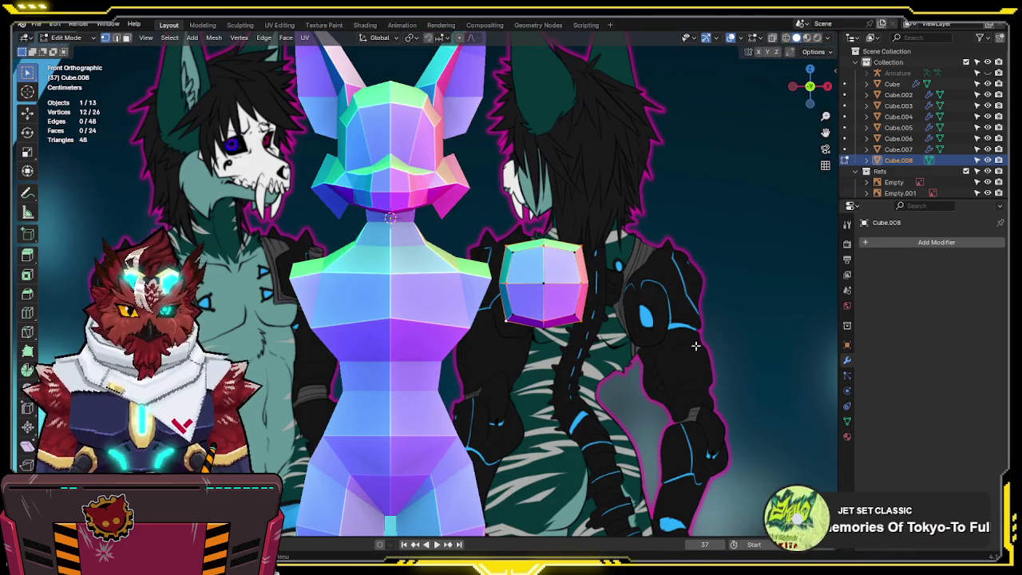
key("s")
right_click(672, 310)
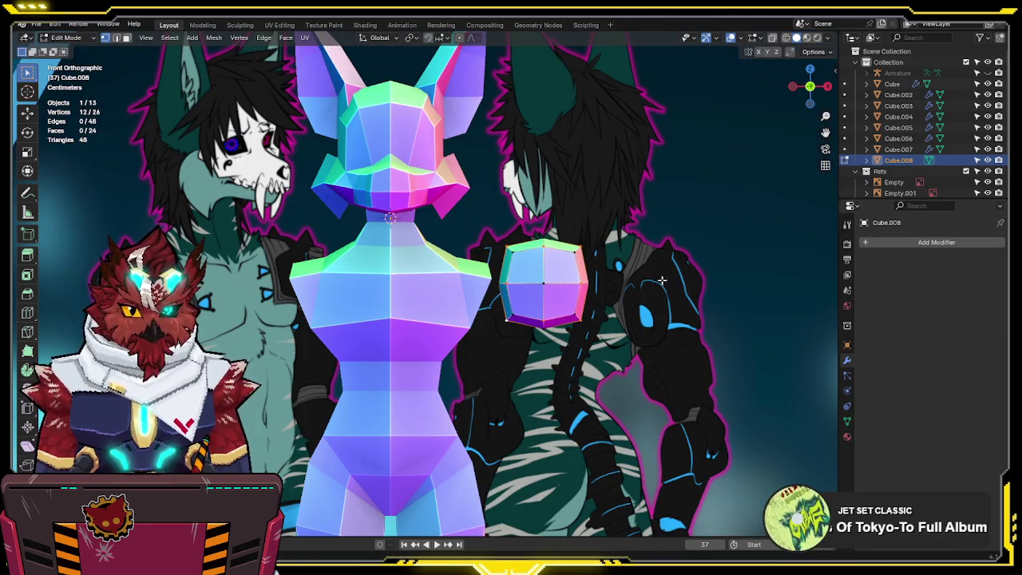
key("alt+z")
left_click_drag(509, 232, 482, 269)
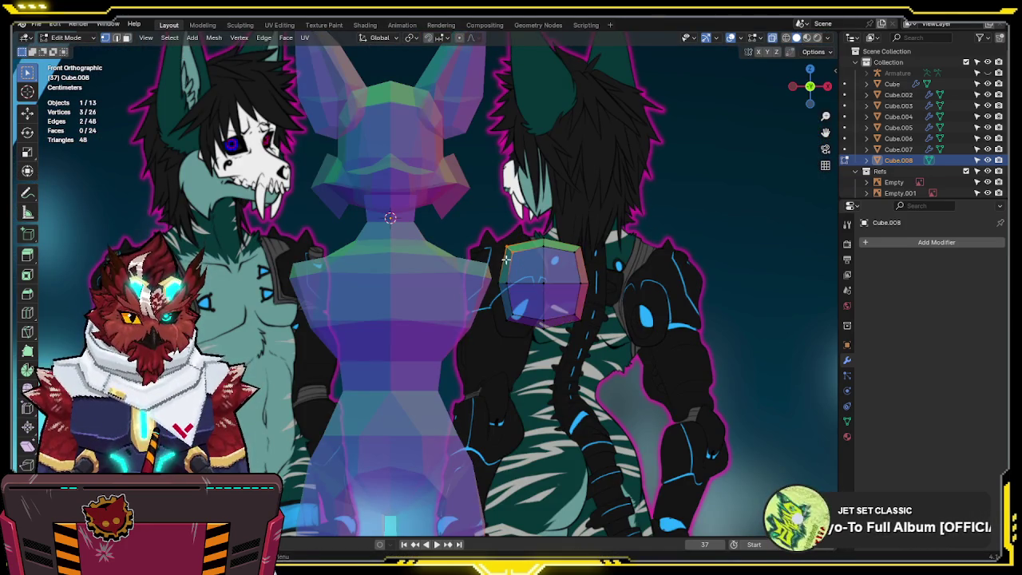
- Select the shoulder block's middle-ring side vertices and scale them slightly inward
left_click_drag(510, 323, 500, 286, "shift")
key("KP_3")
left_click_drag(360, 242, 386, 258, "shift")
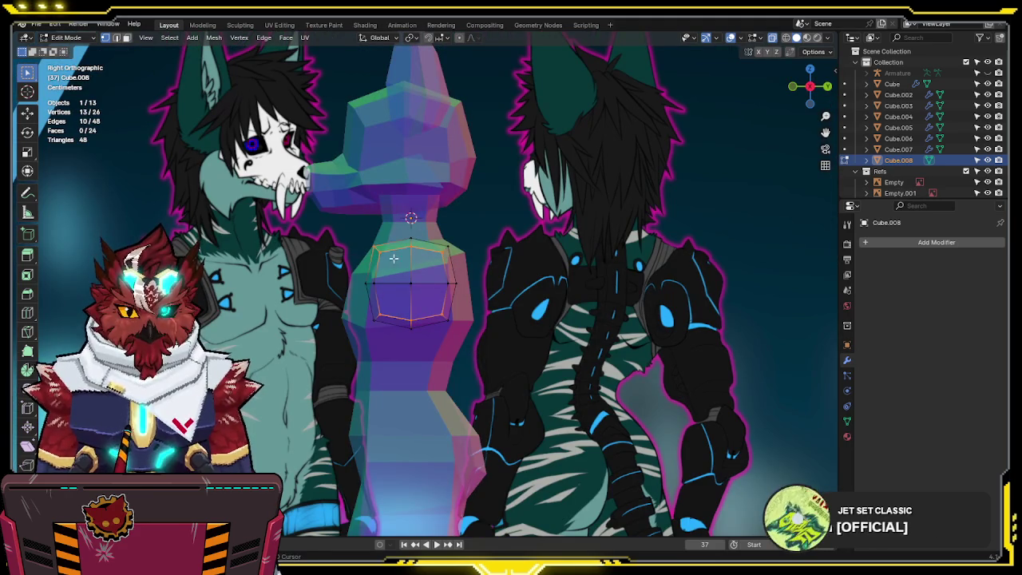
left_click_drag(467, 288, 419, 334, "shift")
mouse_move(353, 286)
left_mouse_down("shift")
mouse_move(406, 343)
mouse_move(414, 243)
left_mouse_up("shift")
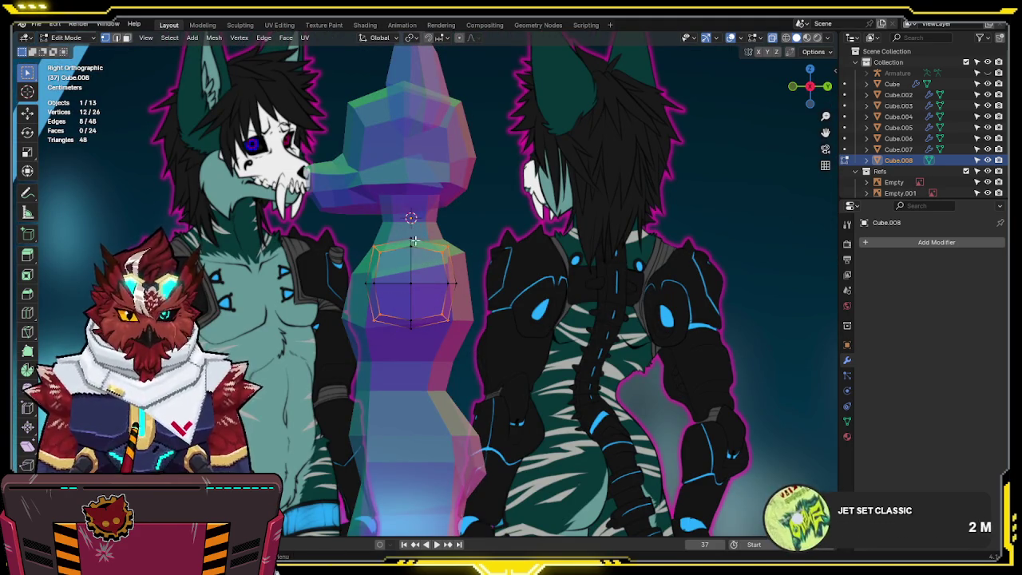
middle_click_drag(411, 242, 594, 278)
key("KP_1")
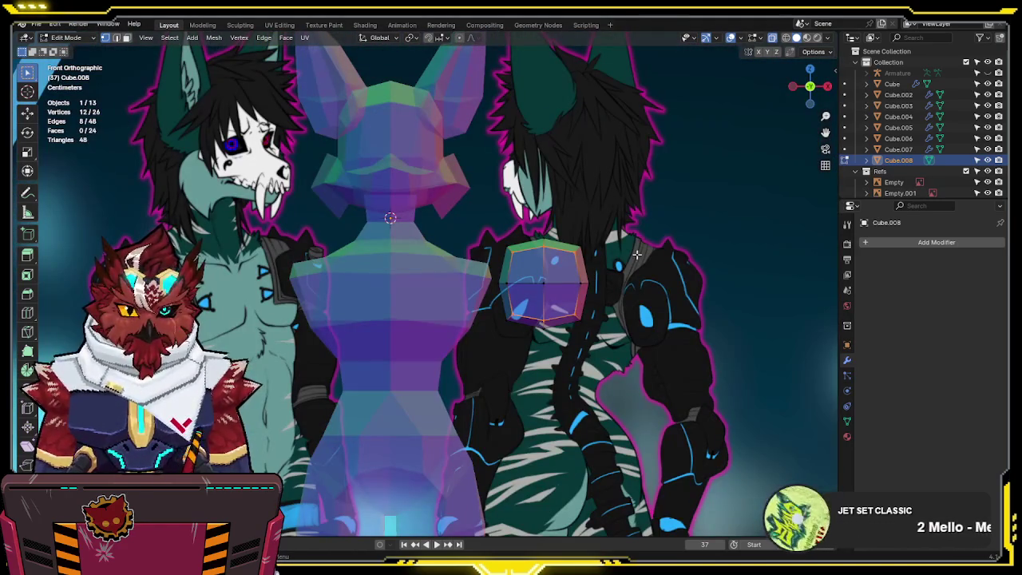
left_click_drag(543, 237, 546, 333, "ctrl")
key("Escape")
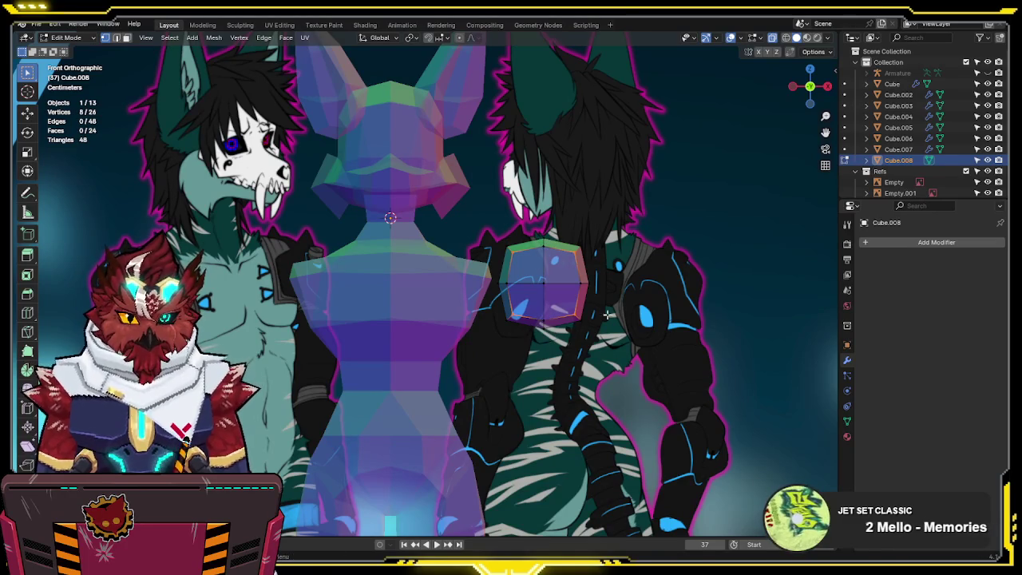
key("s")
left_click(714, 282)
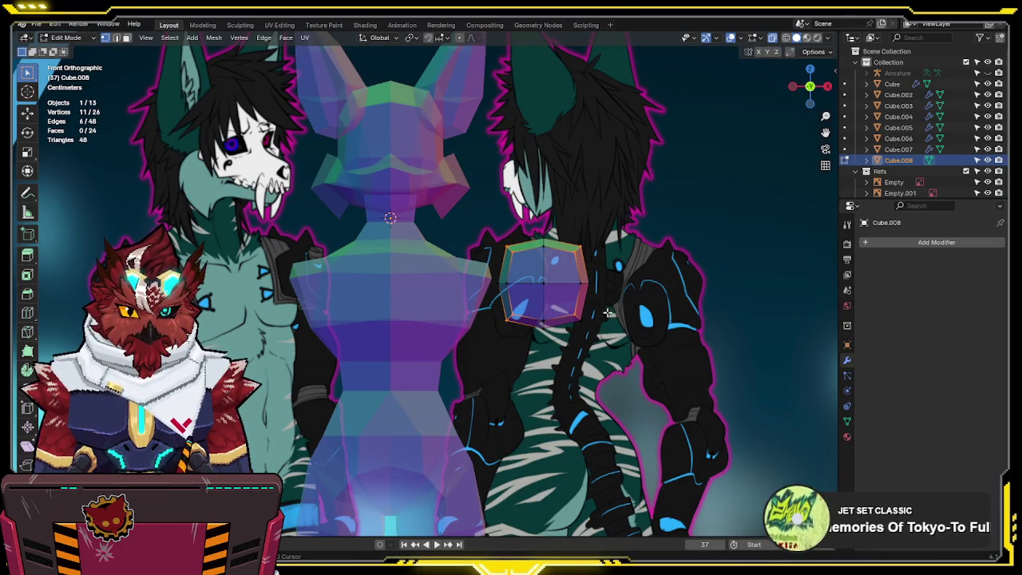
- Extend the ring selection over the block's right and top vertices using front and side views
left_click_drag(602, 294, 442, 381, "shift")
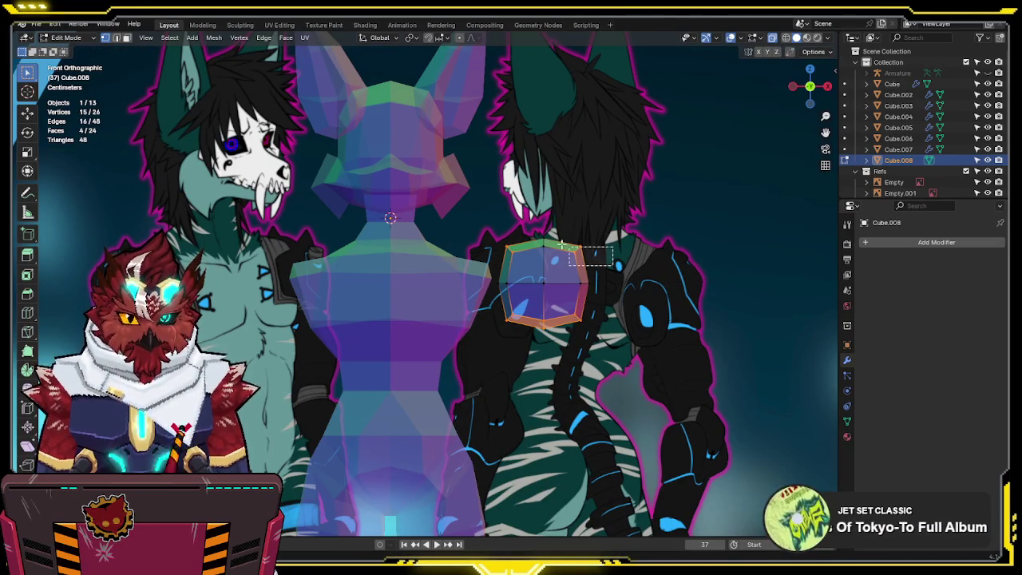
left_click_drag(628, 277, 573, 305, "shift")
left_click_drag(469, 281, 468, 281)
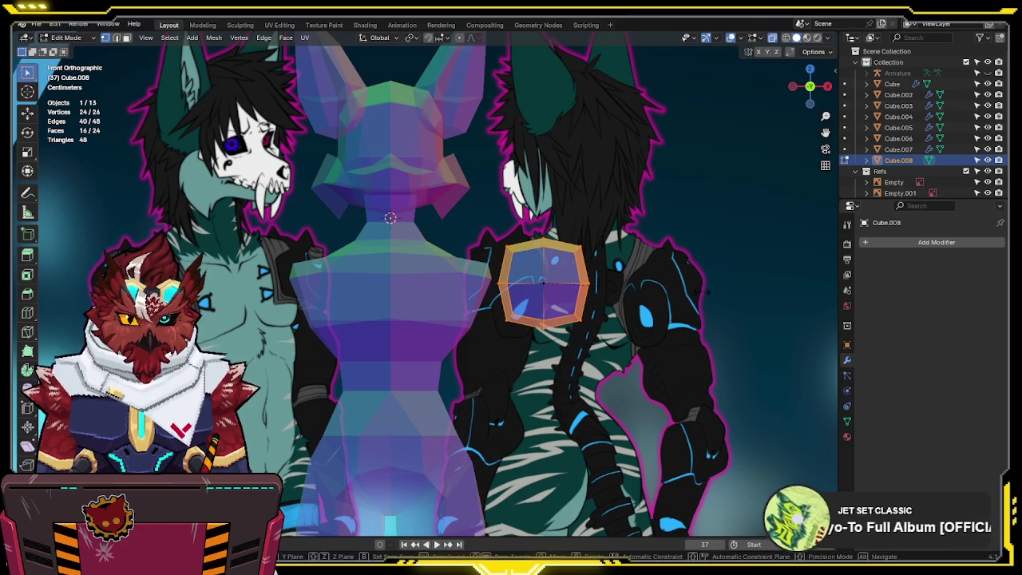
left_click_drag(645, 238, 548, 279, "shift")
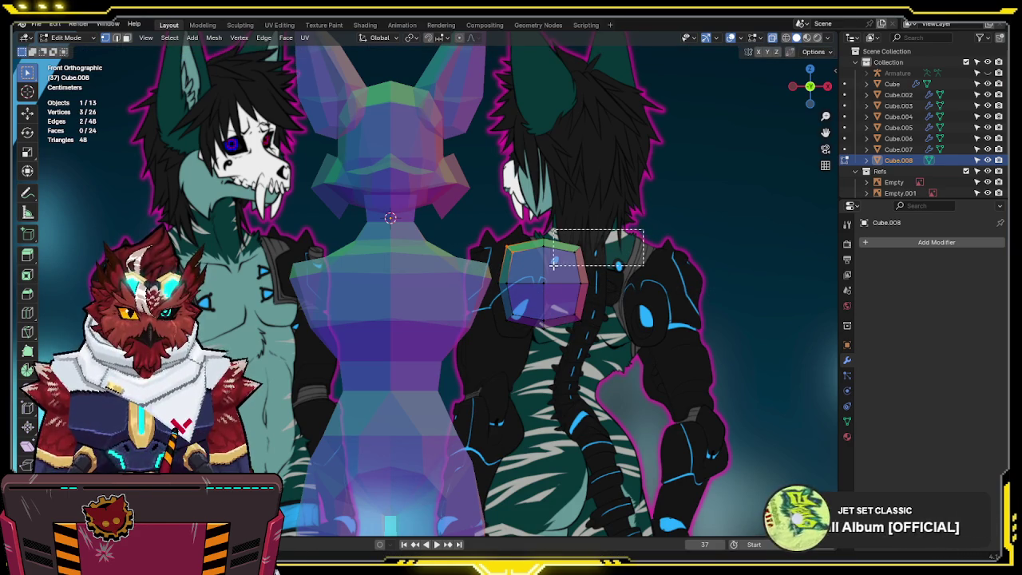
left_click_drag(563, 240, 672, 330, "shift")
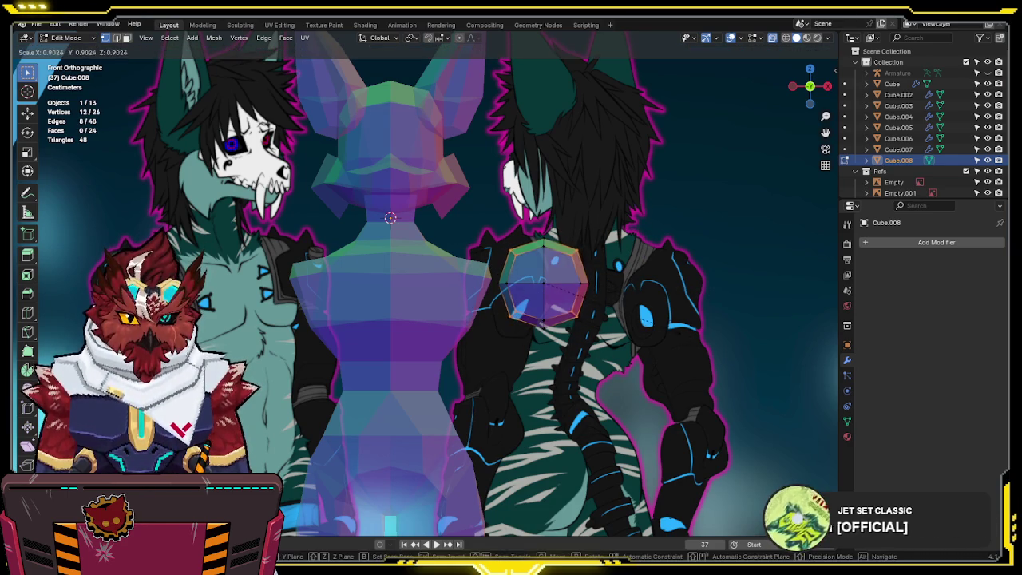
key("KP_3")
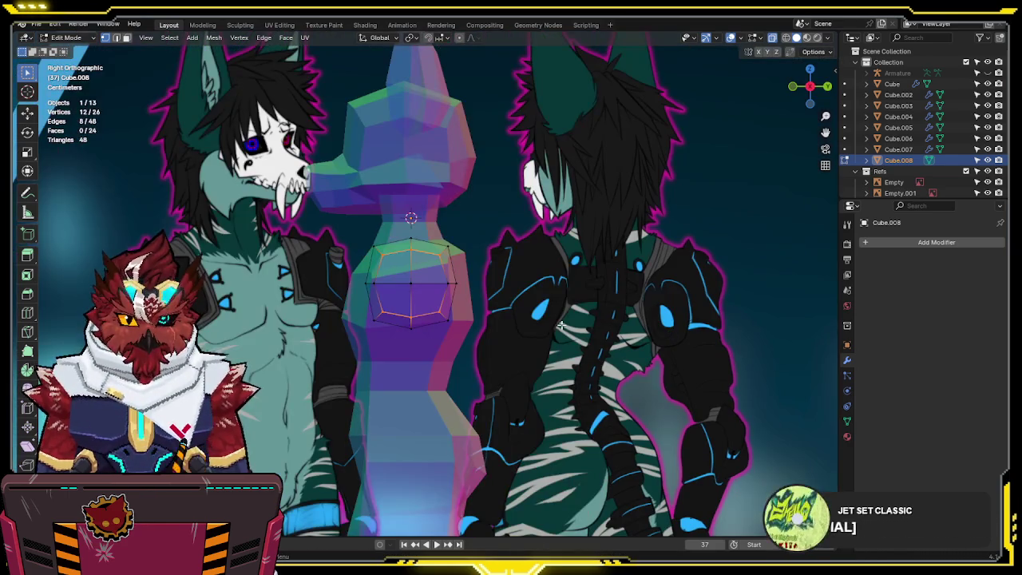
left_click(370, 242)
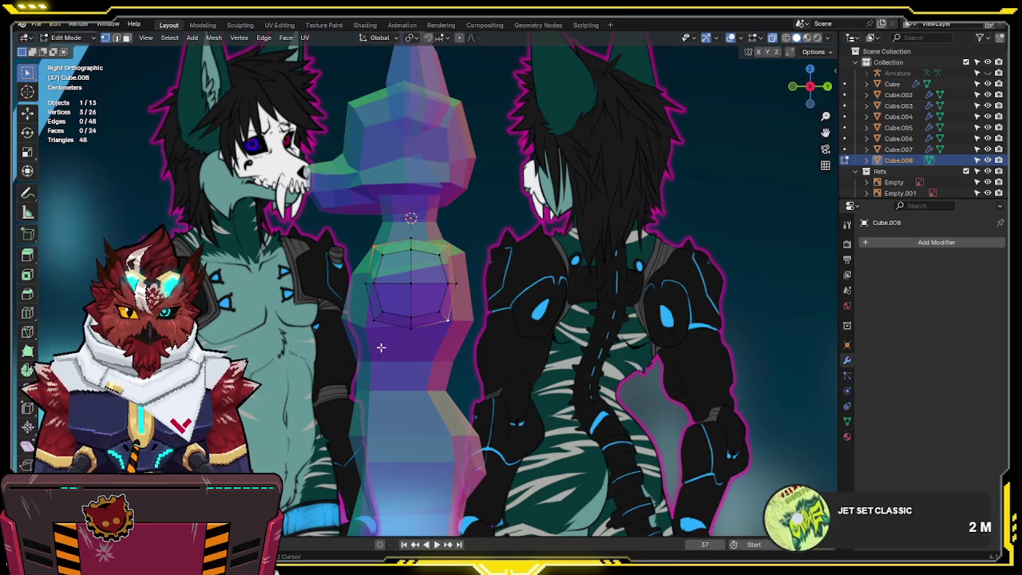
left_click(366, 320, "shift")
- Scale the 12-vertex ring to about 0.902 and check it opaque from the front
key("s")
left_click(472, 297)
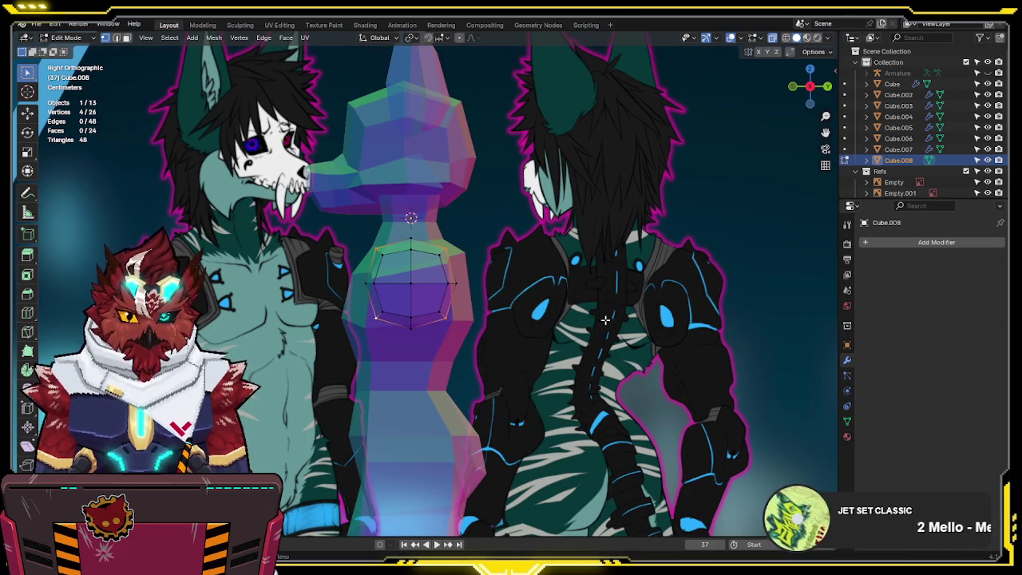
key("alt+z")
middle_click_drag(517, 295, 595, 314)
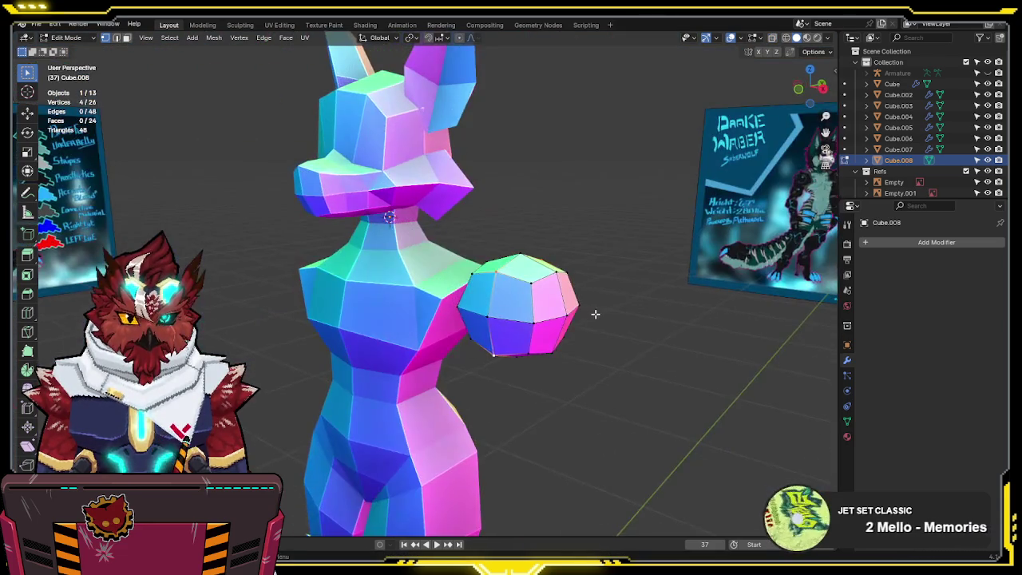
key("KP_1")
- Shrink the whole shoulder block slightly and move it lower and further left
key("a")
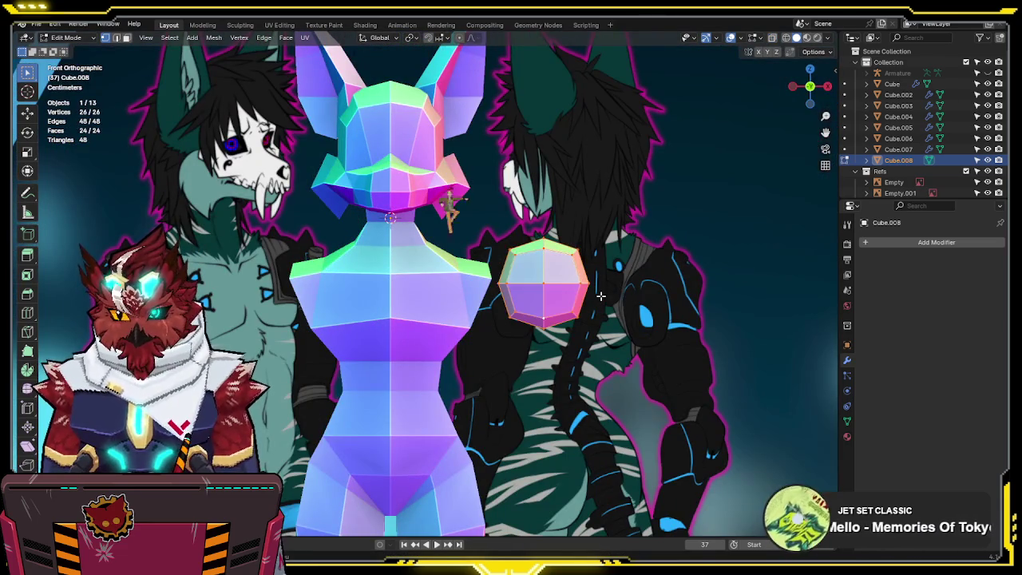
key("s")
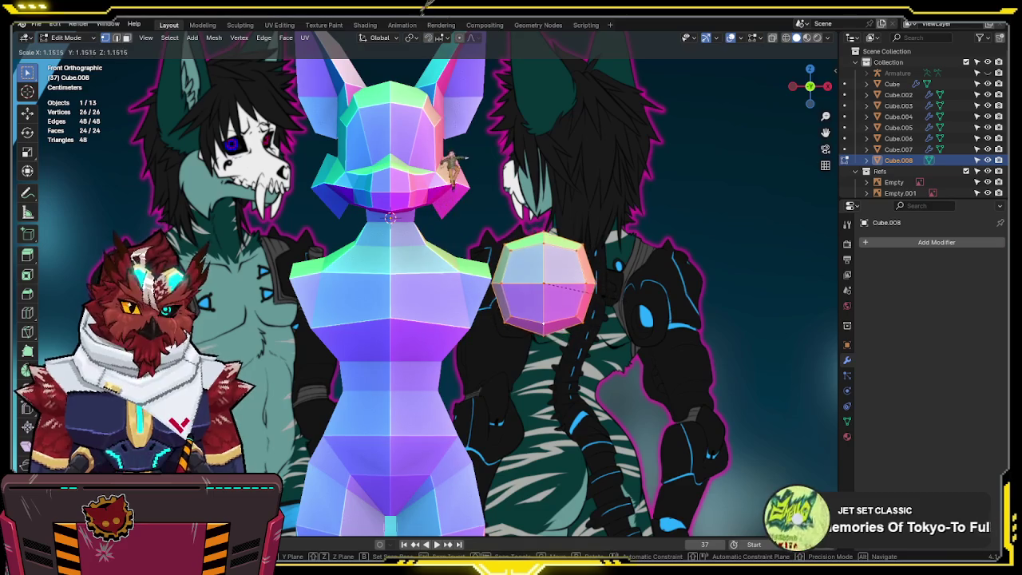
left_click(605, 296)
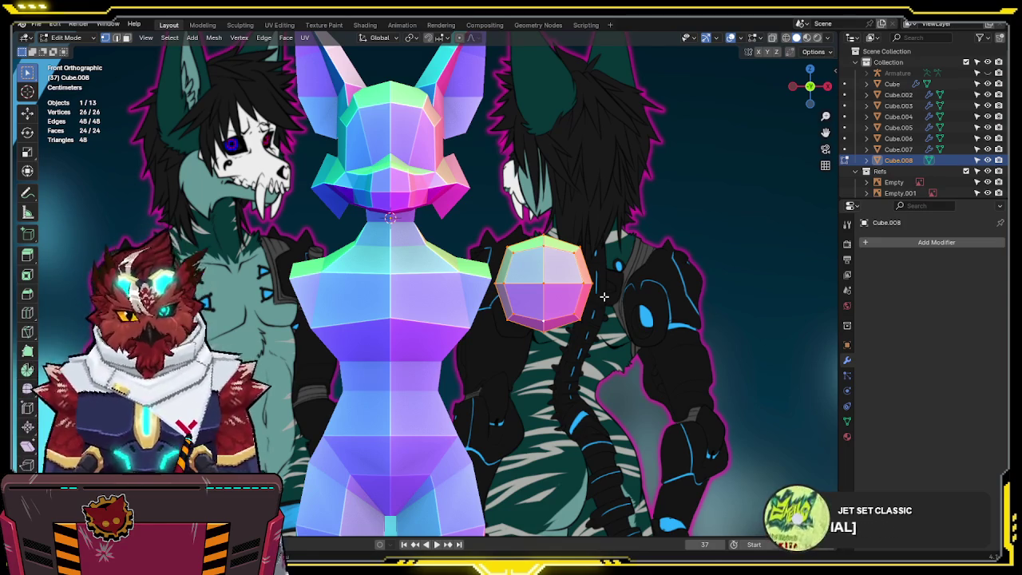
key("g")
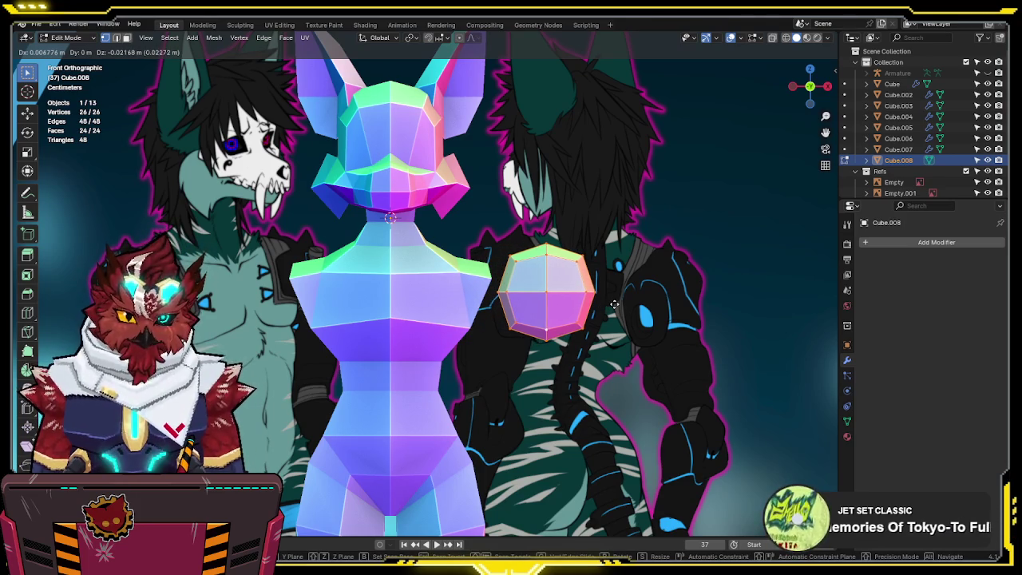
left_click(614, 304)
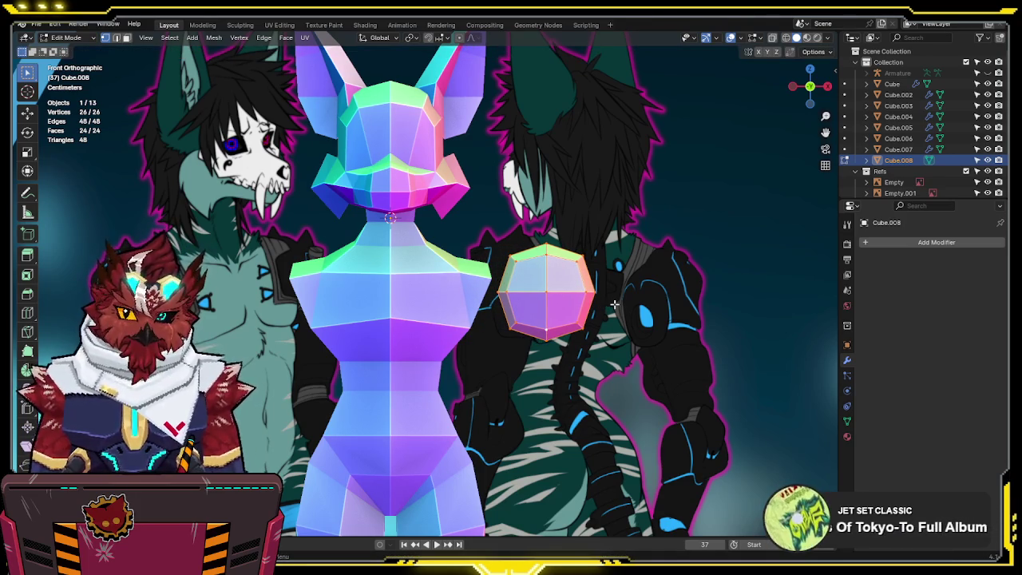
middle_click_drag(528, 255, 517, 336)
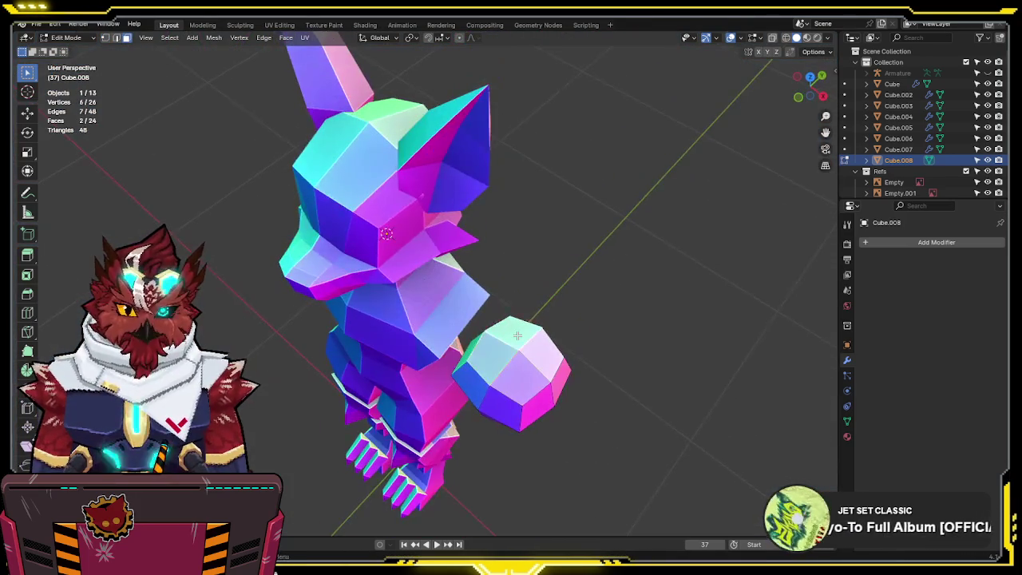
key("KP_1")
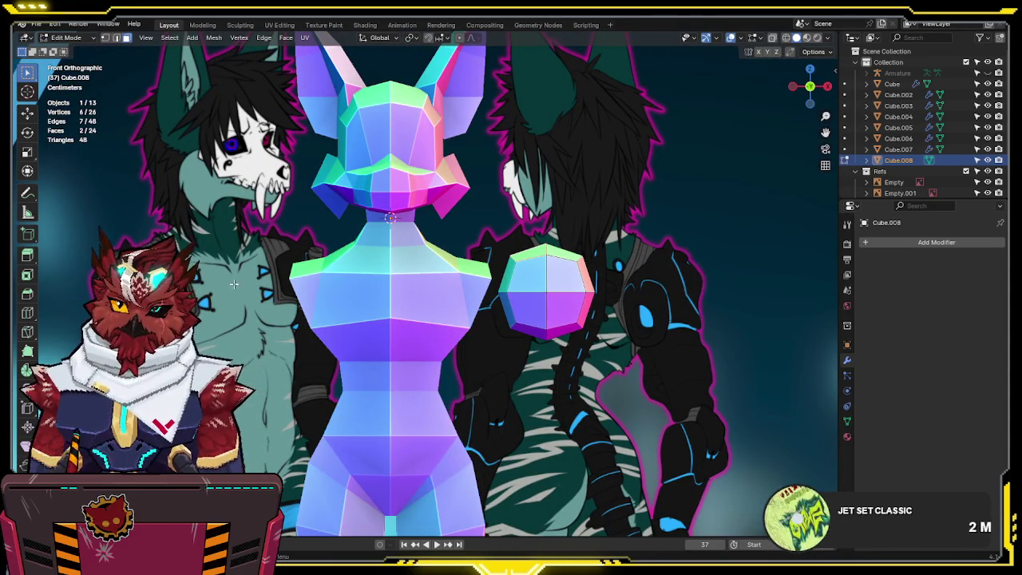
- Move the whole block along X to the torso's opposite shoulder
middle_click_drag(369, 293, 577, 259, "shift")
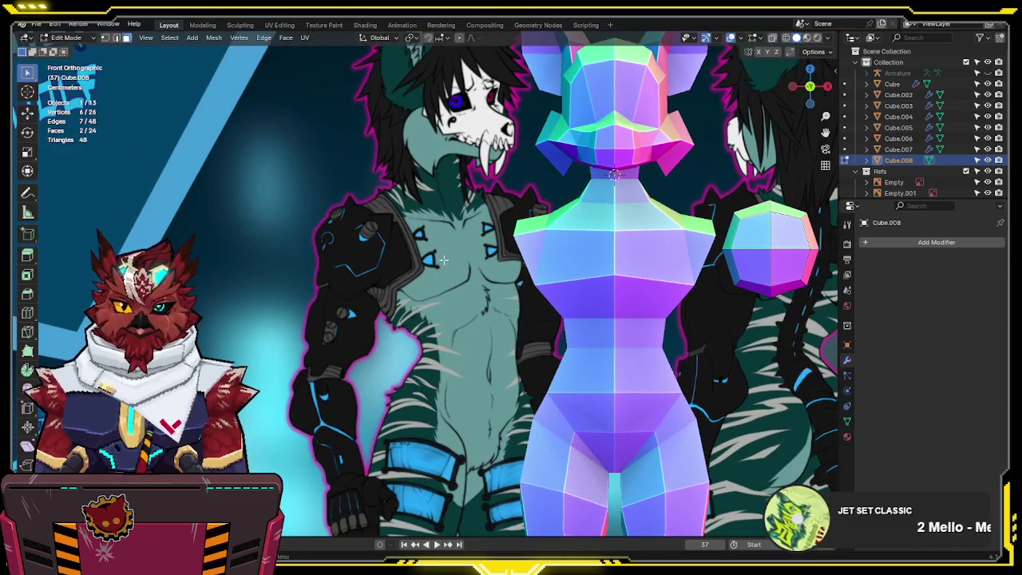
key("a")
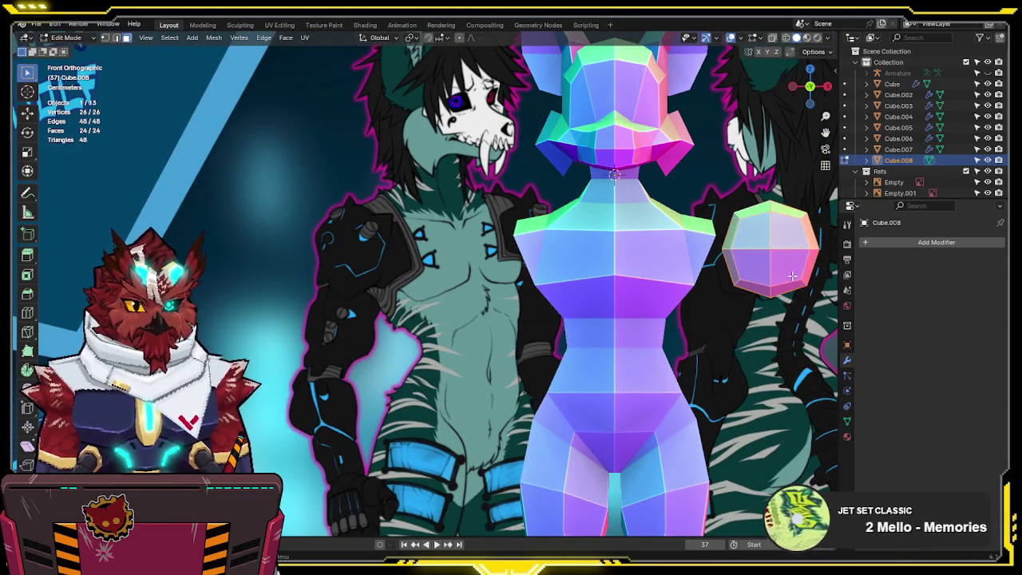
key("g")
key("x")
key("Escape")
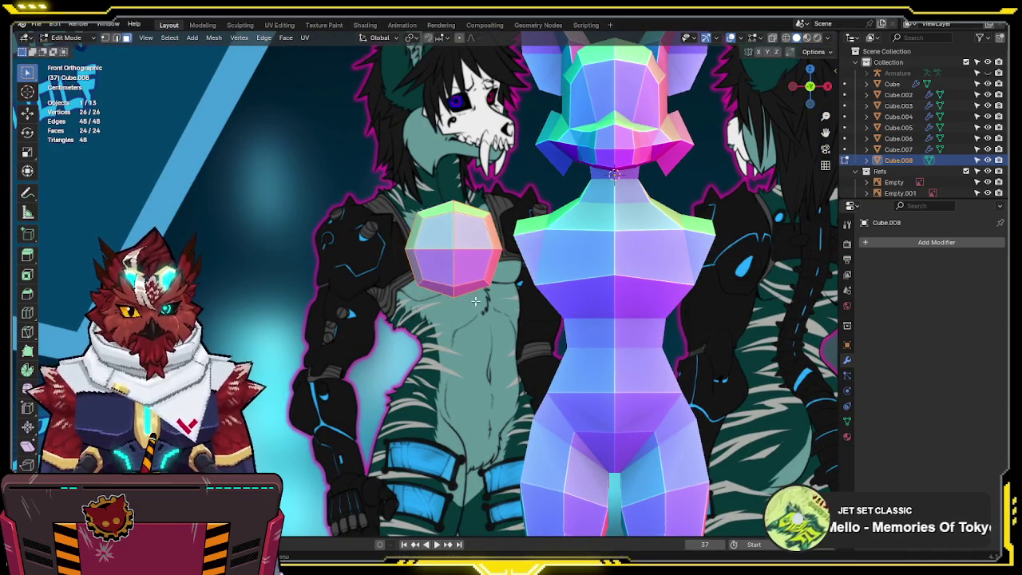
- Extrude the block's two top faces individually and scale them
key("alt+z")
left_click(438, 207)
left_click(447, 214, "shift")
key("e")
key("Escape")
key("ctrl+z")
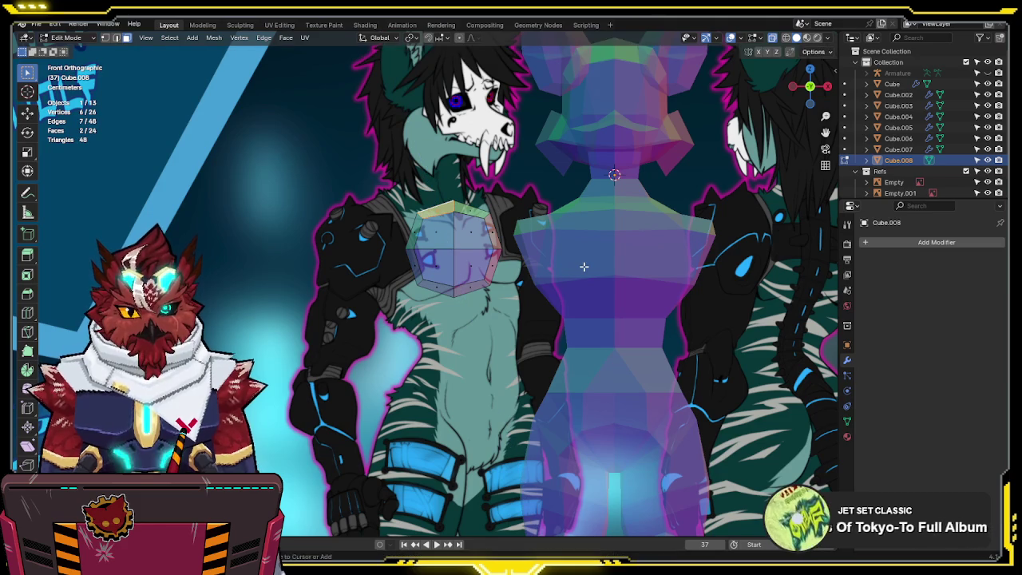
key("alt+e")
left_click(559, 289)
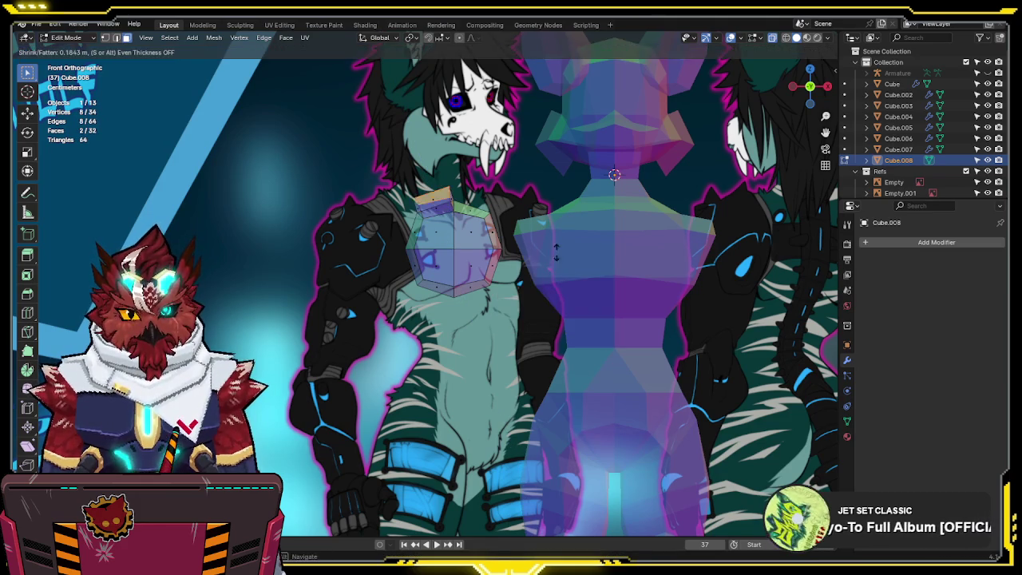
key("s")
key("Return")
- Set the pivot to Individual Origins and run Merge by Distance on the whole block
key("KP_3")
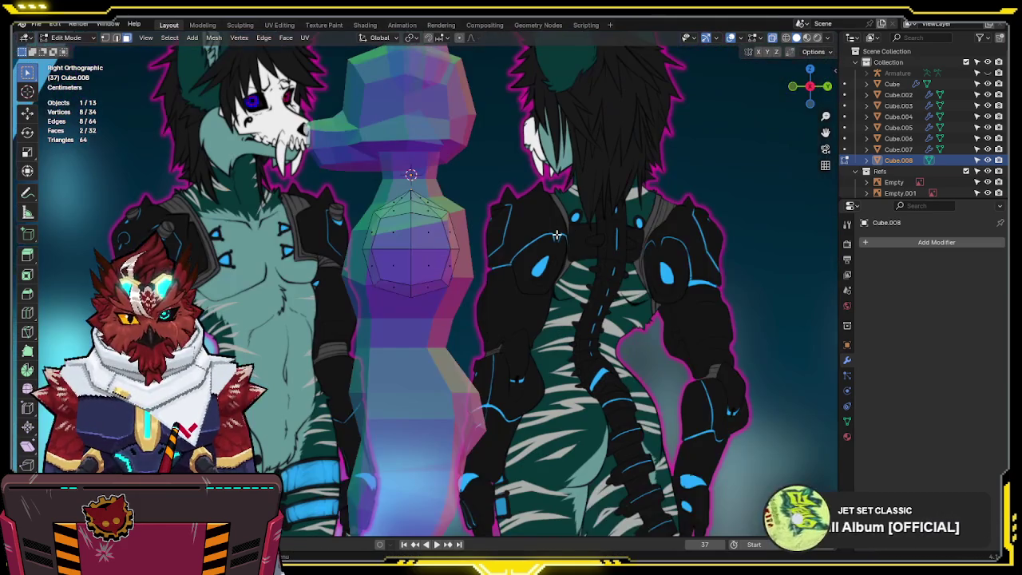
key("period")
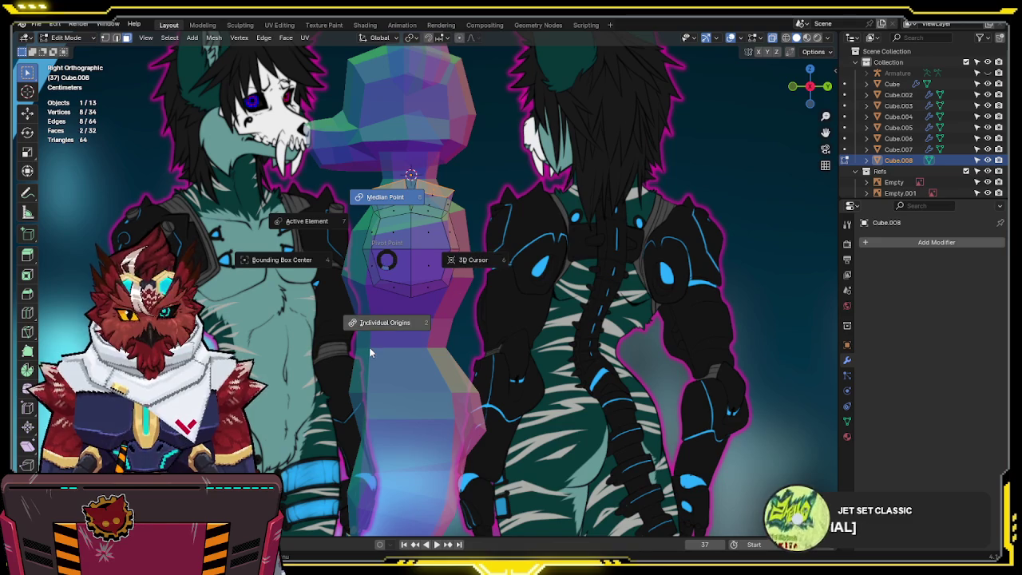
left_click(370, 347)
key("a")
key("F3")
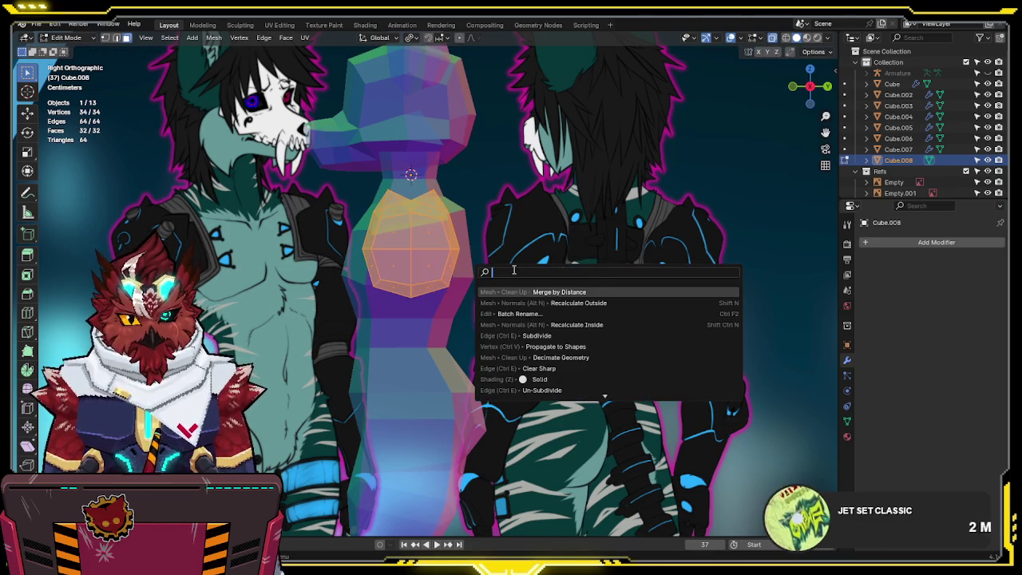
left_click(594, 291)
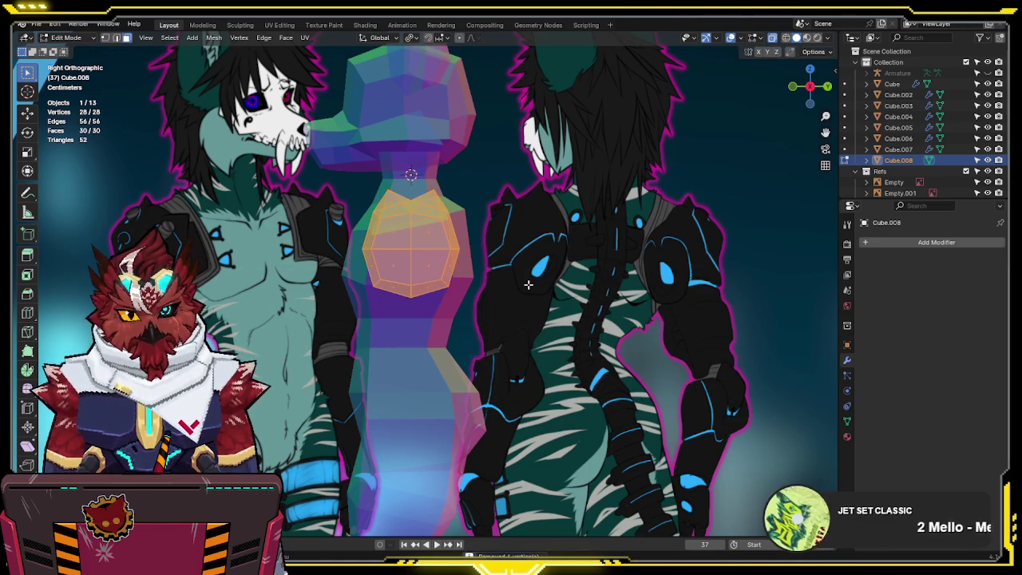
- Move the two top vertices along X and check the block in perspective
middle_click_drag(528, 284, 528, 284)
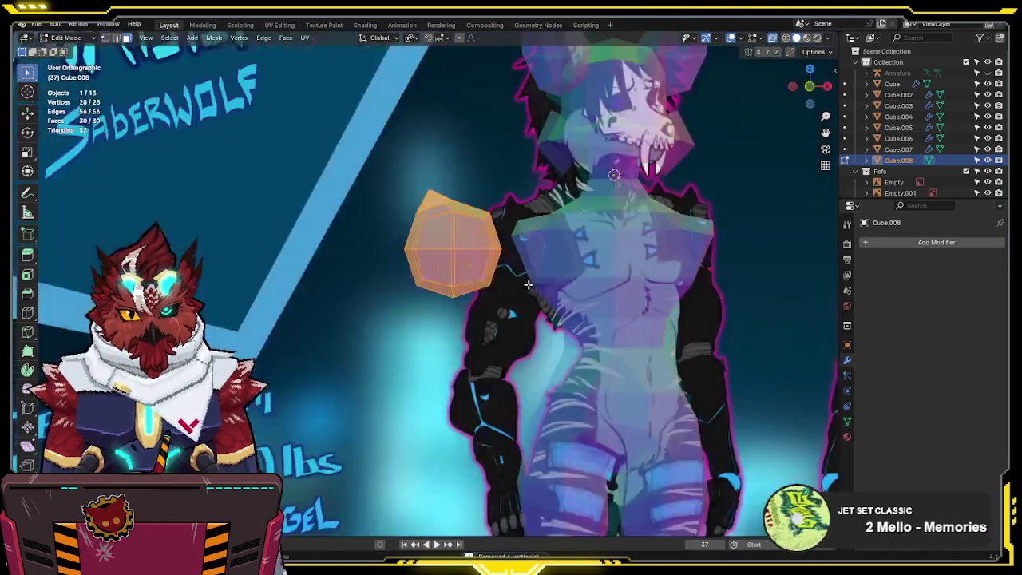
left_click_drag(417, 197, 418, 196)
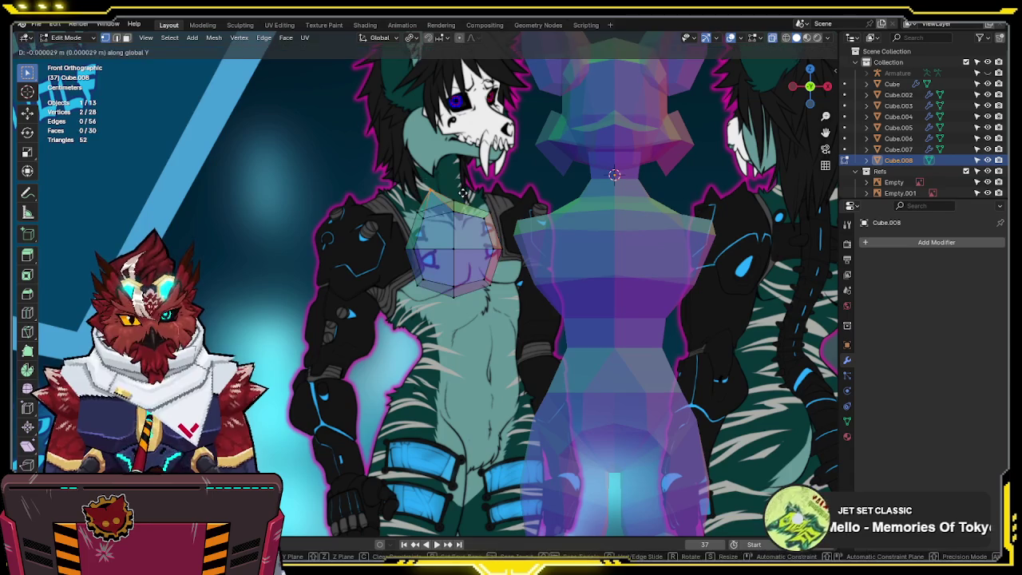
key("g")
key("x")
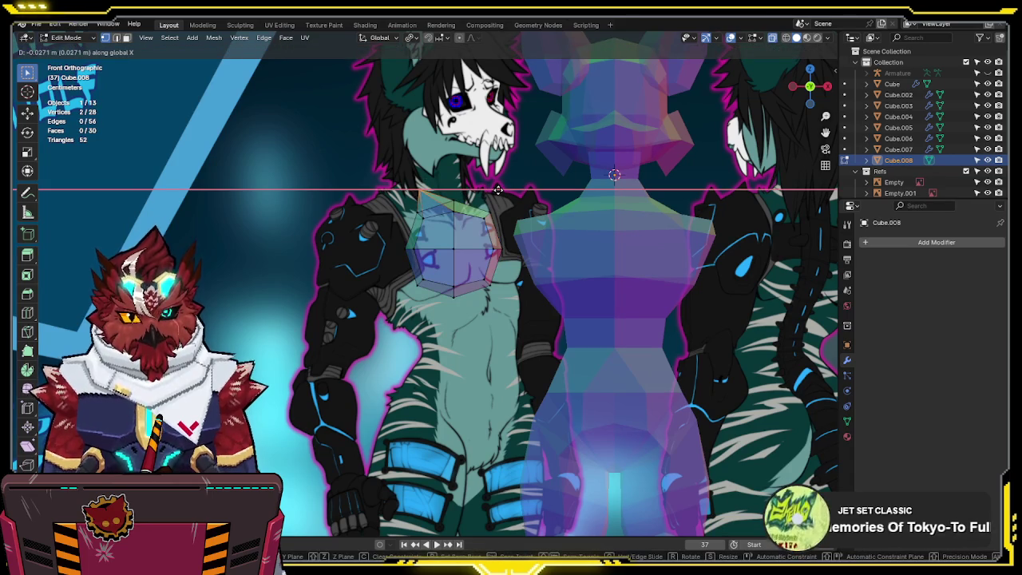
left_click(498, 189)
key("alt+z")
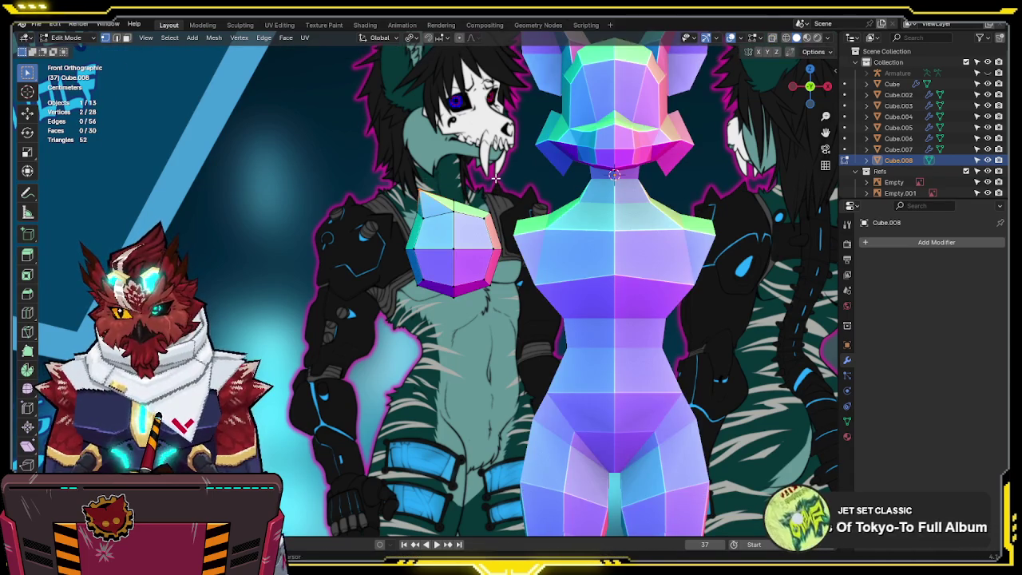
middle_click_drag(495, 178, 467, 277)
key("KP_1")
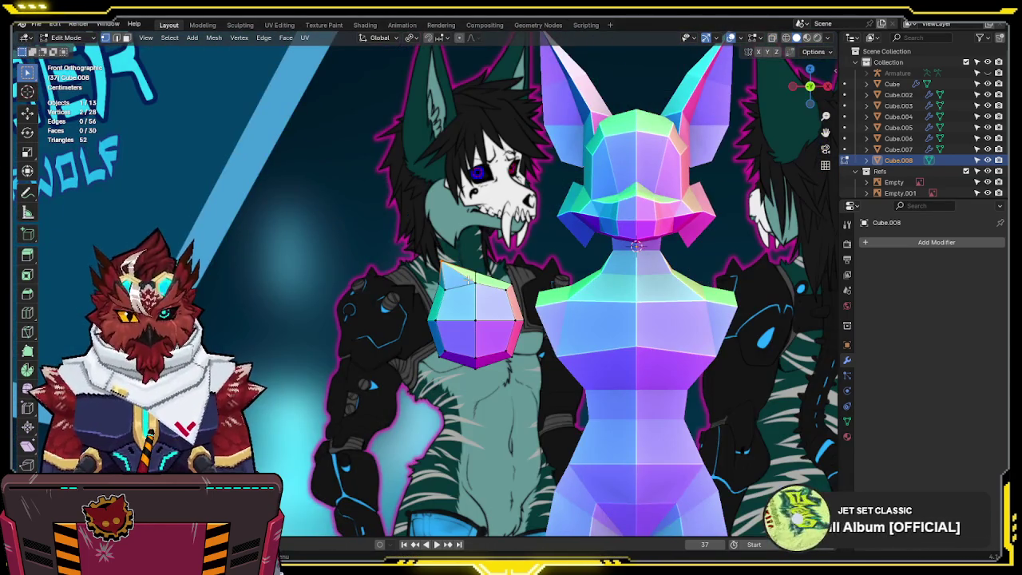
mouse_move(468, 279)
middle_mouse_down()
mouse_move(594, 223)
mouse_move(568, 347)
mouse_move(584, 303)
middle_mouse_up()
- Narrow the block along X and stretch it along Y, checking side and front views
key("s")
key("x")
left_click(568, 299)
key("shift+s")
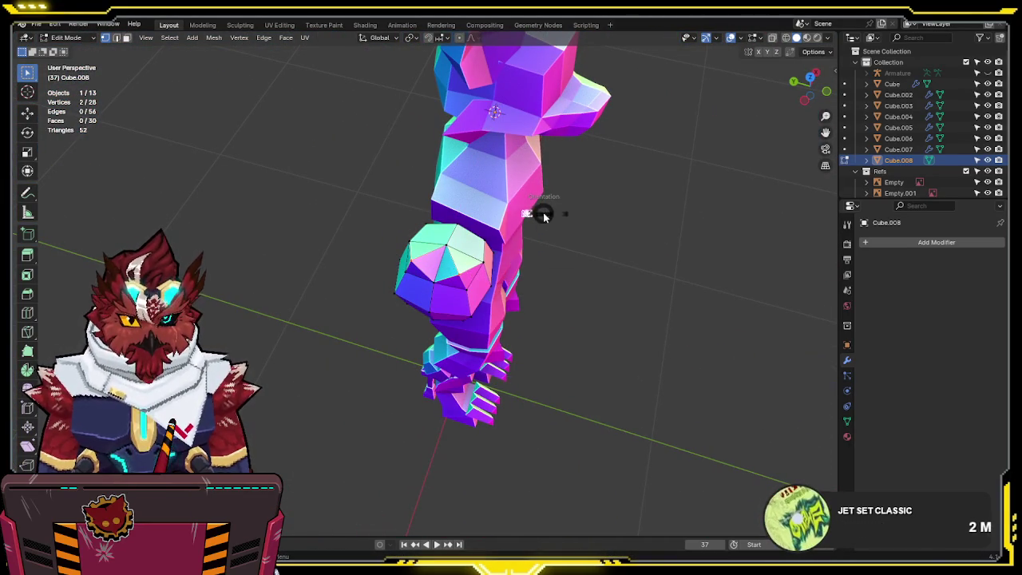
key("s")
key("y")
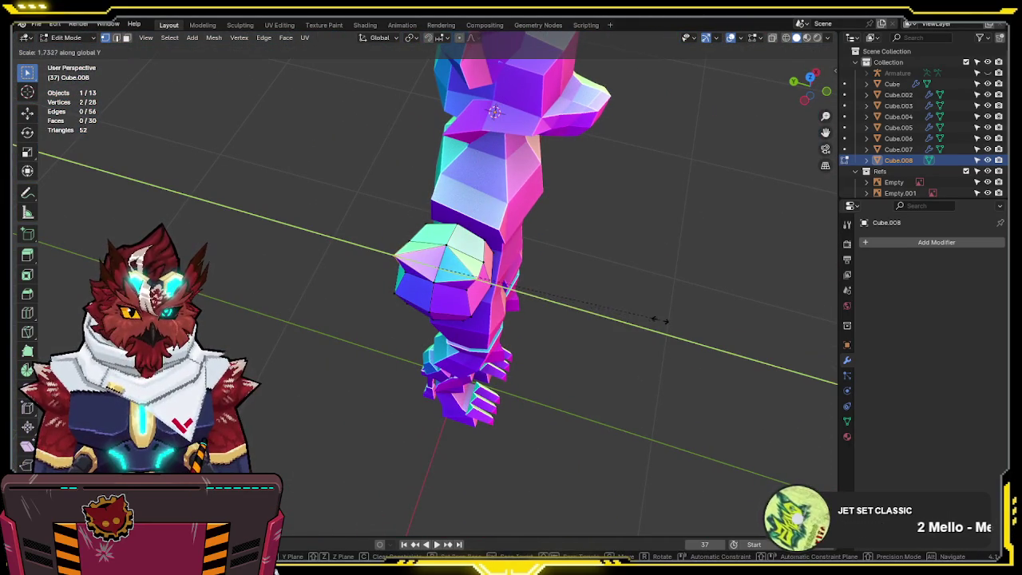
left_click(660, 319)
mouse_move(636, 314)
middle_mouse_down()
mouse_move(678, 221)
mouse_move(636, 250)
mouse_move(529, 243)
middle_mouse_up()
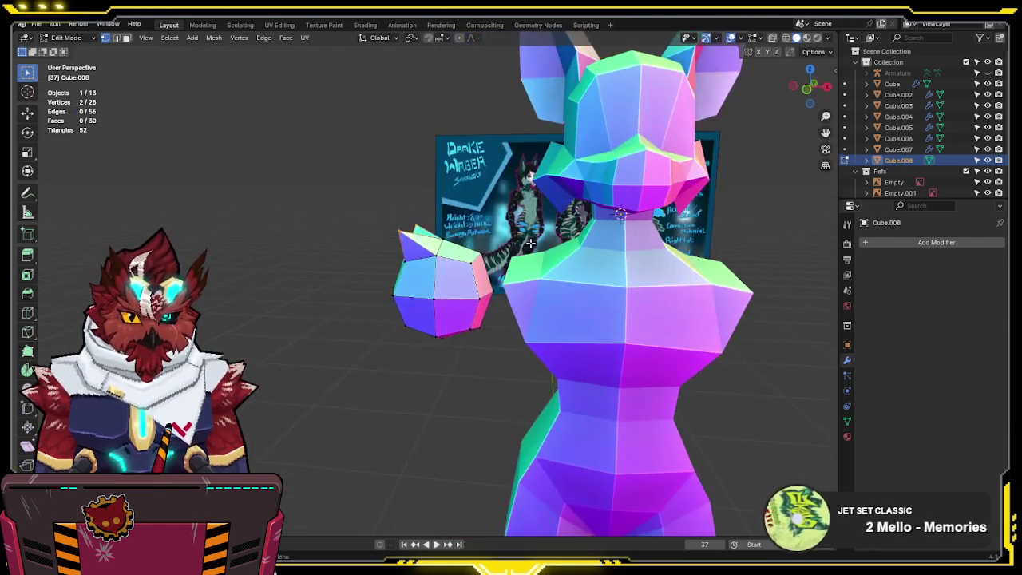
key("KP_3")
key("KP_1")
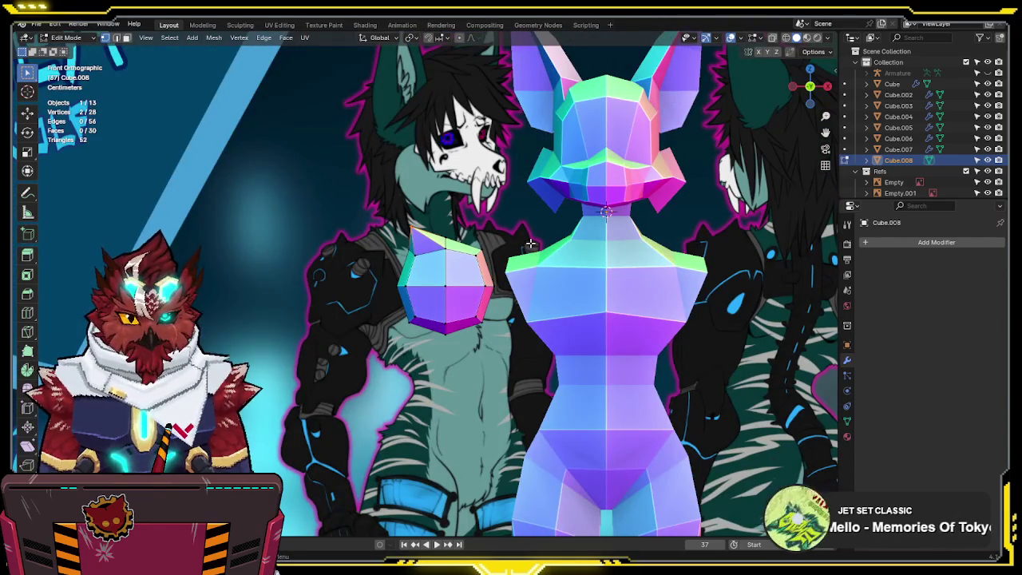
key("ctrl+KP_3")
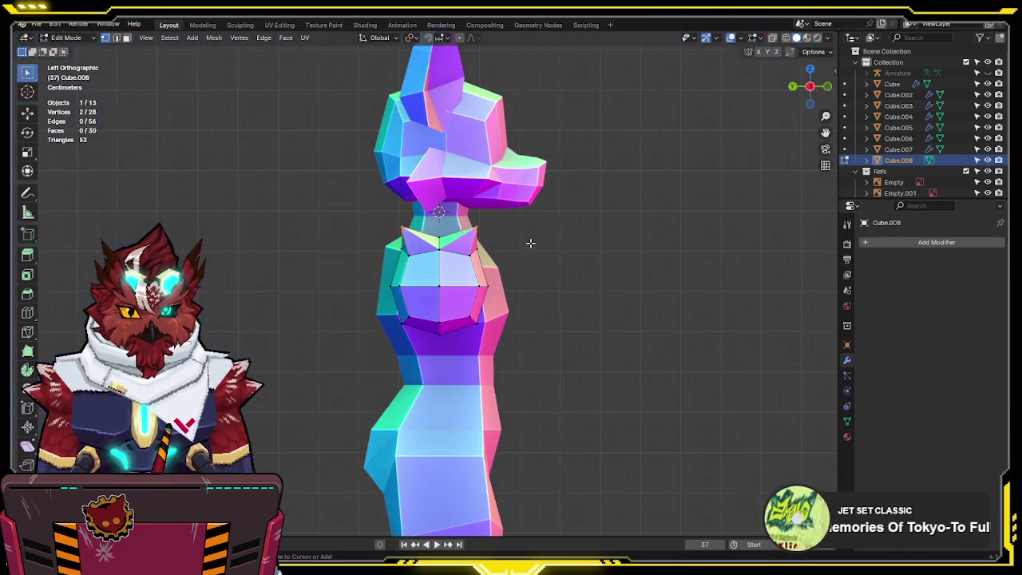
- Bevel the block's top edges in X-ray, bringing it to 35 vertices
key("alt+z")
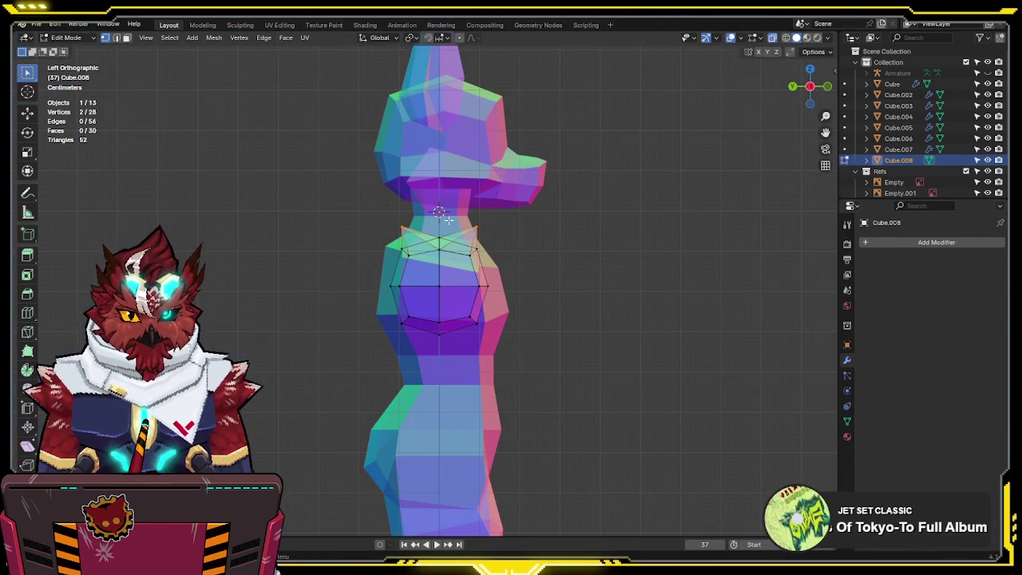
key("ctrl+b")
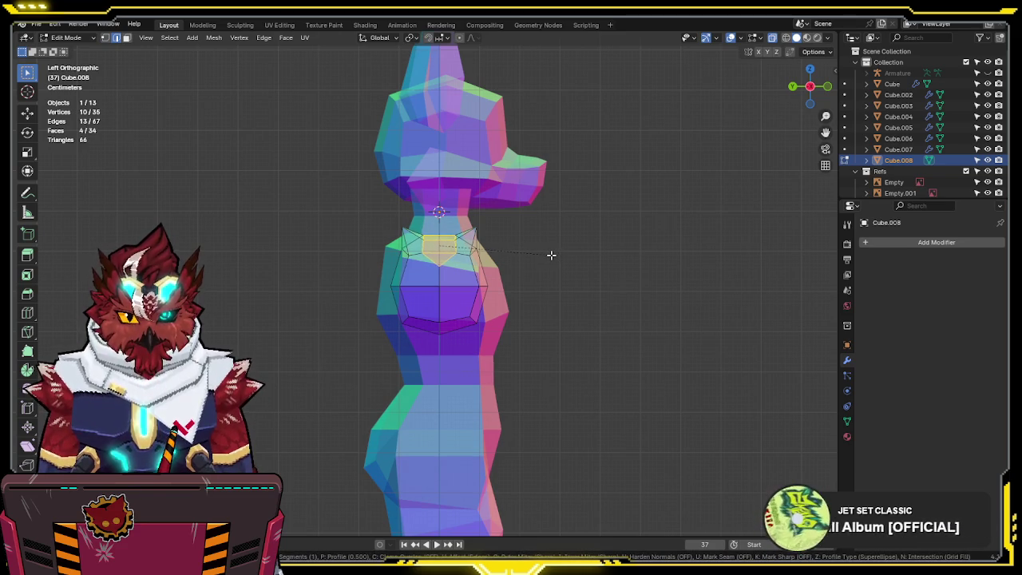
left_click(551, 255)
- Nudge four upper vertices in vertex mode to match the front reference's shoulder outline
key("KP_1")
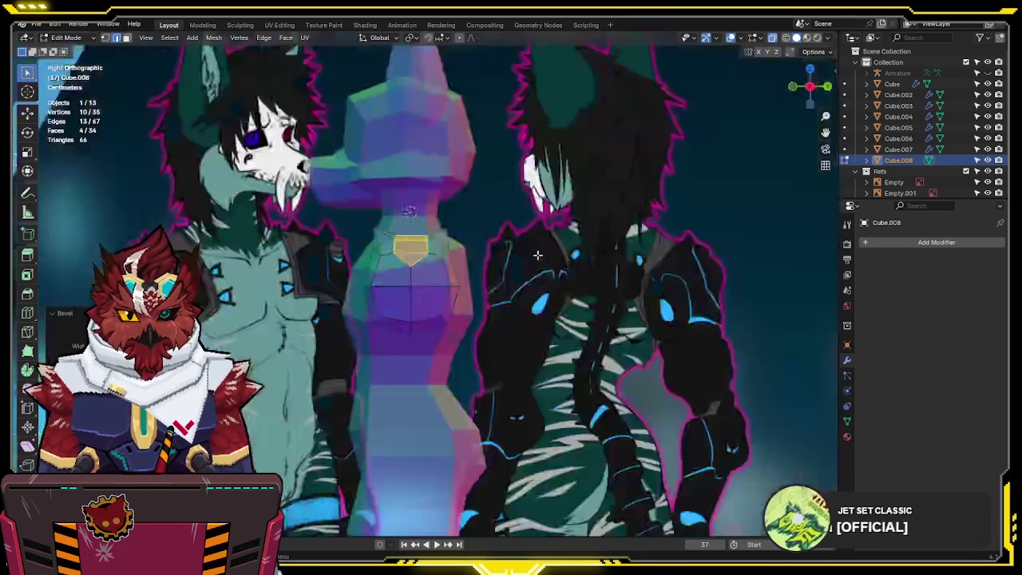
key("1")
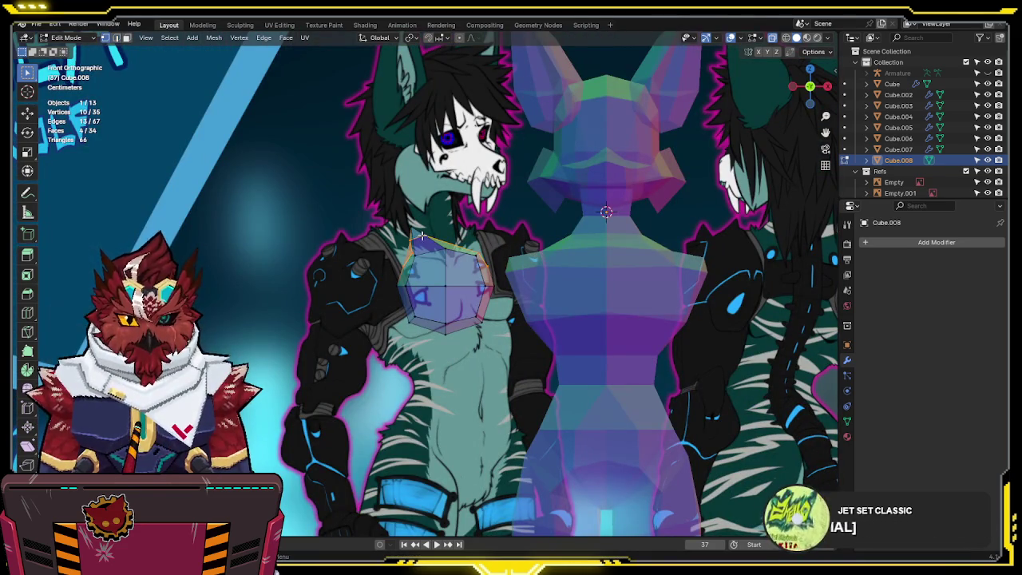
left_click_drag(441, 247, 442, 248)
key("g")
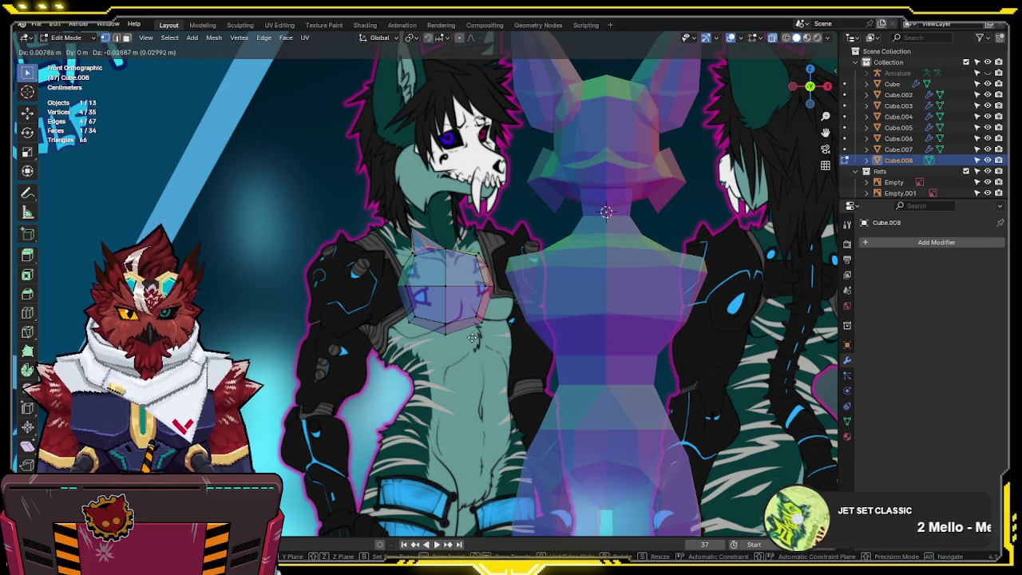
left_click(642, 304)
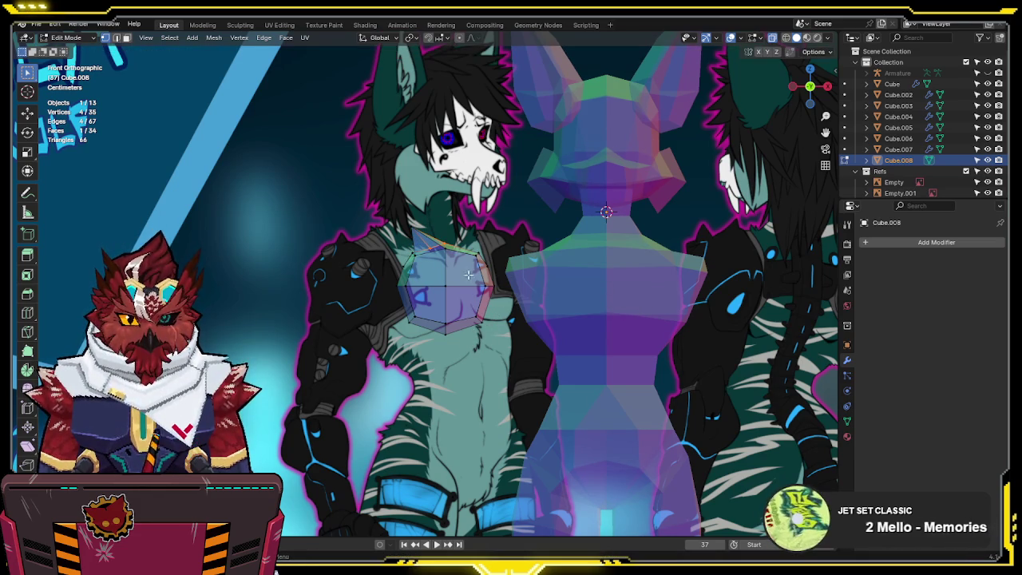
key("g")
key("alt+z")
mouse_move(427, 248)
middle_mouse_down()
mouse_move(630, 312)
mouse_move(549, 345)
mouse_move(593, 304)
mouse_move(598, 258)
mouse_move(495, 320)
mouse_move(387, 348)
mouse_move(472, 308)
middle_mouse_up()
left_click(532, 347)
key("a")
key("F3")
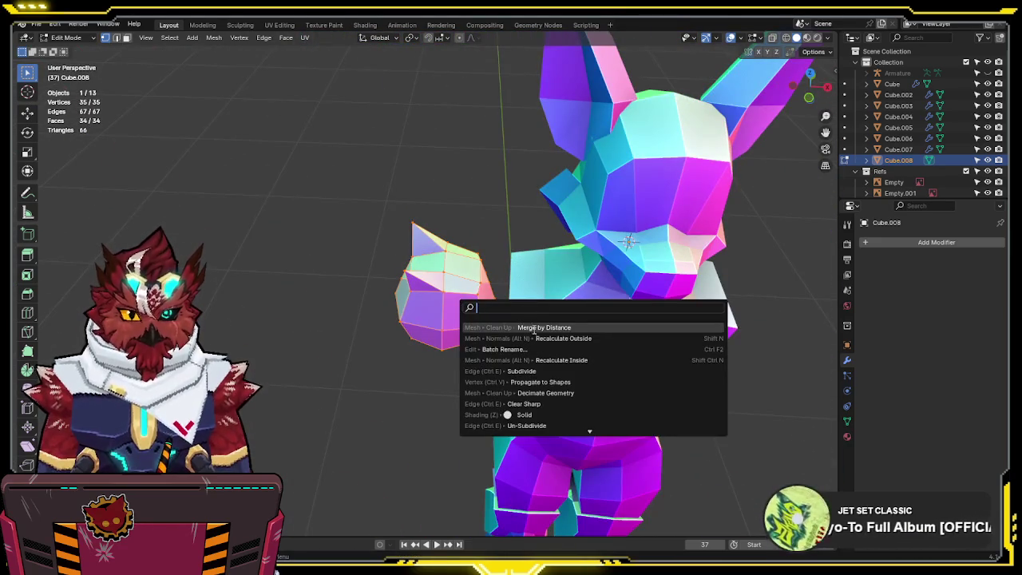
- Merge duplicate vertices by distance and scale two block edges along Y
key("Return")
middle_click_drag(533, 321, 629, 294)
key("2")
left_click(466, 232)
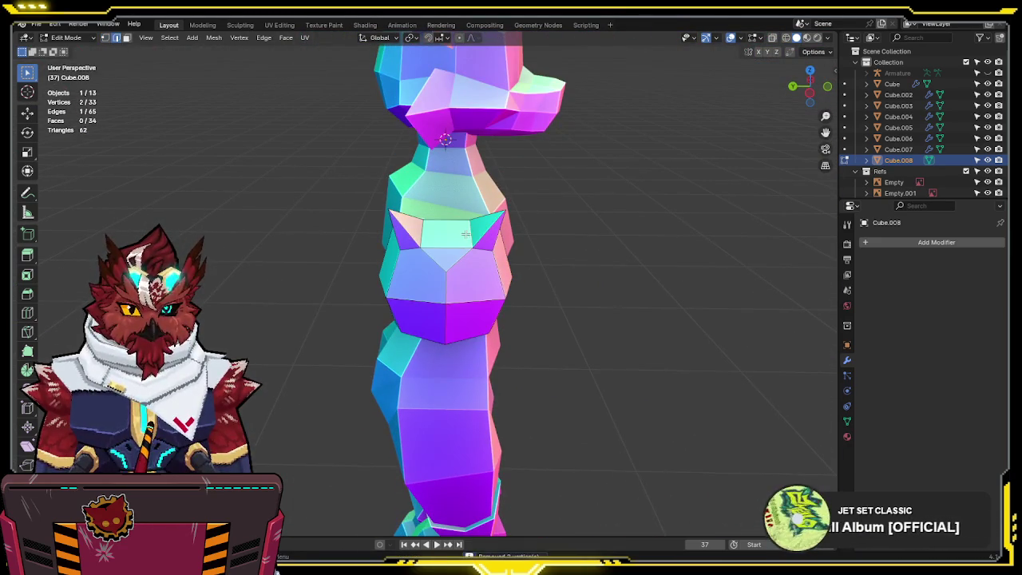
left_click(429, 232, "shift")
key("s")
key("y")
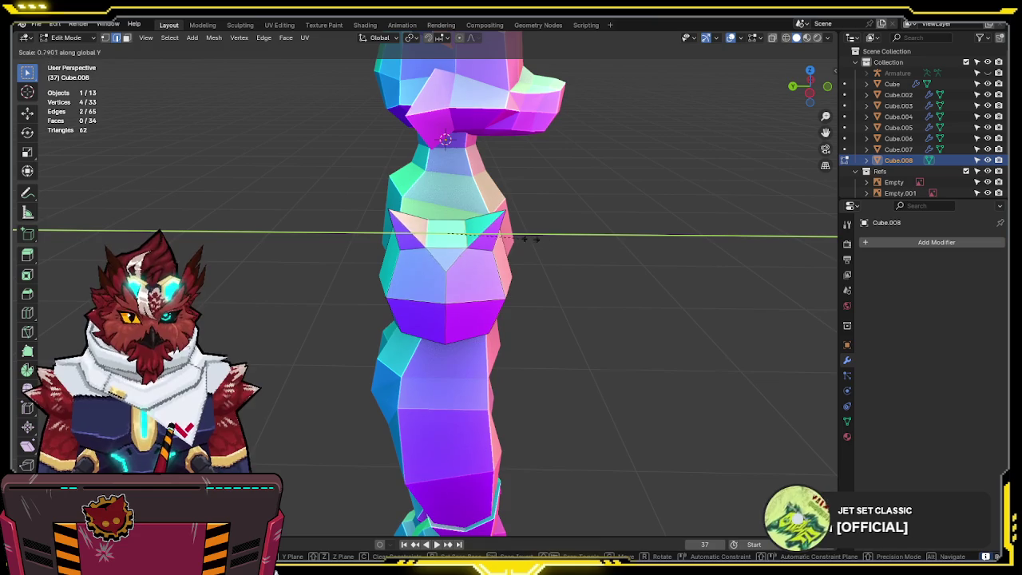
left_click(529, 239)
- Slide an edge and move two vertices in front view to reshape the block
mouse_move(536, 234)
middle_mouse_down()
mouse_move(370, 242)
mouse_move(495, 243)
middle_mouse_up()
key("g")
key("g")
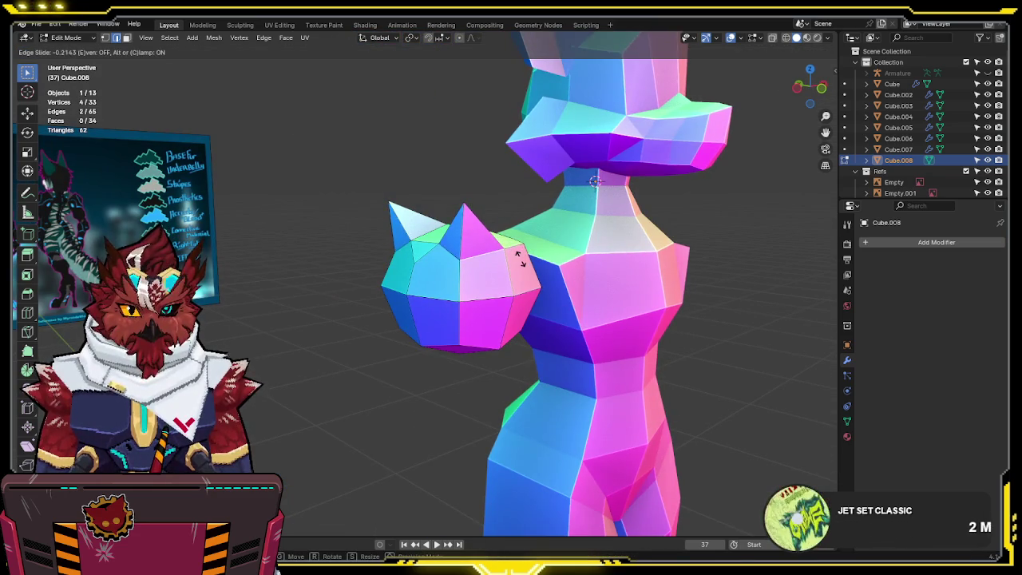
left_click(518, 257)
key("KP_1")
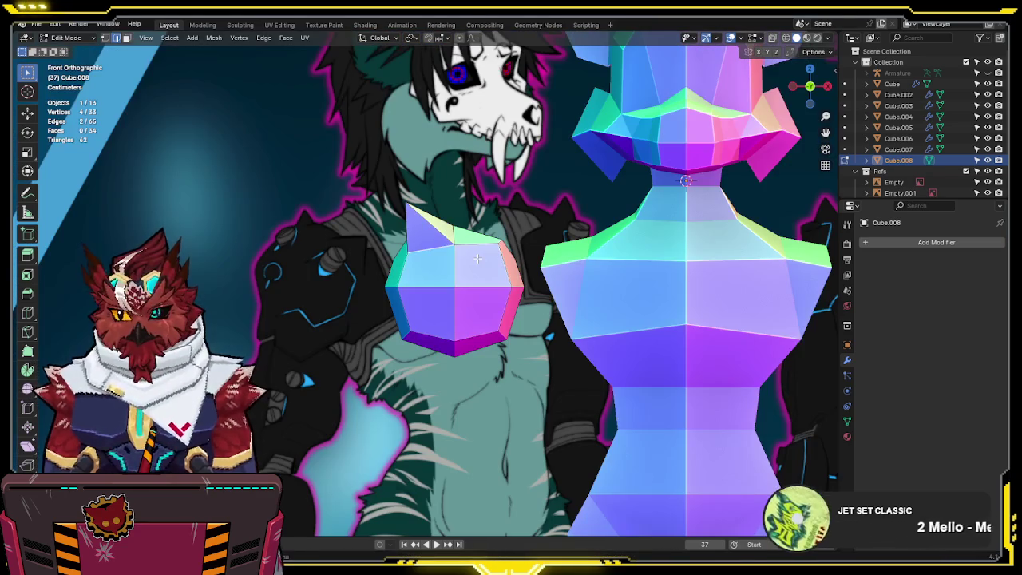
middle_click_drag(407, 222, 387, 254, "shift")
key("alt+z")
key("1")
left_click(393, 236)
key("g")
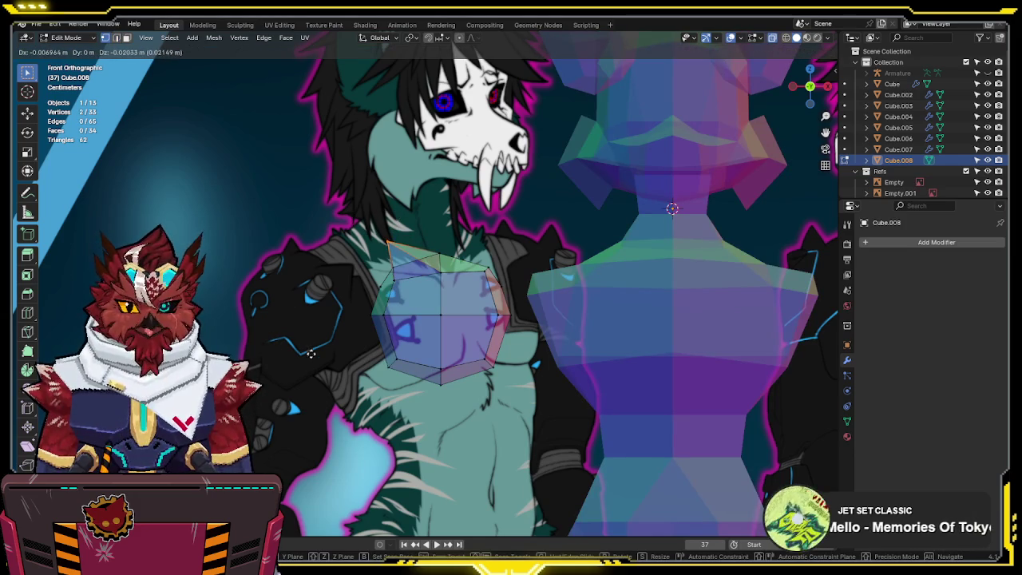
left_click(330, 348)
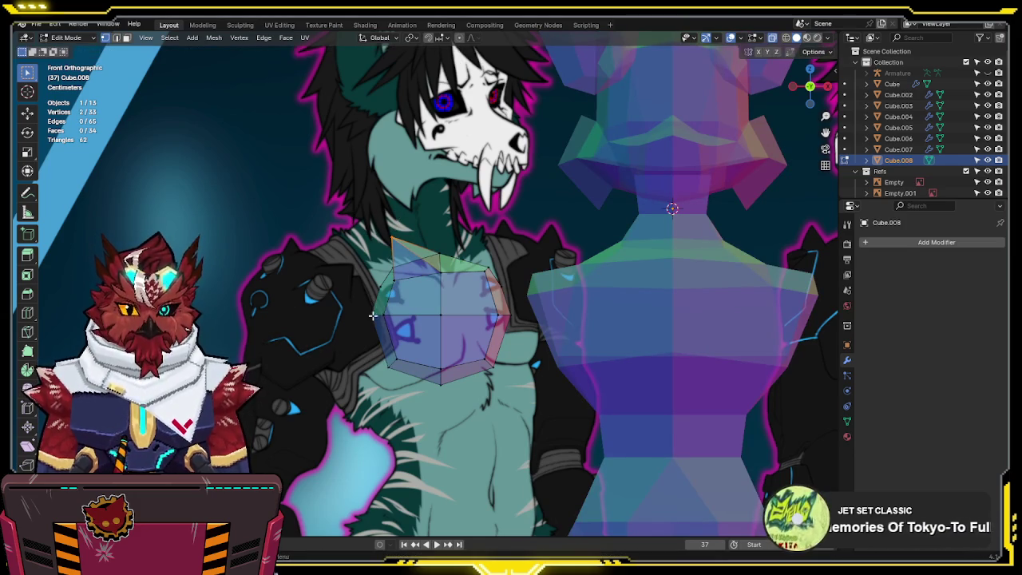
key("alt+z")
key("alt+z")
- Extrude the two lower corner faces and flatten them along Z and Y
middle_click_drag(542, 373, 551, 287, "shift")
key("3")
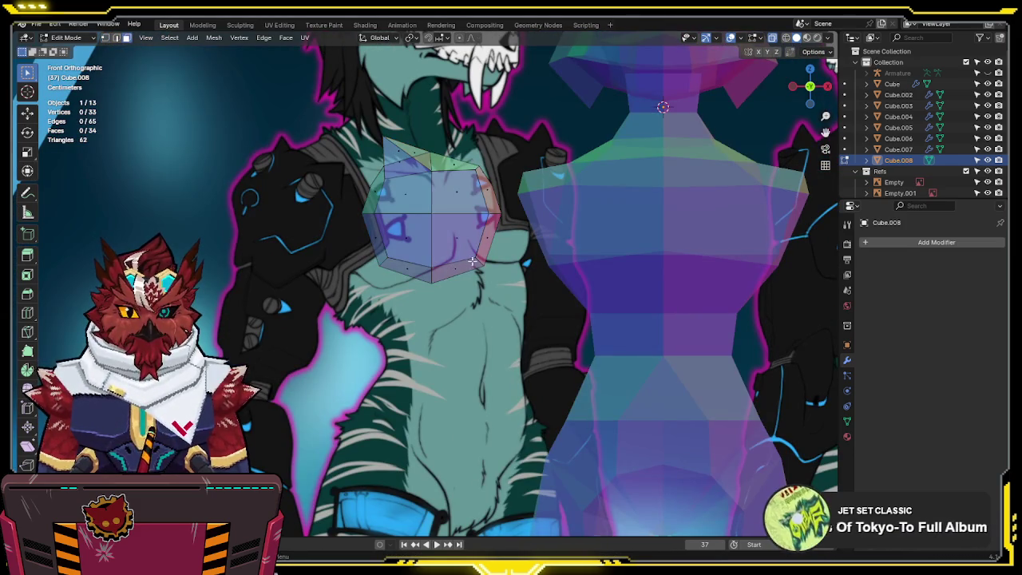
key("e")
left_click(562, 312)
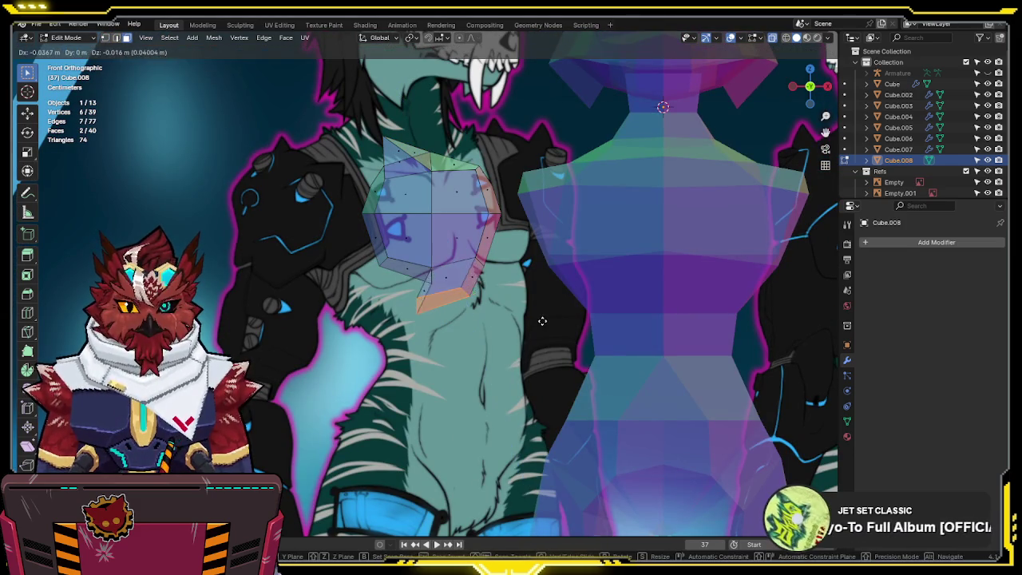
key("s")
key("Escape")
key("s")
key("z")
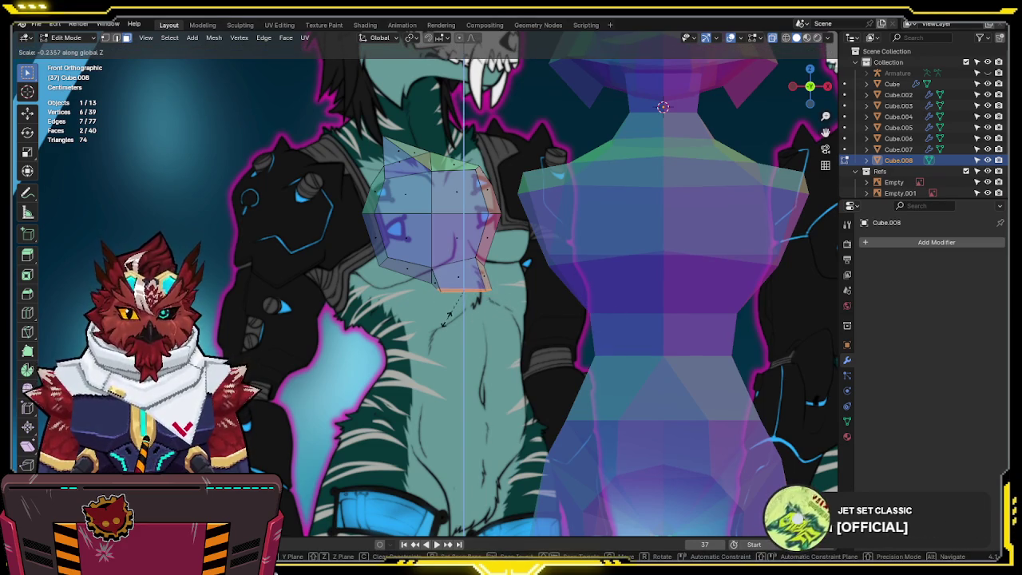
key("y")
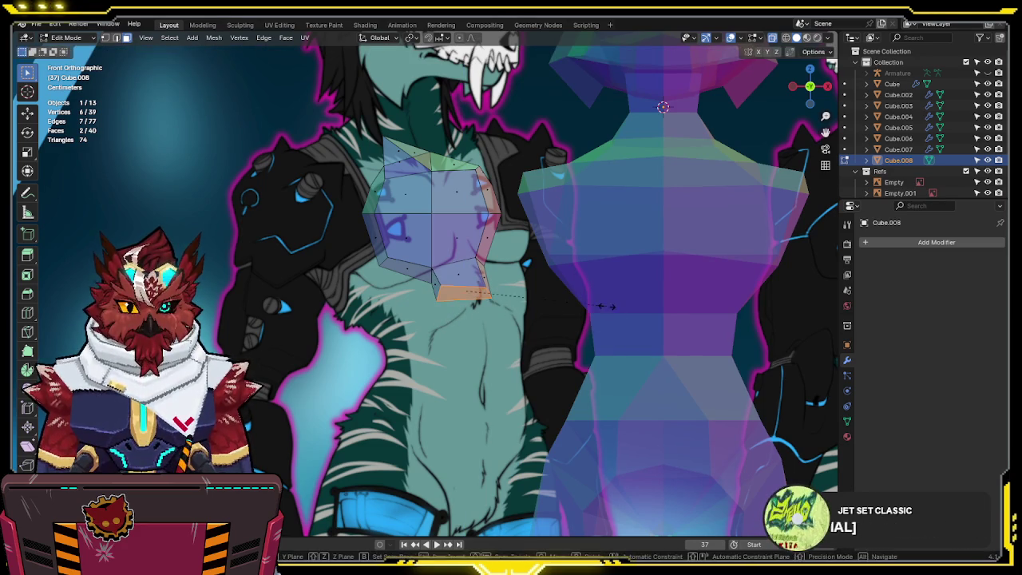
- Move the extruded faces into place and select a lower edge of the block
key("Escape")
key("s")
key("Escape")
key("g")
left_click(563, 284)
middle_click_drag(563, 284, 462, 274)
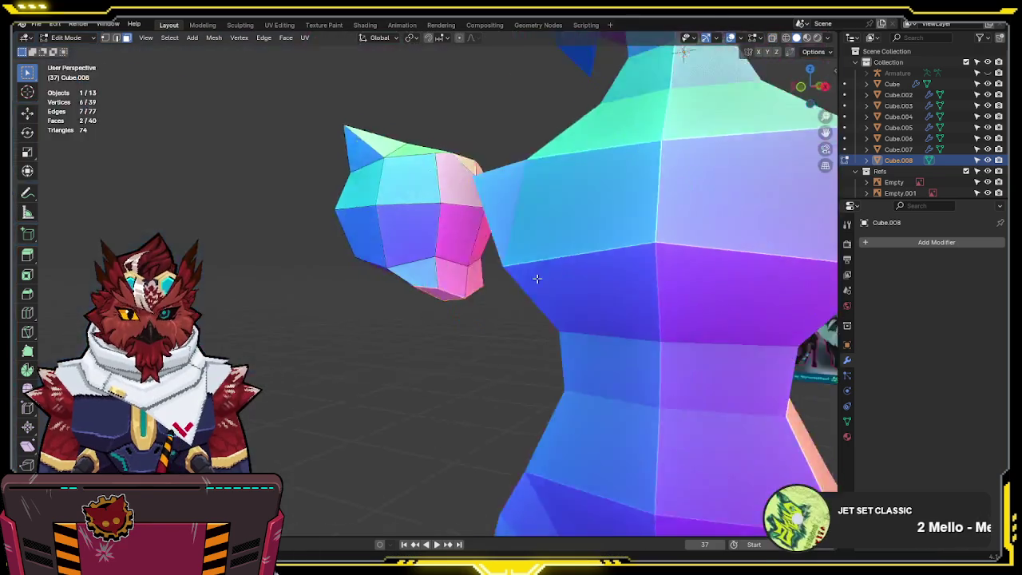
key("alt+z")
left_click(405, 281)
- Lower the selected edge vertically along Z
key("g")
key("z")
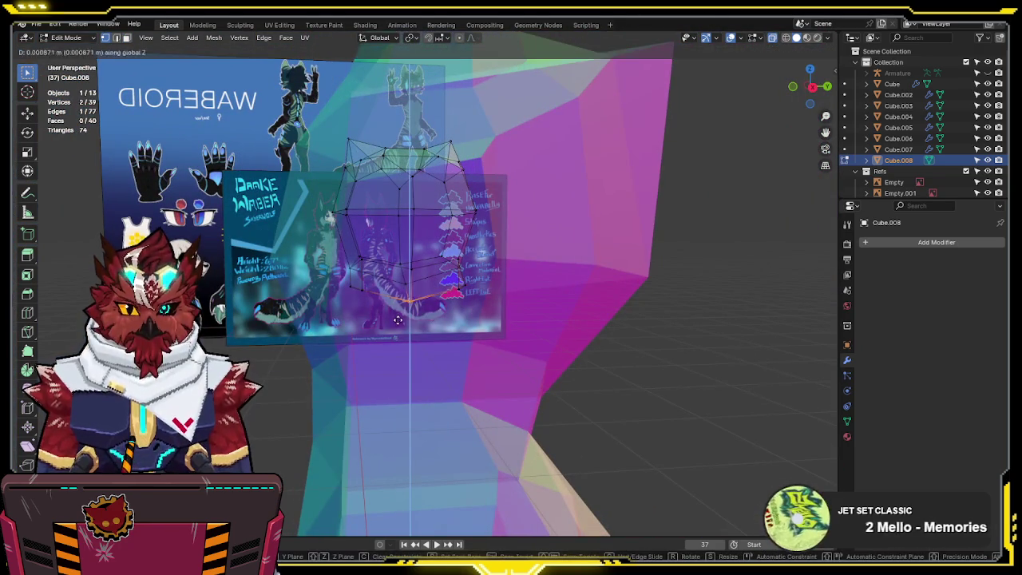
left_click(402, 307)
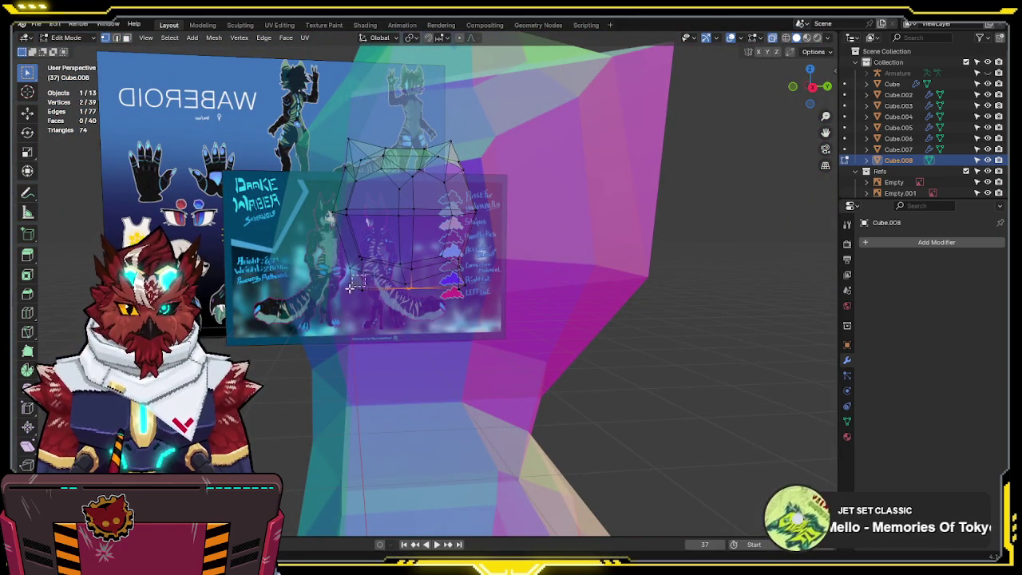
key("alt+z")
middle_click_drag(426, 307, 717, 255)
- Move the whole shoulder block about 0.593 m along X onto the torso's shoulder
key("a")
key("KP_3")
key("KP_1")
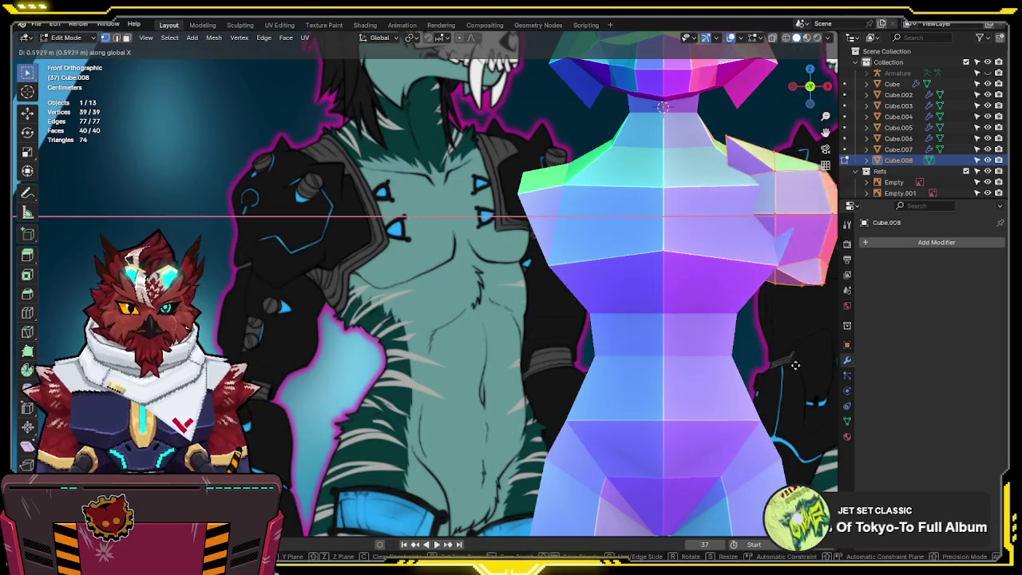
middle_click_drag(802, 362, 562, 370, "shift")
key("g")
left_click(607, 349)
key("g")
left_click(679, 321)
- In right side view, select the block's bottom edge and a neighbouring vertex
key("KP_3")
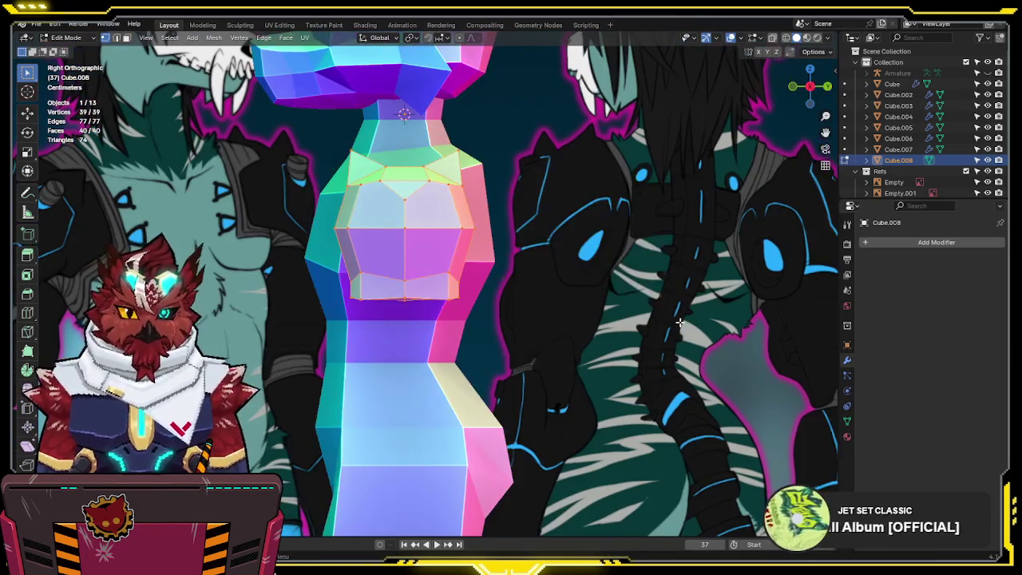
middle_click_drag(456, 336, 537, 335, "shift")
scroll(537, 335, "up", 2)
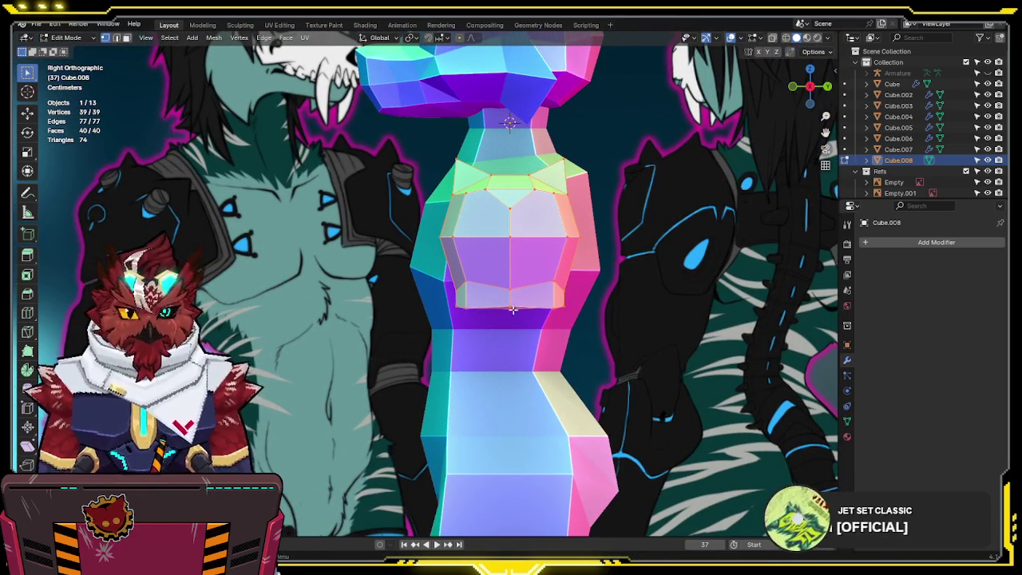
left_click(515, 308)
key("alt+z")
left_click(520, 310, "shift")
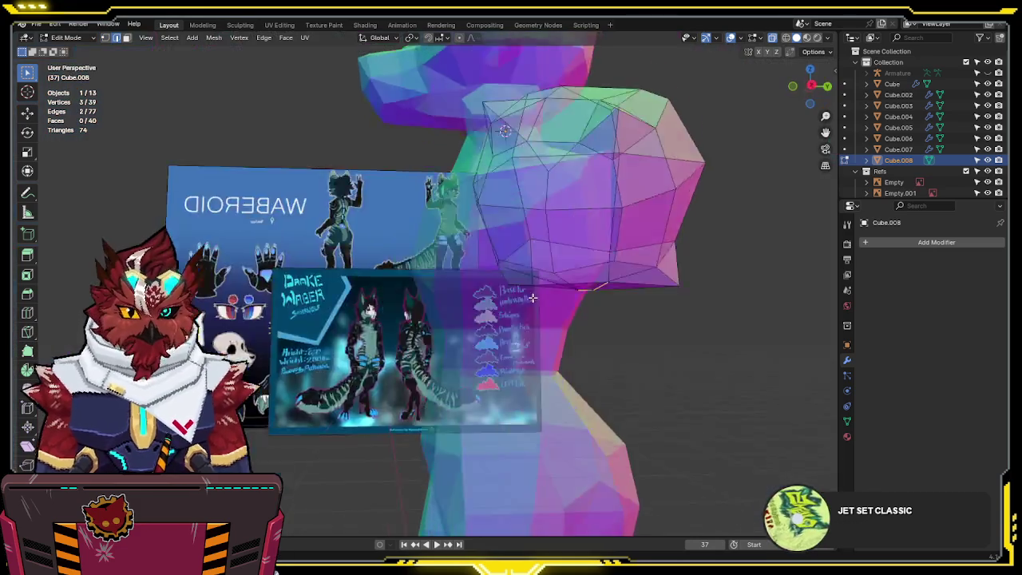
middle_click_drag(522, 298, 565, 281)
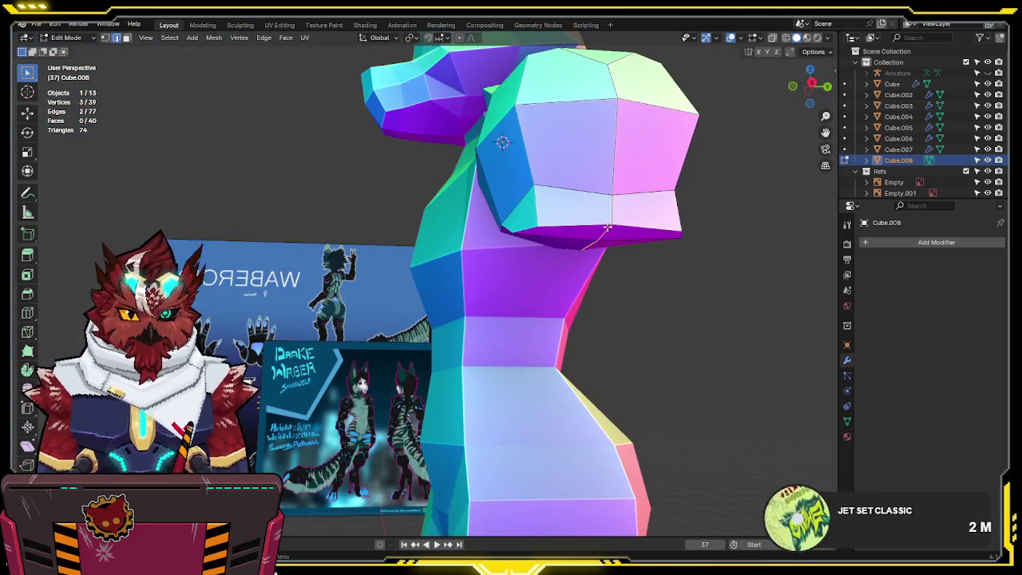
- Bevel the block's bottom edge, then undo the bevel
left_click(607, 228, "shift")
middle_click_drag(608, 228, 697, 202)
key("ctrl+b")
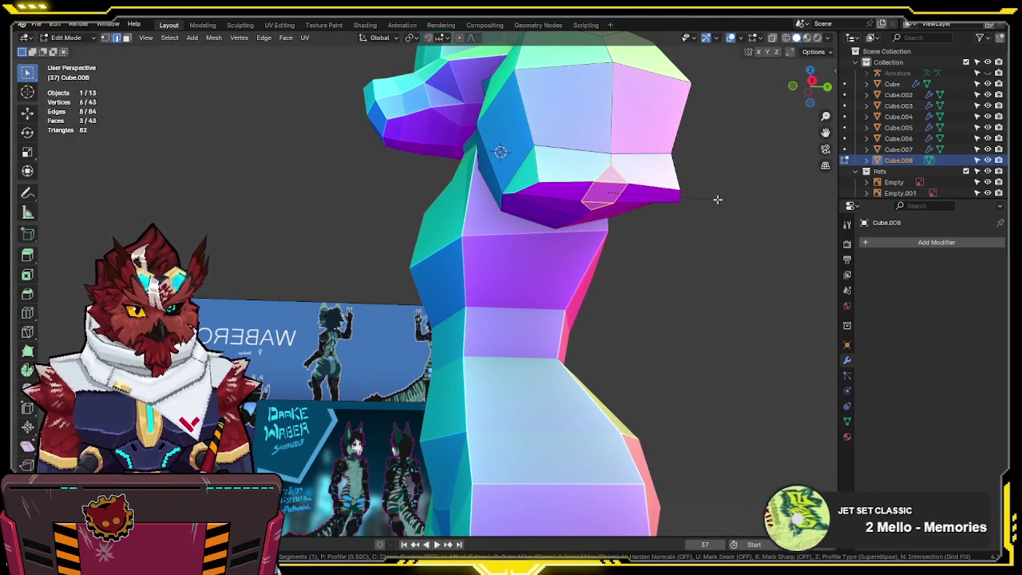
left_click(717, 198)
right_click(717, 198)
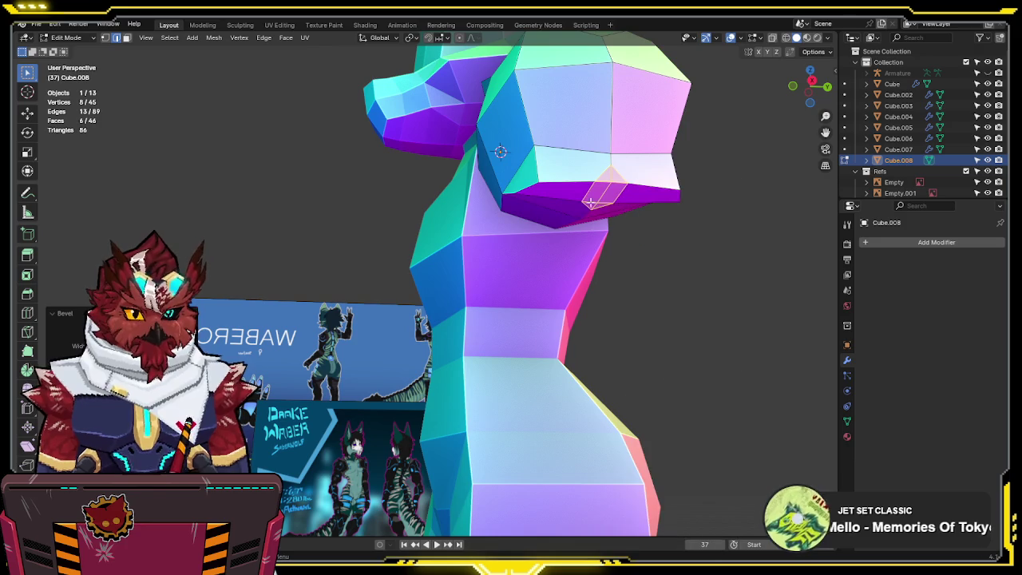
key("ctrl+z")
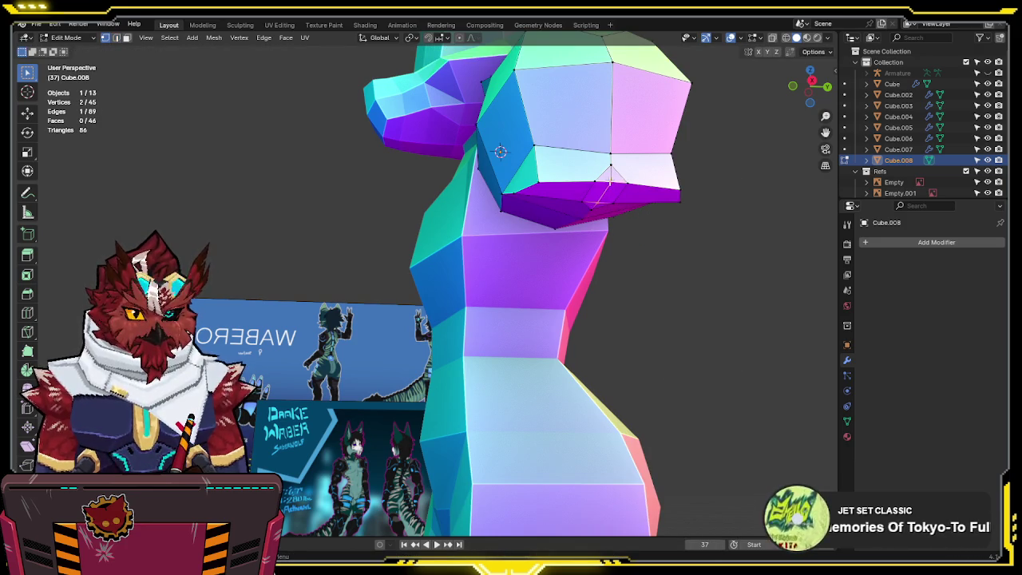
- Dissolve two leftover bottom-edge vertices through Quick Favorites
right_click(610, 172)
left_click(608, 184)
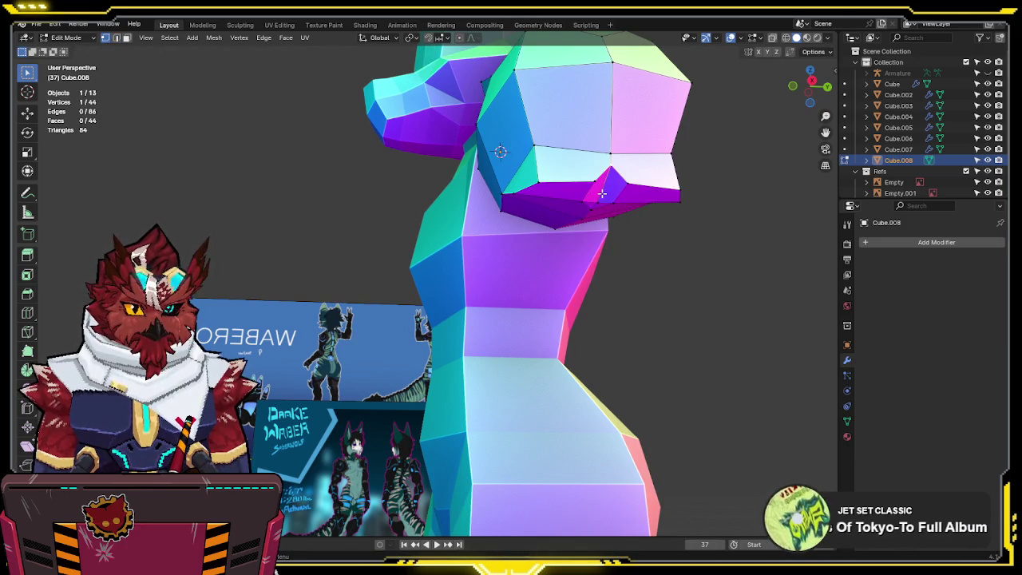
left_click(587, 218)
right_click(593, 214)
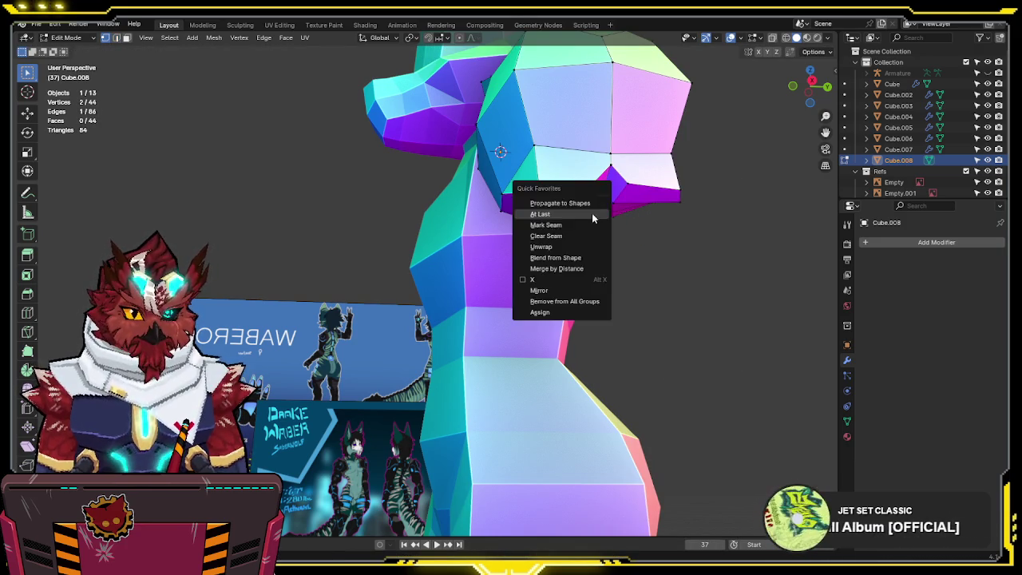
left_click(597, 209)
key("KP_3")
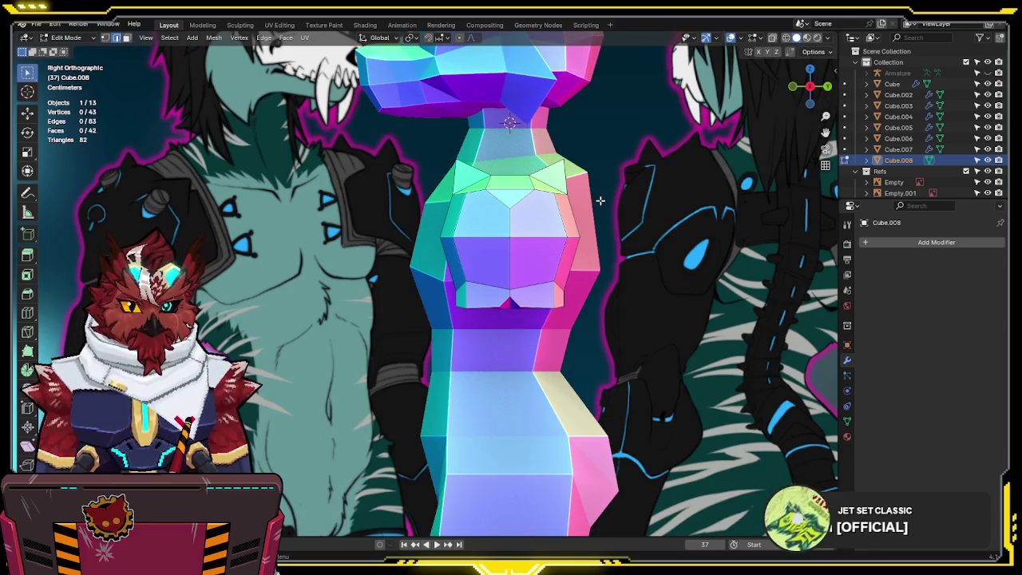
- Select the bottom vertices and shift a lower-loop vertex along X
key("g")
key("Escape")
key("g")
key("Escape")
key("alt+z")
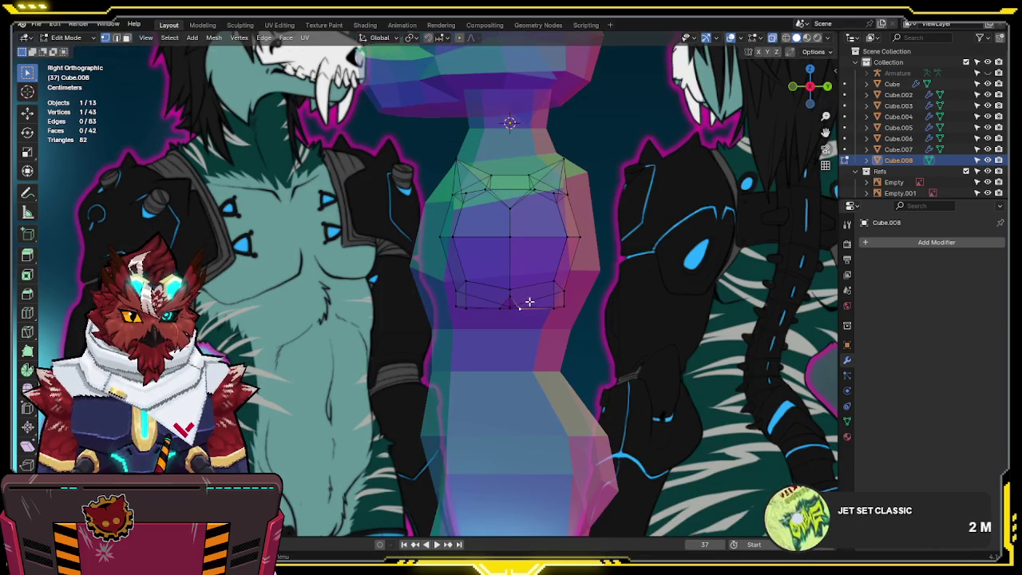
left_click_drag(512, 334, 482, 326)
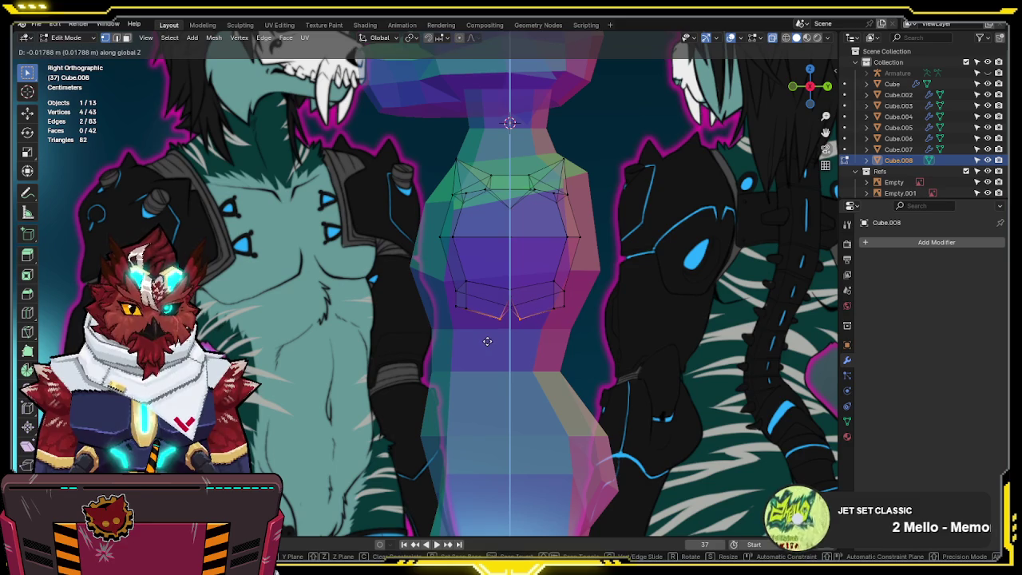
key("alt+z")
left_click(469, 305)
key("g")
key("x")
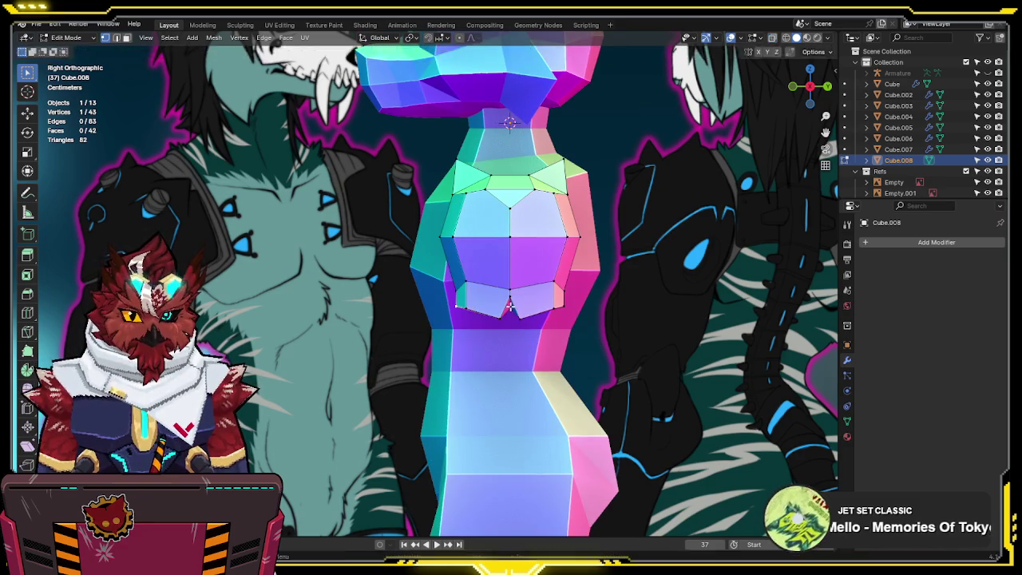
left_click(580, 300)
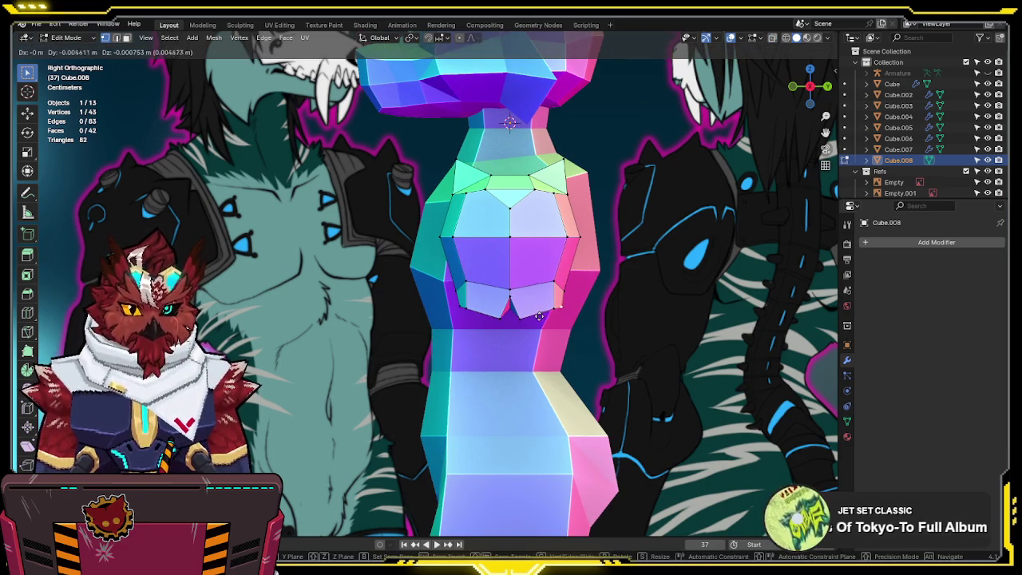
- Reposition the lower-left and lower-right edges of the block
left_click(464, 311)
key("alt+z")
key("g")
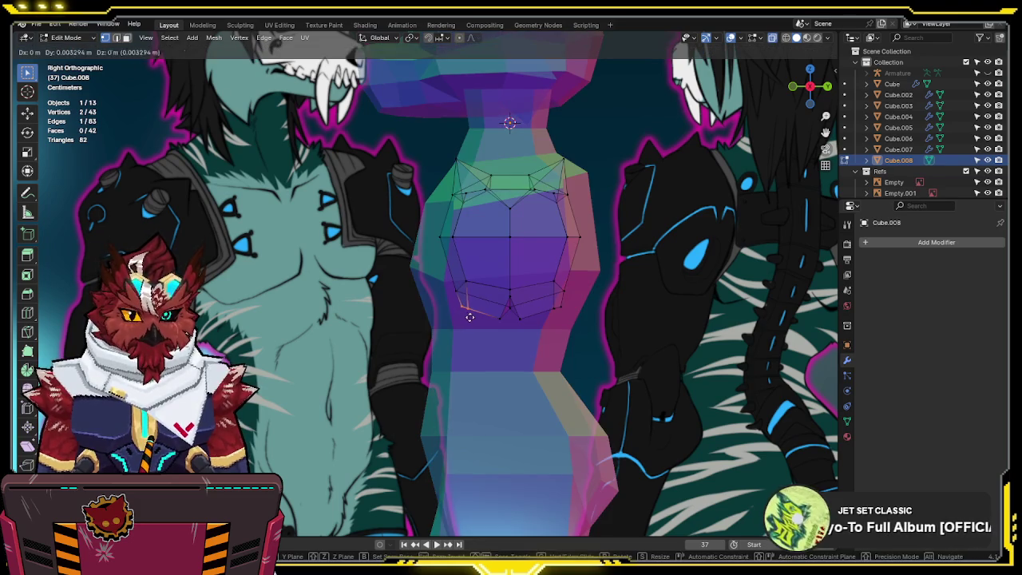
left_click(526, 337)
left_click(553, 305)
key("g")
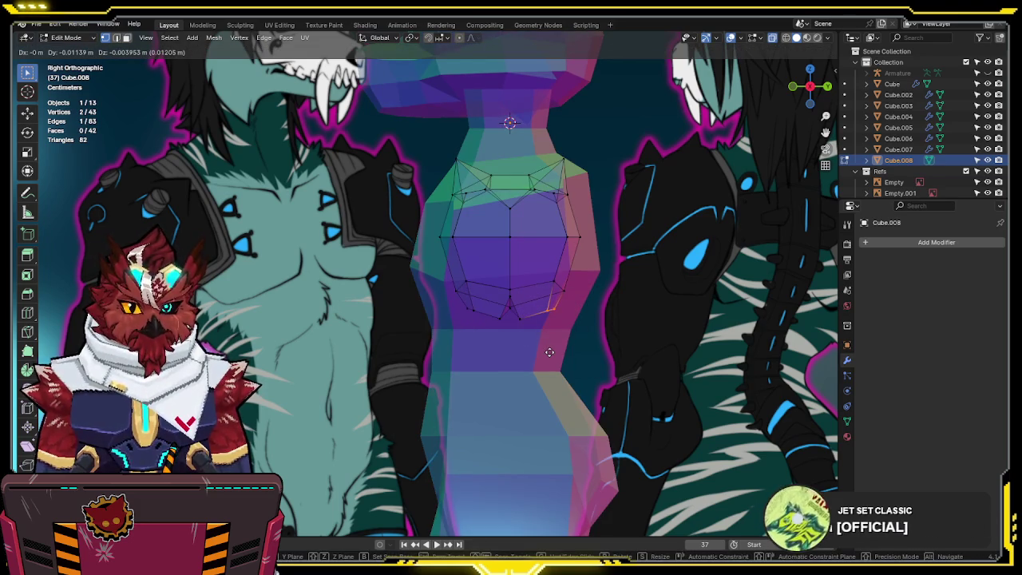
left_click(549, 352)
key("alt+z")
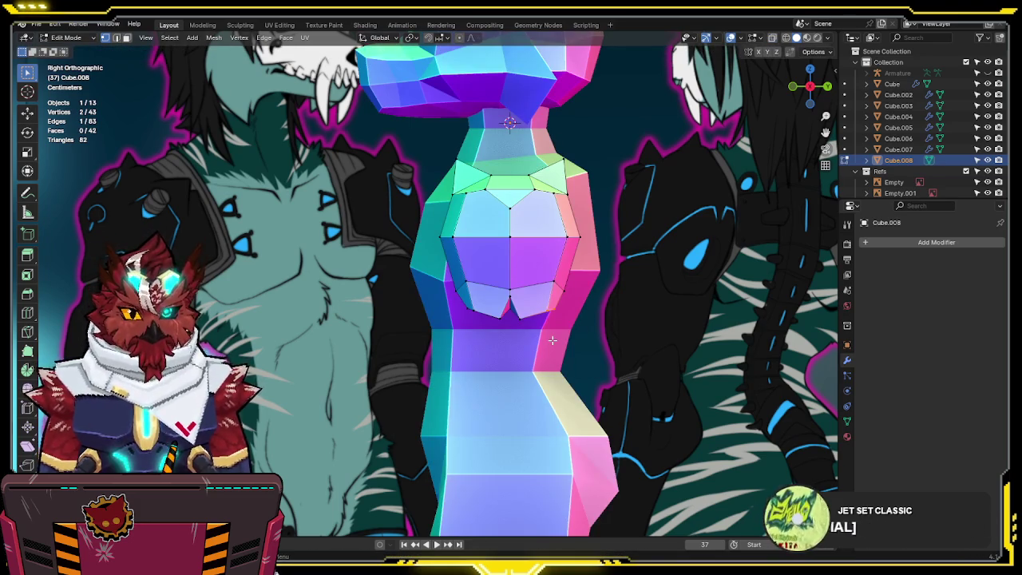
- Tilt the lower edges about -14.65 degrees and move a corner vertex in front view
key("KP_1")
key("alt+z")
left_click_drag(662, 303, 644, 332)
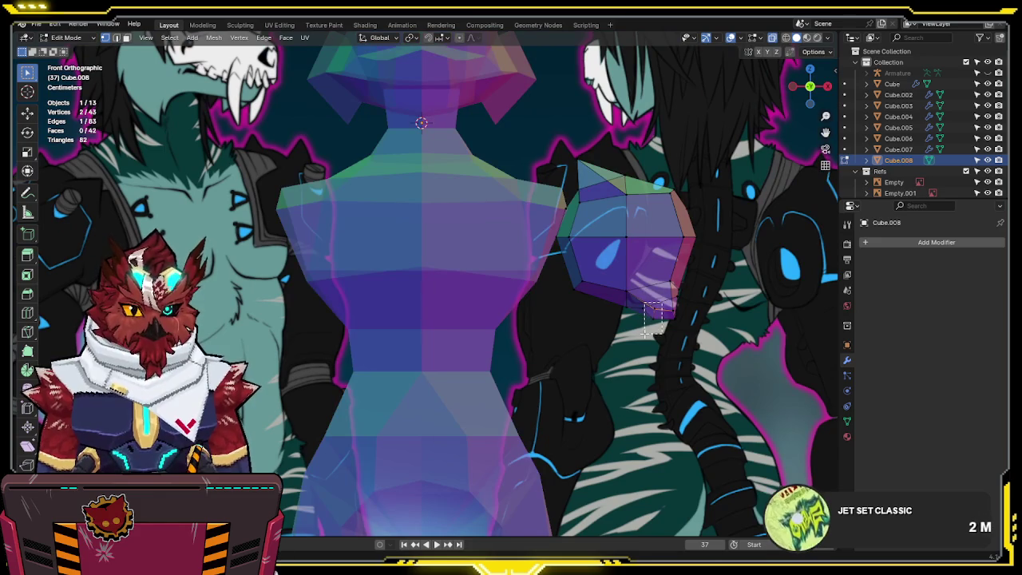
key("r")
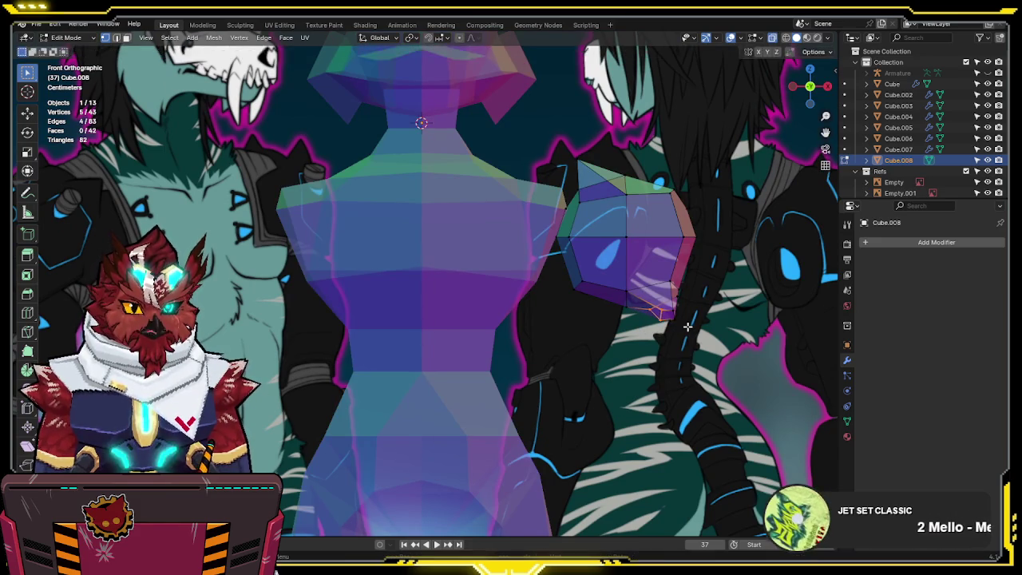
left_click(725, 320)
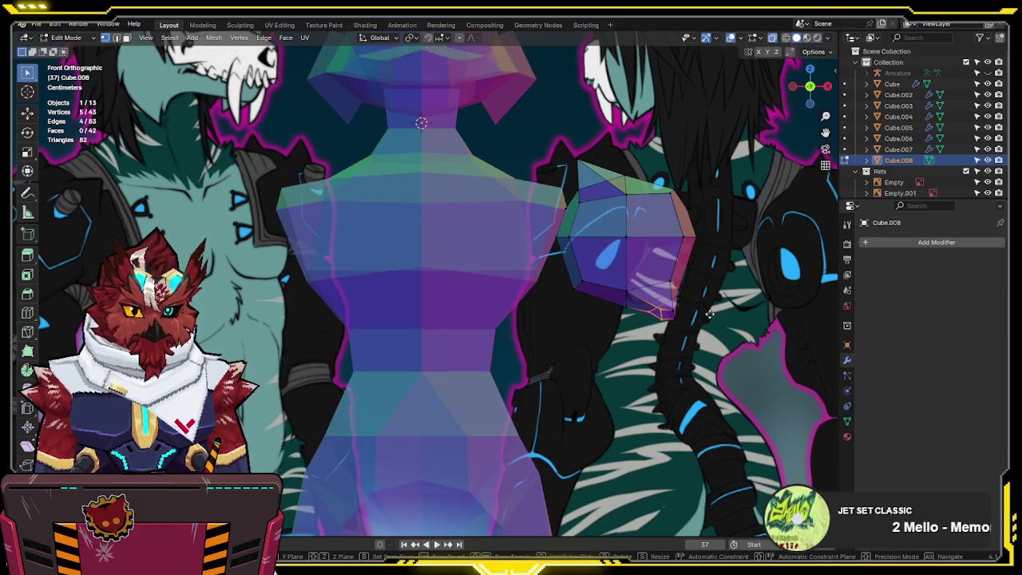
left_click(653, 308)
key("g")
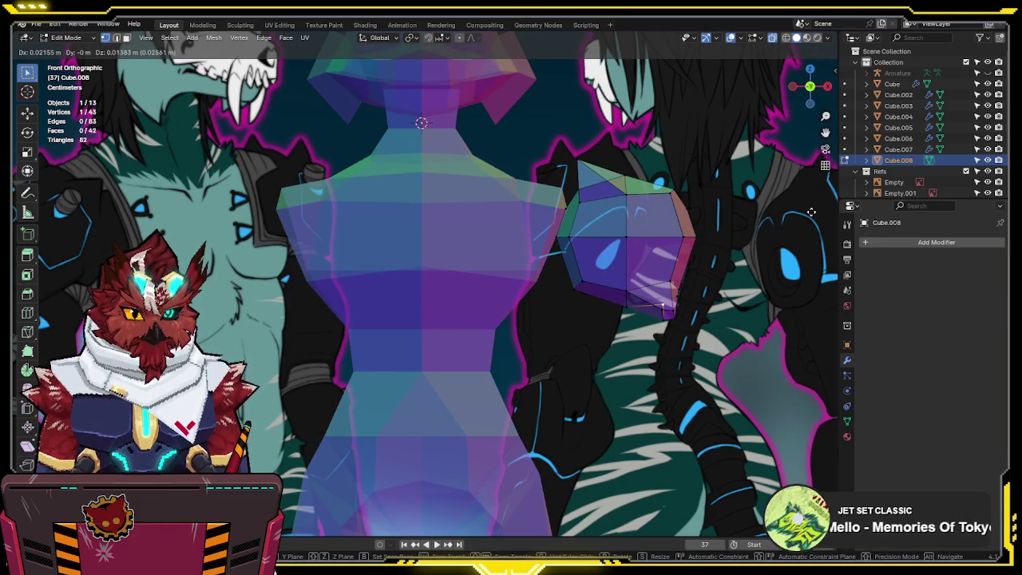
left_click(811, 212)
- Move the whole arm block higher beside the shoulder
mouse_move(811, 212)
middle_mouse_down()
mouse_move(640, 300)
mouse_move(552, 289)
mouse_move(530, 267)
mouse_move(304, 269)
middle_mouse_up()
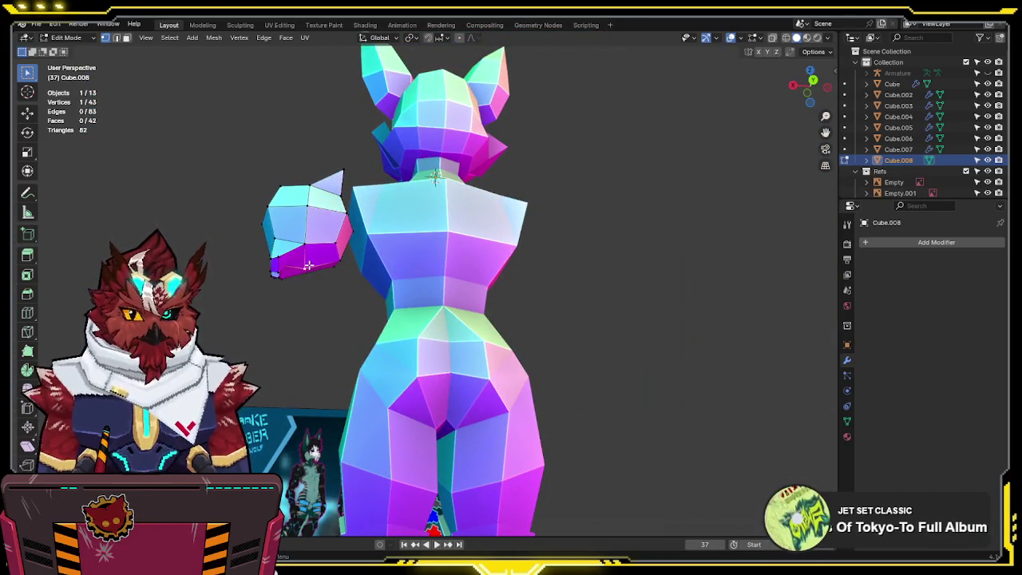
key("KP_1")
scroll(396, 262, "up", 2)
scroll(396, 262, "up", 2)
scroll(479, 272, "up", 1)
key("a")
key("g")
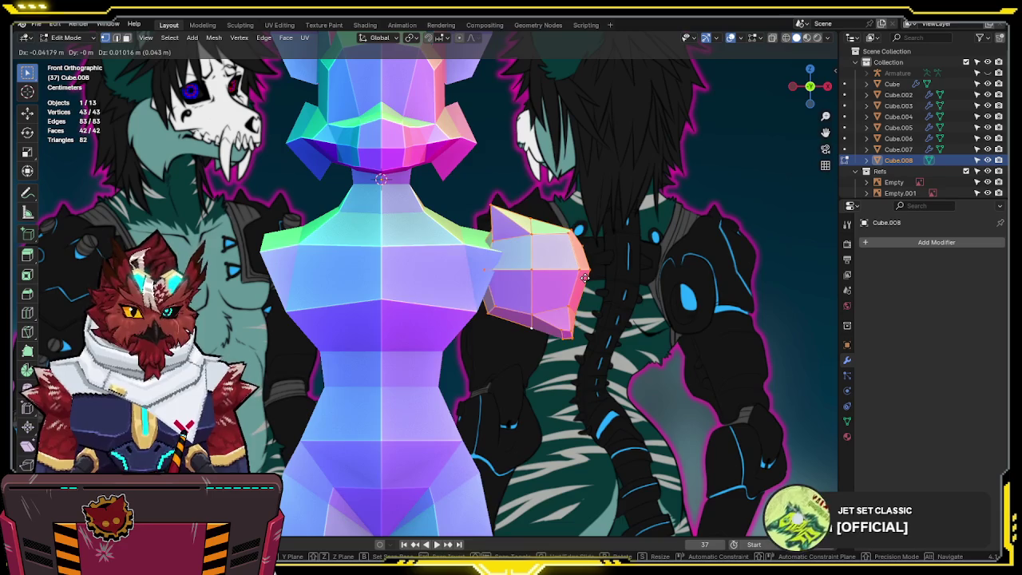
left_click(582, 273)
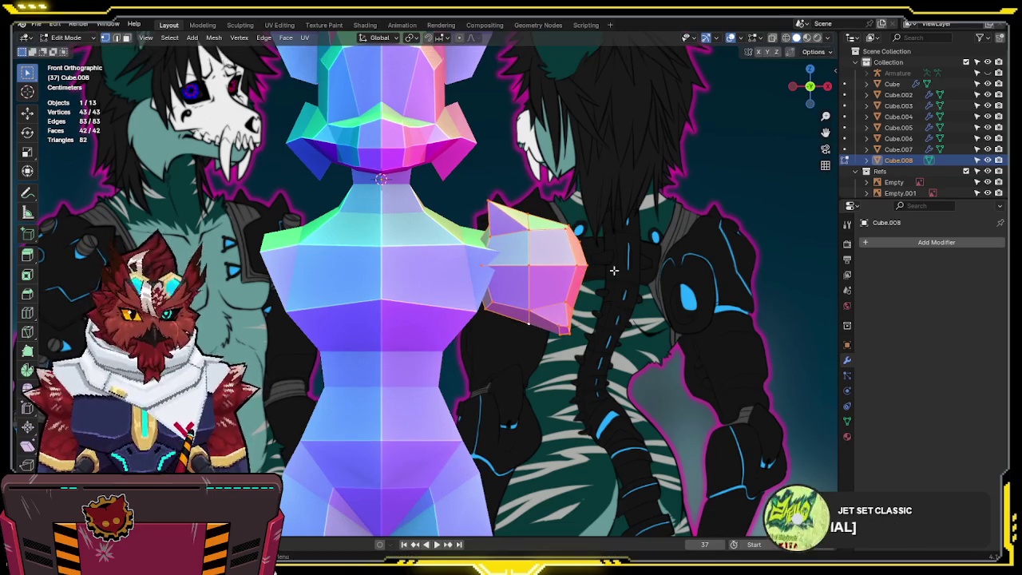
middle_click_drag(607, 275, 511, 320)
key("KP_3")
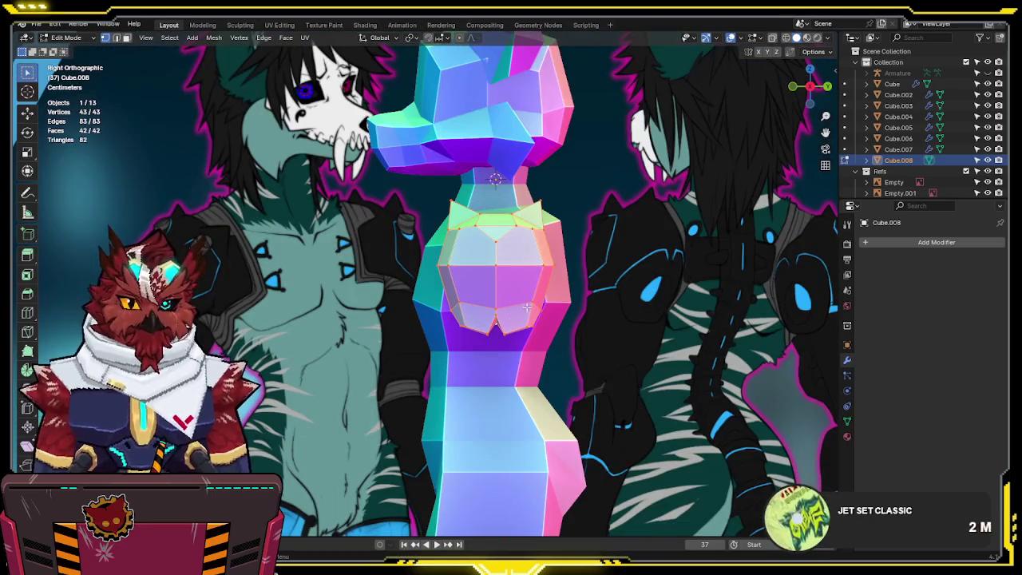
mouse_move(584, 280)
middle_mouse_down()
mouse_move(559, 287)
mouse_move(660, 284)
middle_mouse_up()
key("KP_1")
- Reposition three edge vertices and a single vertex of the block
key("alt+z")
left_click_drag(669, 275, 616, 309)
key("g")
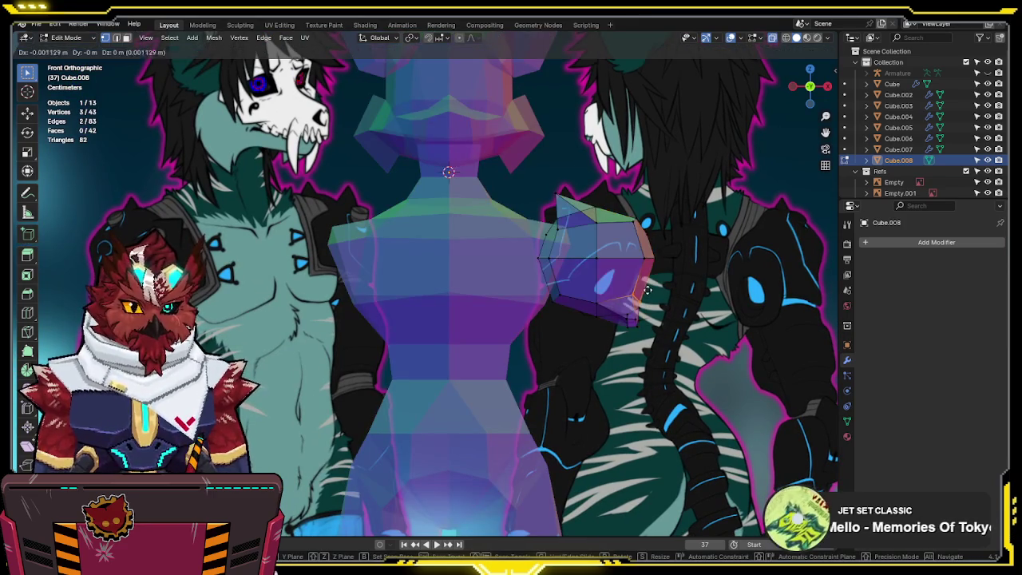
left_click(645, 190)
left_click(648, 301)
key("g")
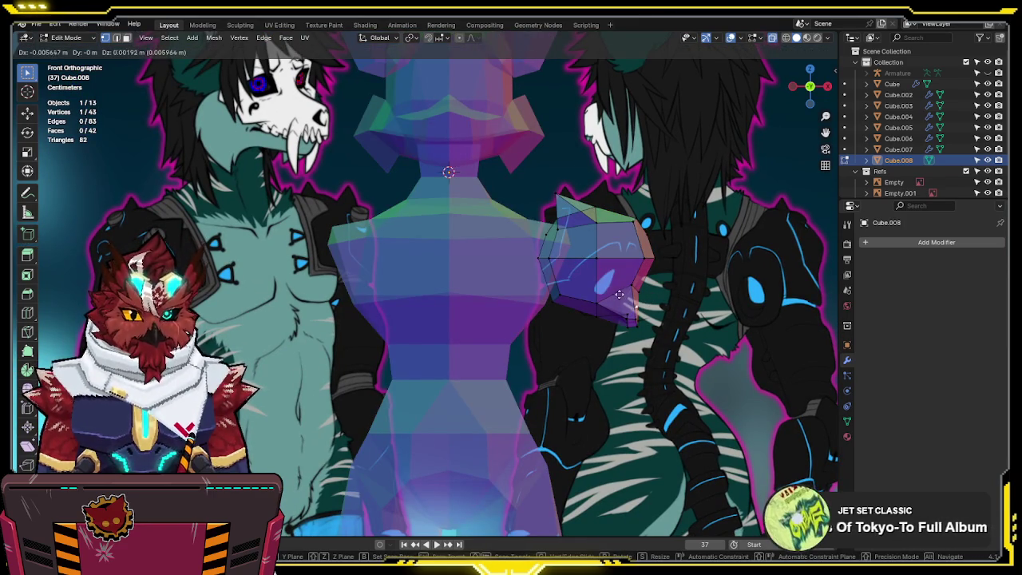
key("alt+z")
- Connect the chosen vertices with J to add two faces, then return to Object Mode
mouse_move(762, 331)
middle_mouse_down()
mouse_move(643, 338)
mouse_move(612, 279)
mouse_move(753, 279)
mouse_move(769, 264)
mouse_move(768, 308)
mouse_move(566, 349)
mouse_move(584, 277)
middle_mouse_up()
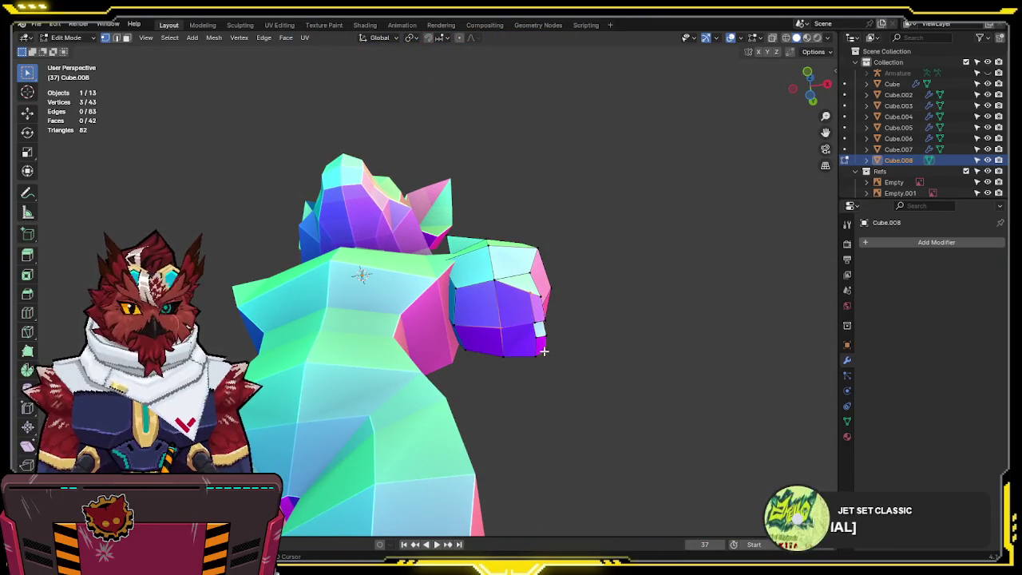
key("j")
mouse_move(548, 350)
middle_mouse_down()
mouse_move(577, 319)
mouse_move(375, 356)
mouse_move(297, 422)
mouse_move(335, 338)
mouse_move(372, 331)
mouse_move(437, 326)
mouse_move(399, 347)
mouse_move(388, 342)
mouse_move(583, 351)
mouse_move(610, 401)
mouse_move(548, 358)
mouse_move(445, 399)
mouse_move(625, 363)
middle_mouse_up()
key("Tab")
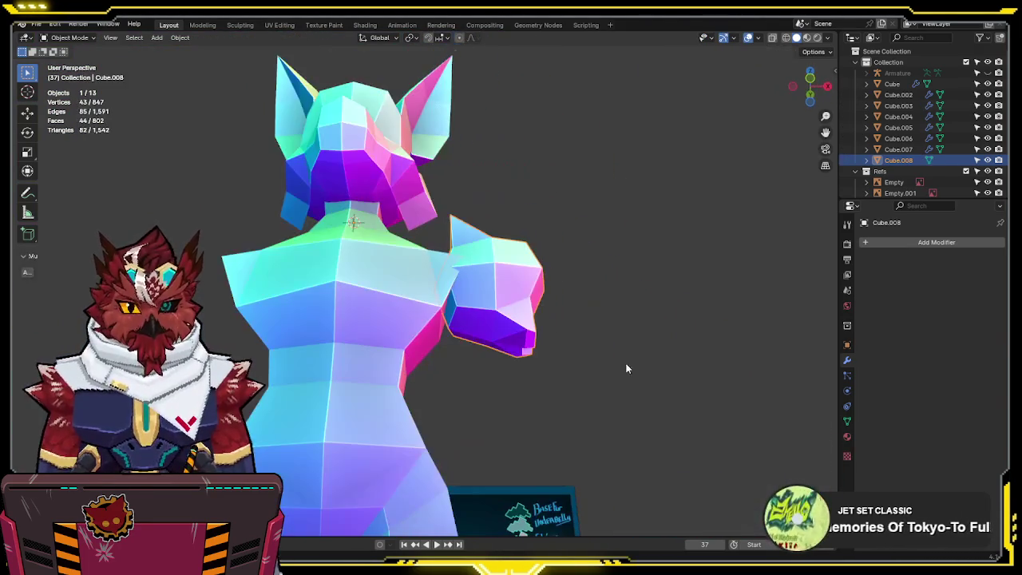
- Add an X Mirror modifier to shoulder block Cube.008 via Quick Favorites
key("KP_1")
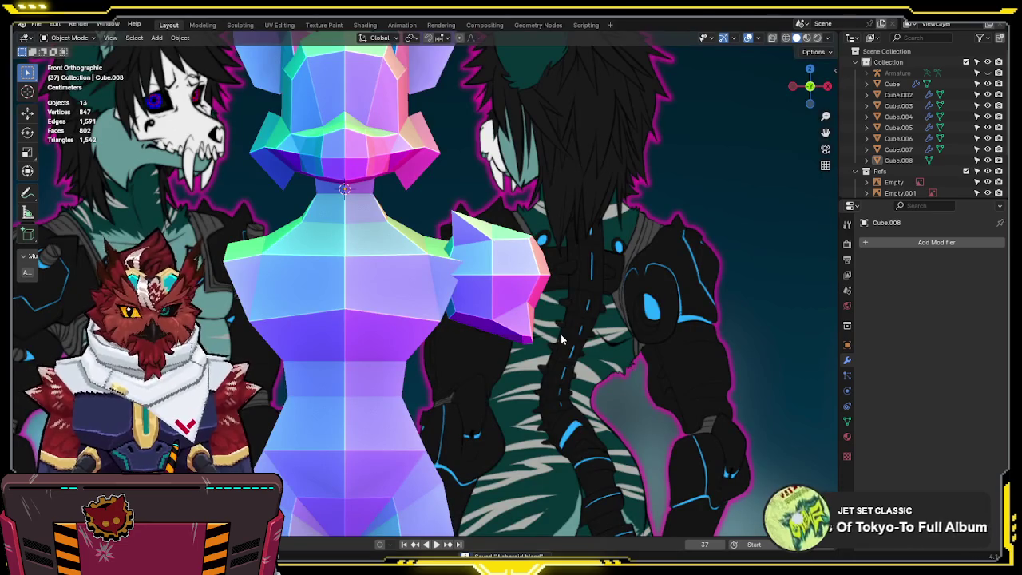
scroll(507, 313, "down", 1)
scroll(523, 316, "down", 1)
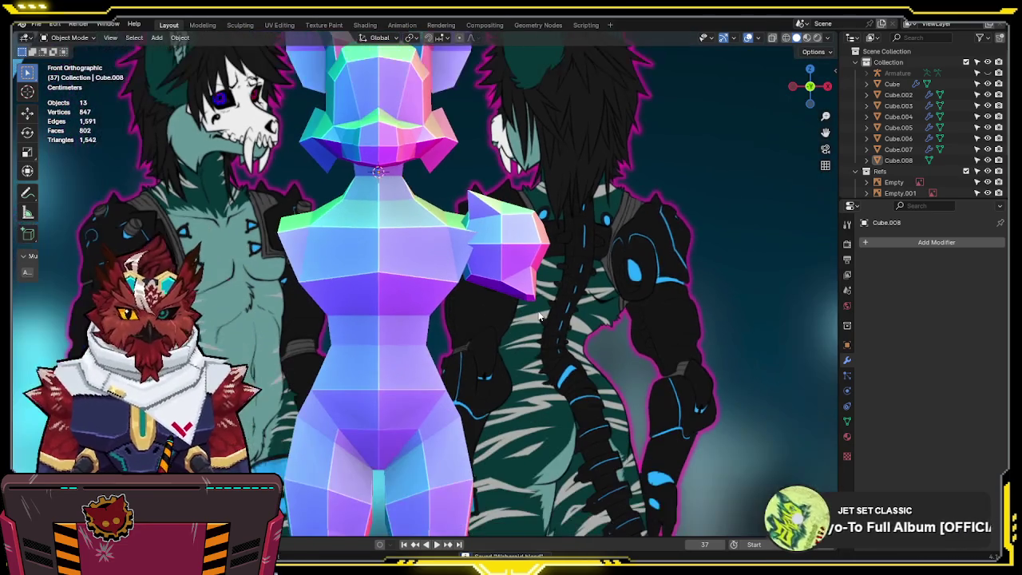
left_click(523, 264)
key("Tab")
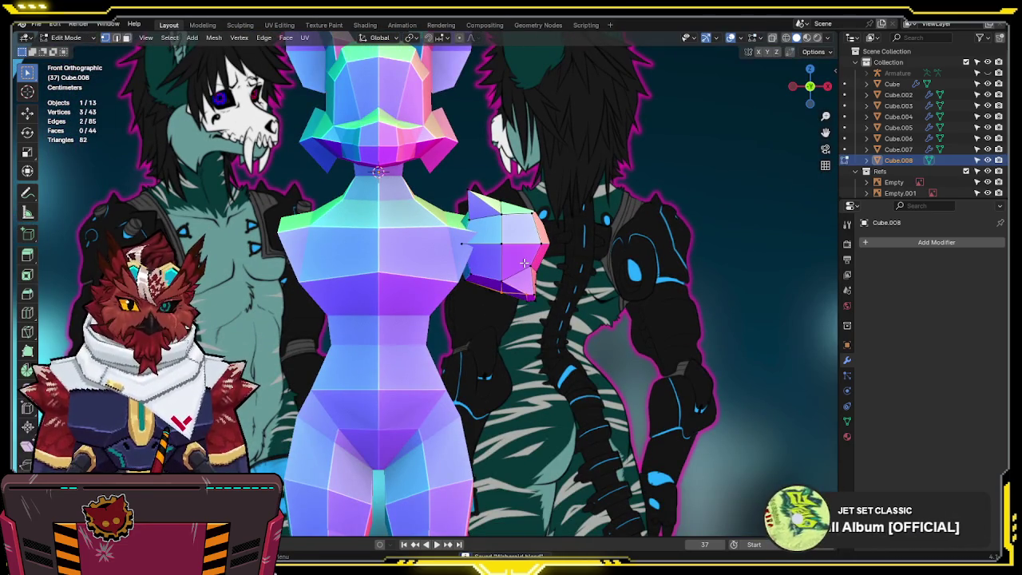
key("a")
key("q")
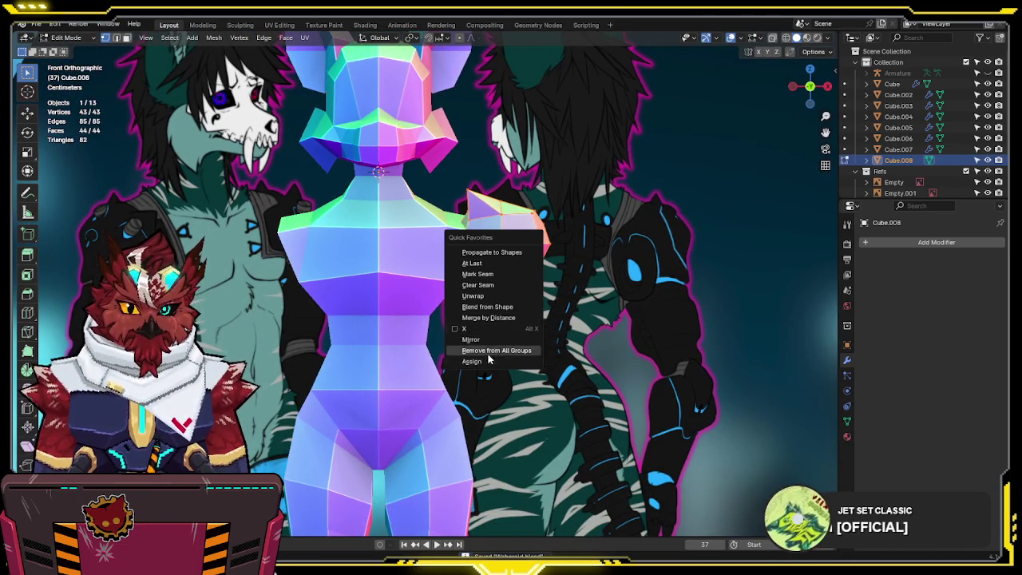
left_click(495, 341)
key("Tab")
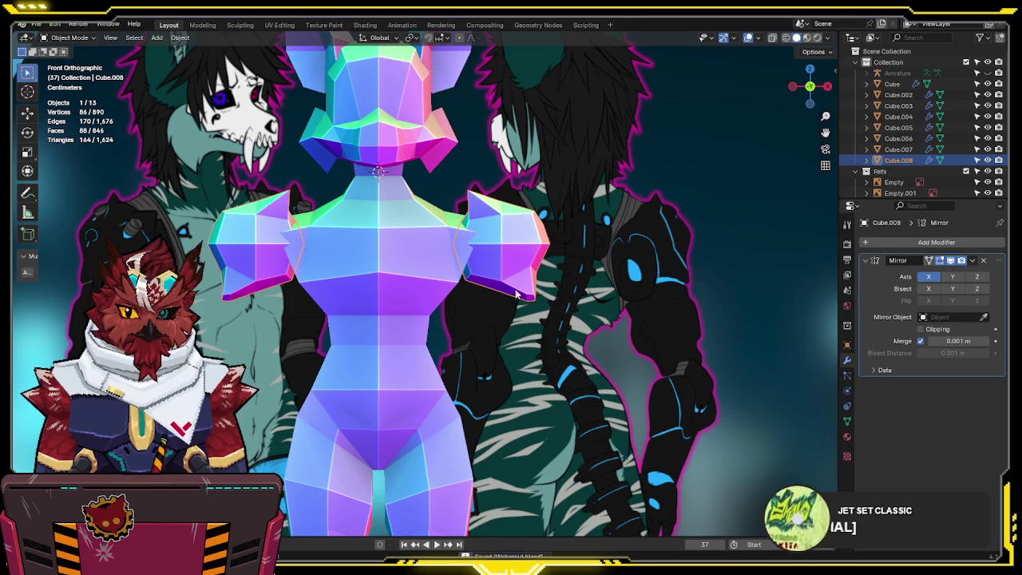
- Pull the shoulder block inward along X and lower it slightly
scroll(517, 317, "up", 1)
key("Tab")
key("g")
key("x")
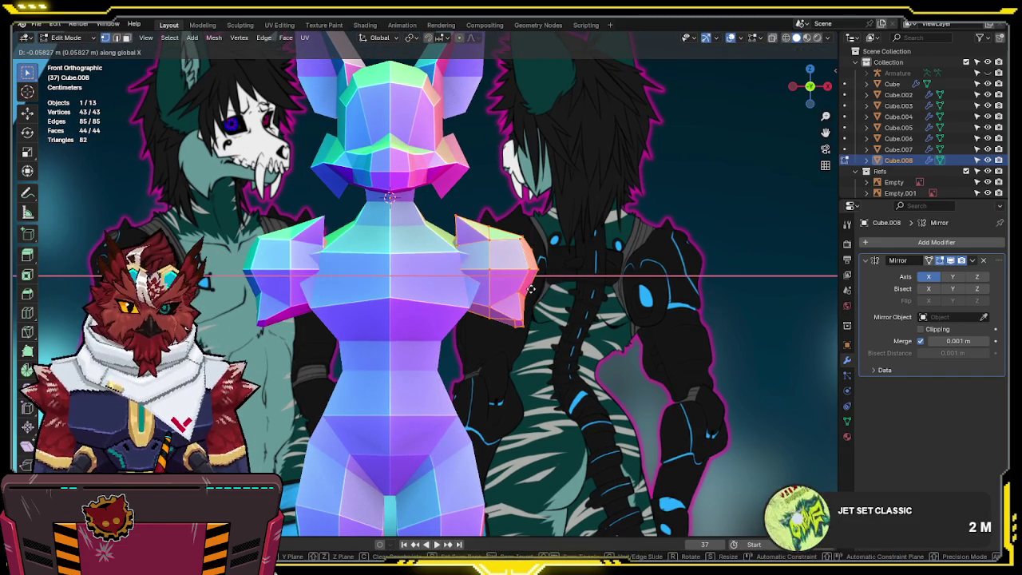
key("z")
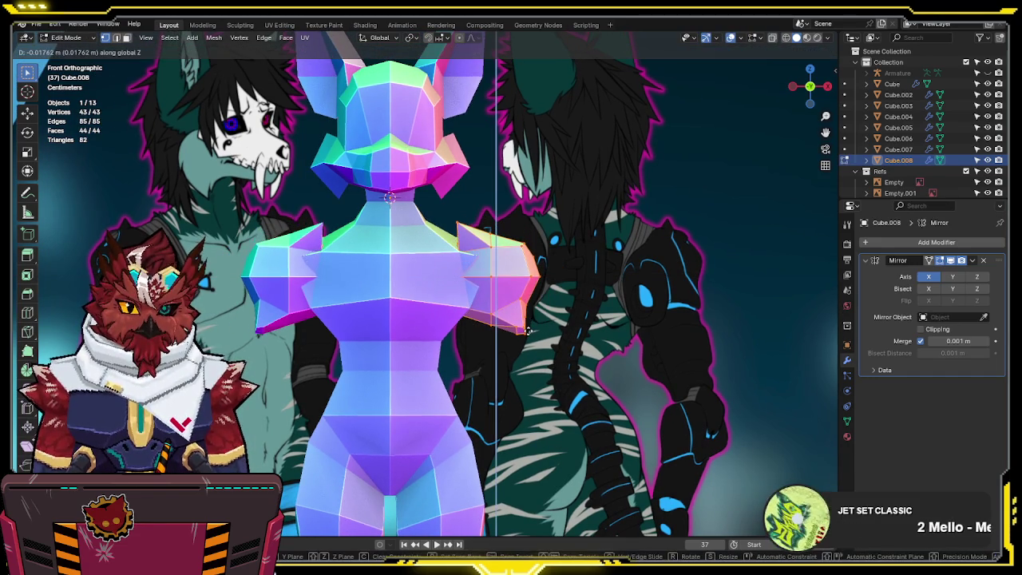
left_click(503, 319)
key("Tab")
- Open torso Cube.003 in see-through Edit Mode with nothing selected
left_click(476, 241)
key("Tab")
key("alt+z")
left_click(459, 268)
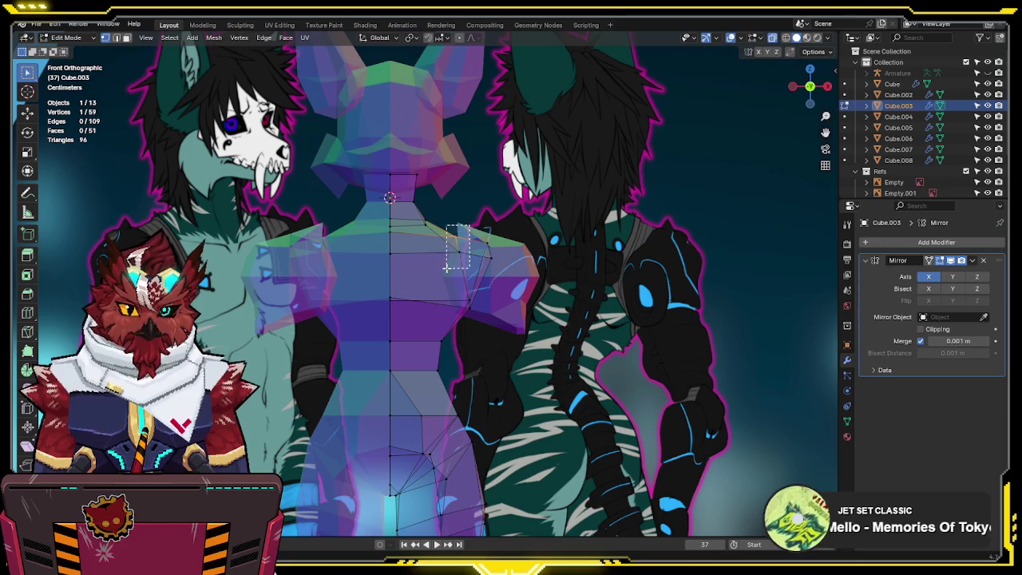
- Shift the torso's upper-chest edge near the shoulder slightly along X, then return to solid view
left_click_drag(448, 268, 449, 268)
key("g")
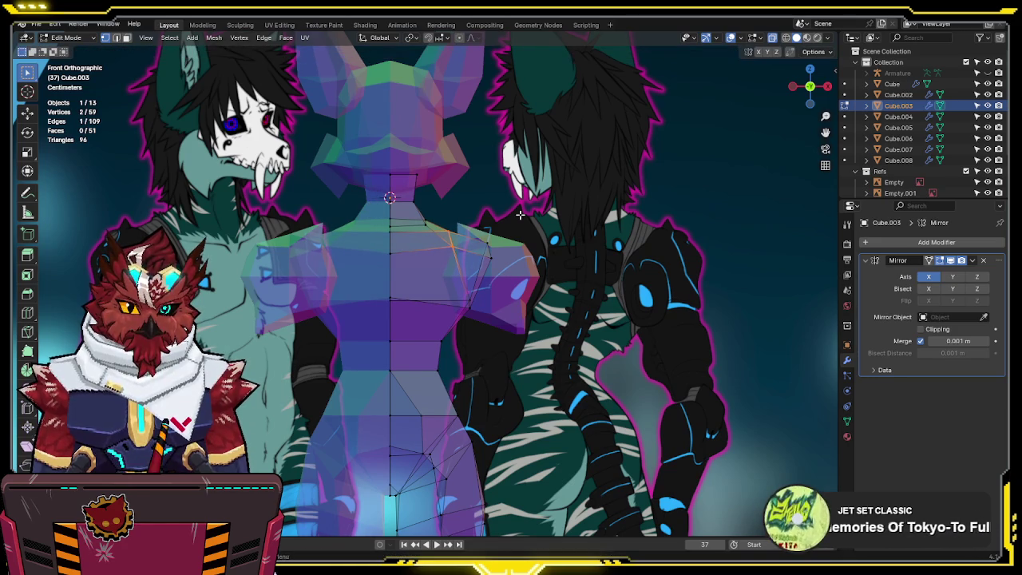
left_click(389, 235)
key("g")
key("x")
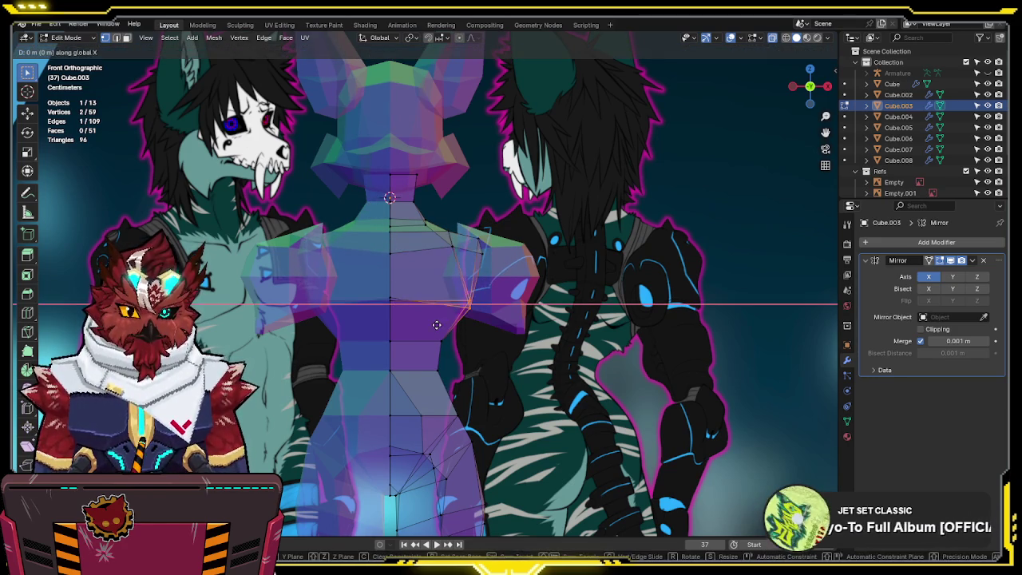
left_click(381, 323)
key("alt+z")
- Exit the torso's Edit Mode, frame the front view, and start editing the right shoulder block
mouse_move(474, 285)
middle_mouse_down()
mouse_move(201, 306)
mouse_move(567, 344)
mouse_move(559, 208)
middle_mouse_up()
key("Tab")
key("KP_1")
scroll(507, 297, "up", 2)
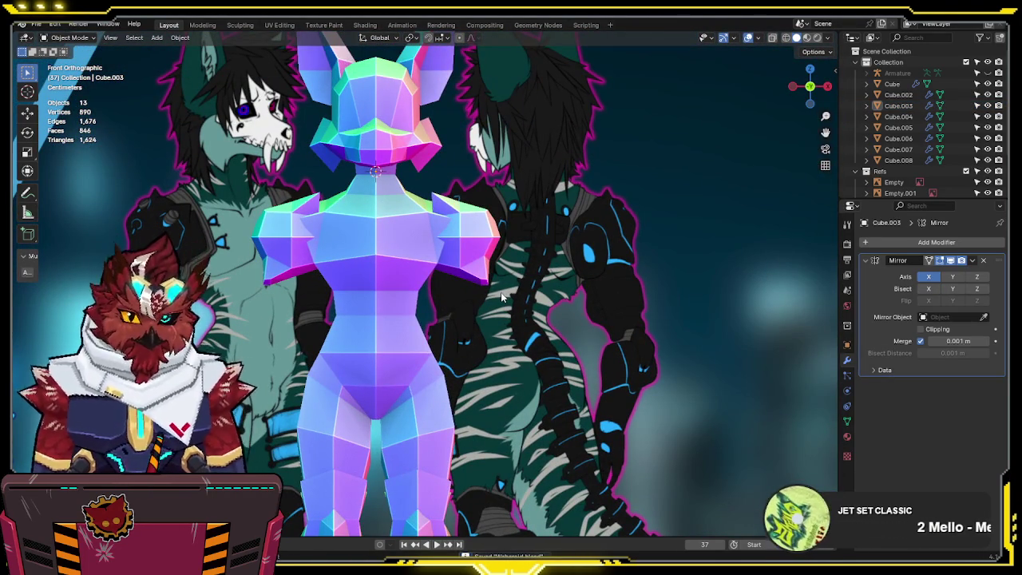
mouse_move(497, 289)
middle_mouse_down("shift")
mouse_move(497, 237)
mouse_move(495, 259)
middle_mouse_up("shift")
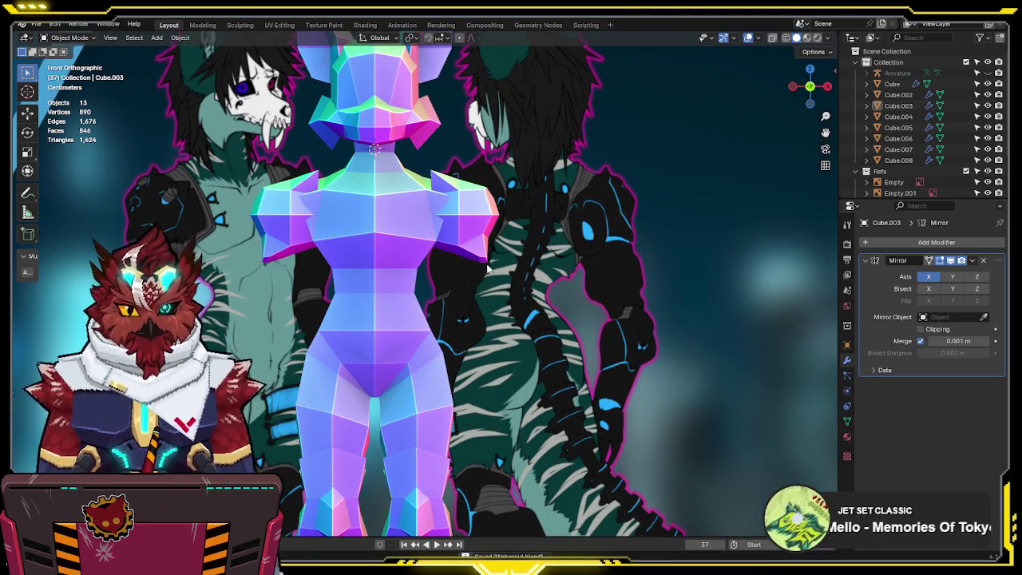
left_click(465, 241)
key("Tab")
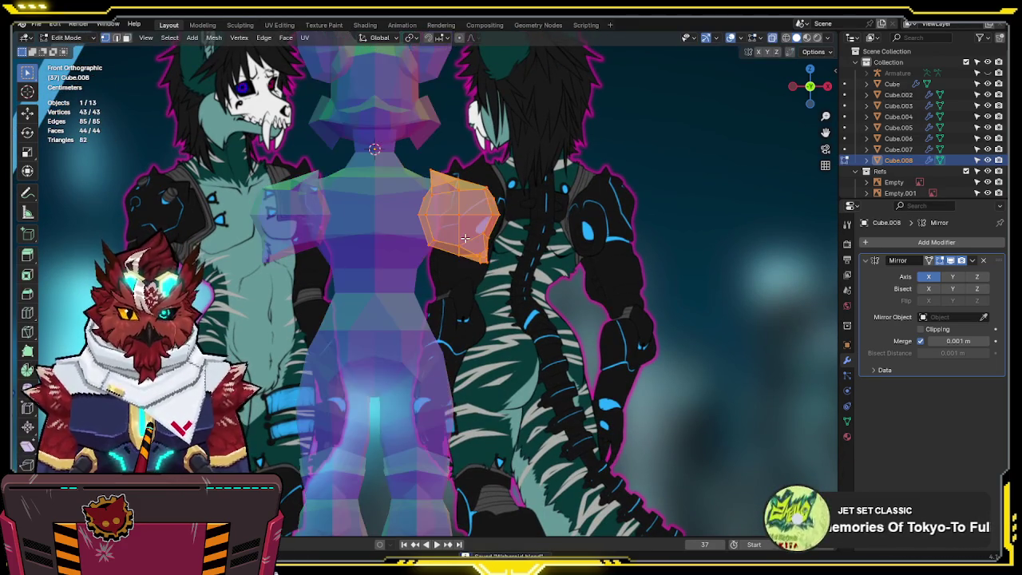
- Select the vertices along the shoulder block's lower edge and check the solid mesh
left_click_drag(458, 251, 451, 270)
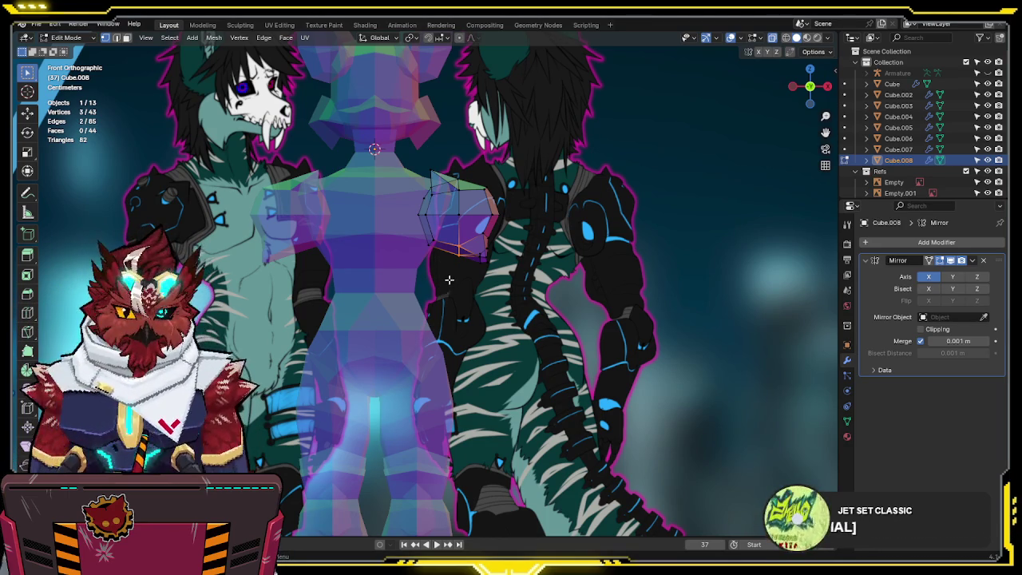
scroll(459, 286, "up", 1)
scroll(478, 291, "up", 1)
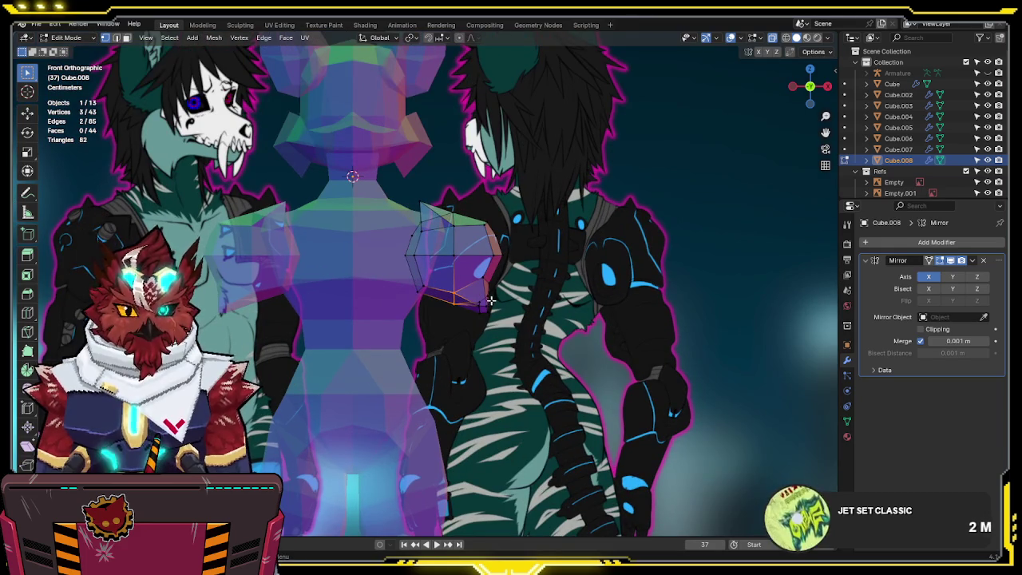
key("Tab")
- Return to editing the shoulder mesh in X-ray view and bring up the Add Mesh menu
scroll(495, 296, "down", 1, "shift")
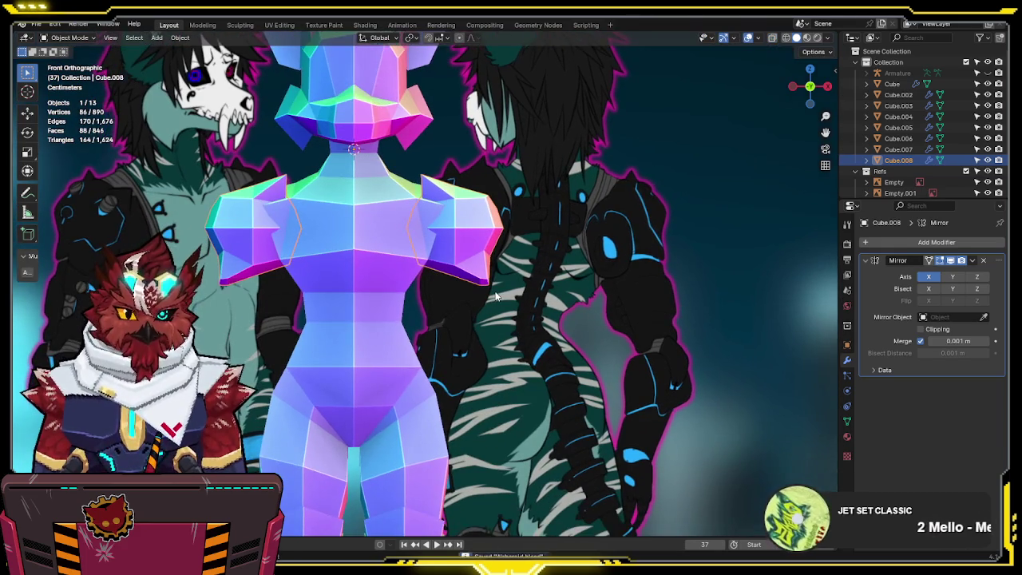
key("Tab")
key("alt+z")
scroll(497, 230, "down", 3, "shift")
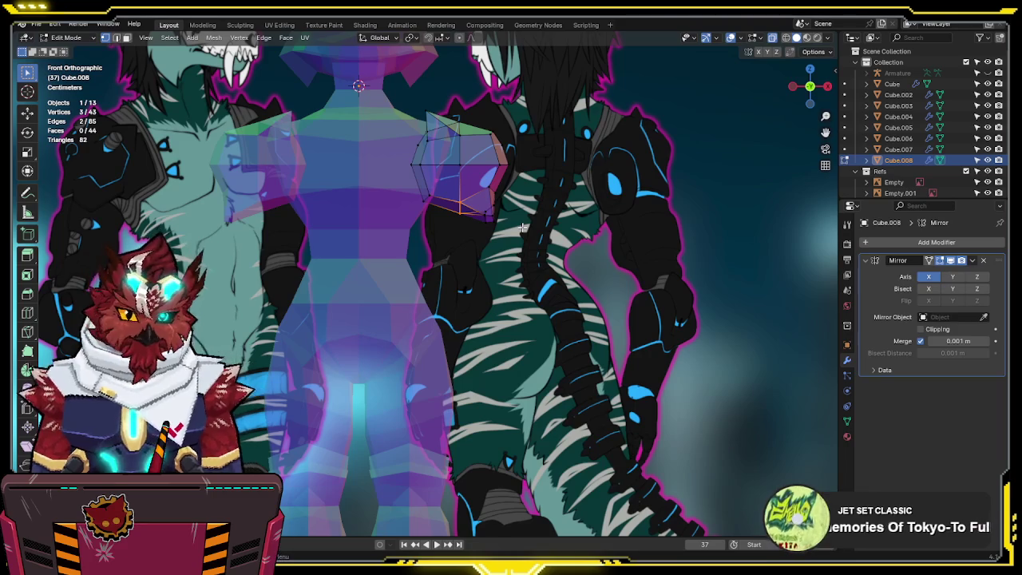
key("shift+a")
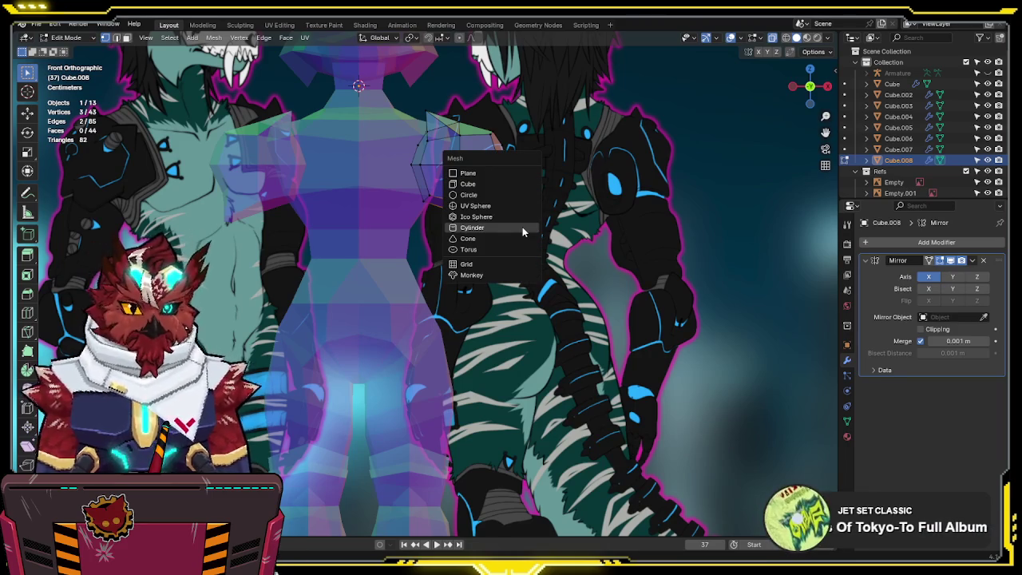
- Add a cube to the shoulder mesh and scale it down around the Median Point pivot
left_click(516, 184)
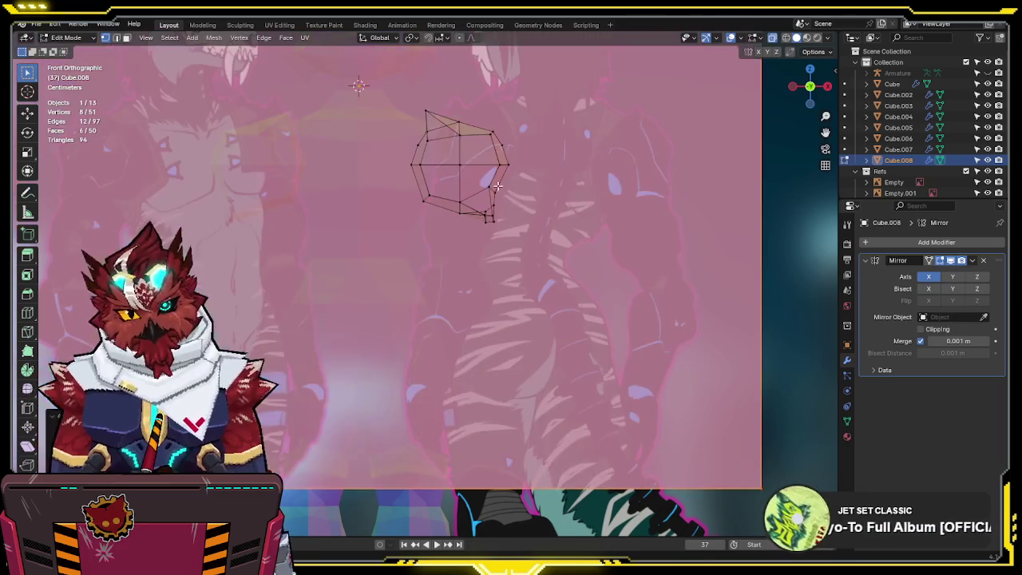
key("s")
left_click(621, 238)
key("period")
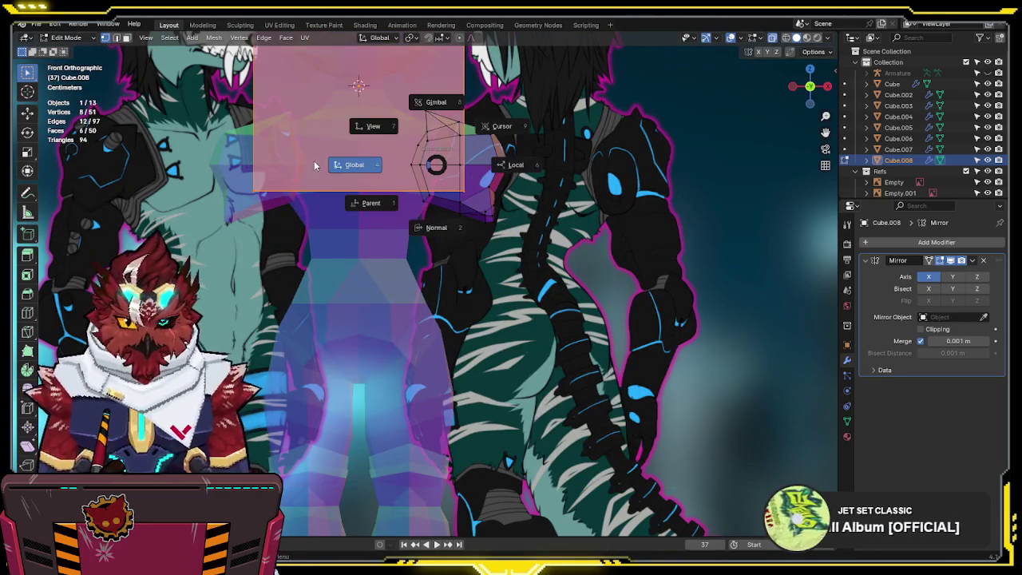
left_click(289, 58)
key("s")
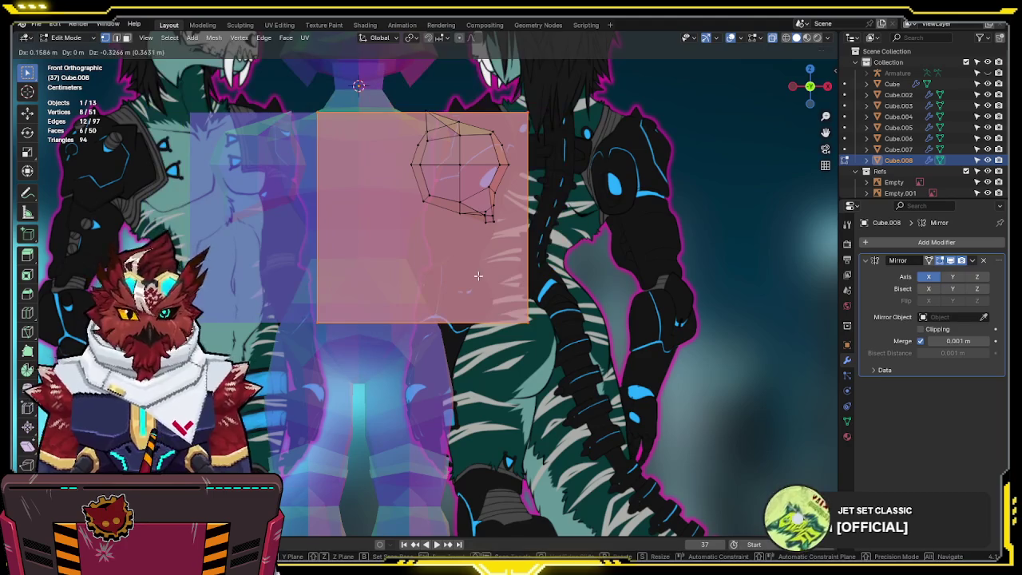
left_click(563, 263)
- Place the new cube below the shoulder and flatten it without changing its height
key("g")
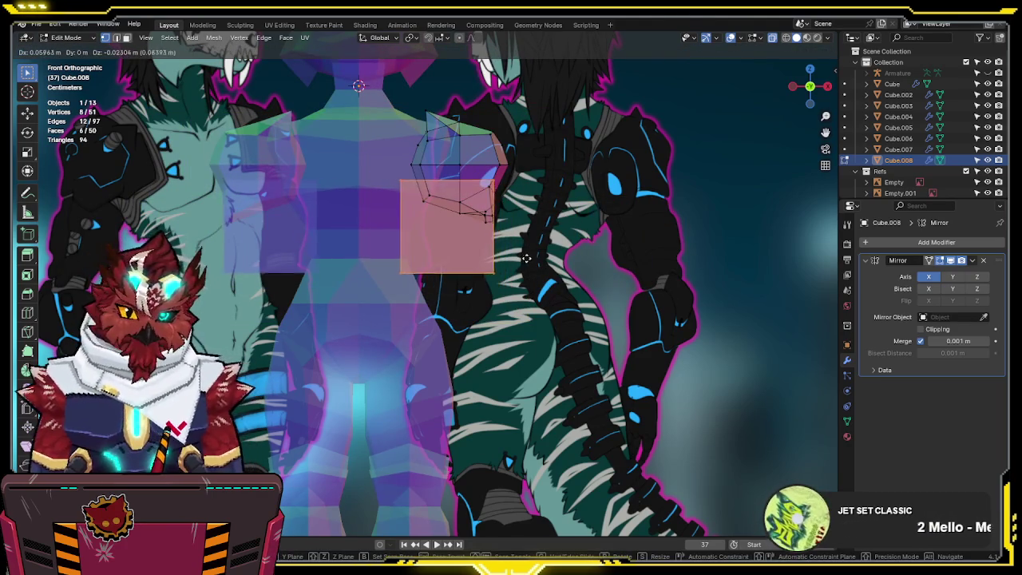
left_click(539, 262)
key("s")
key("shift+z")
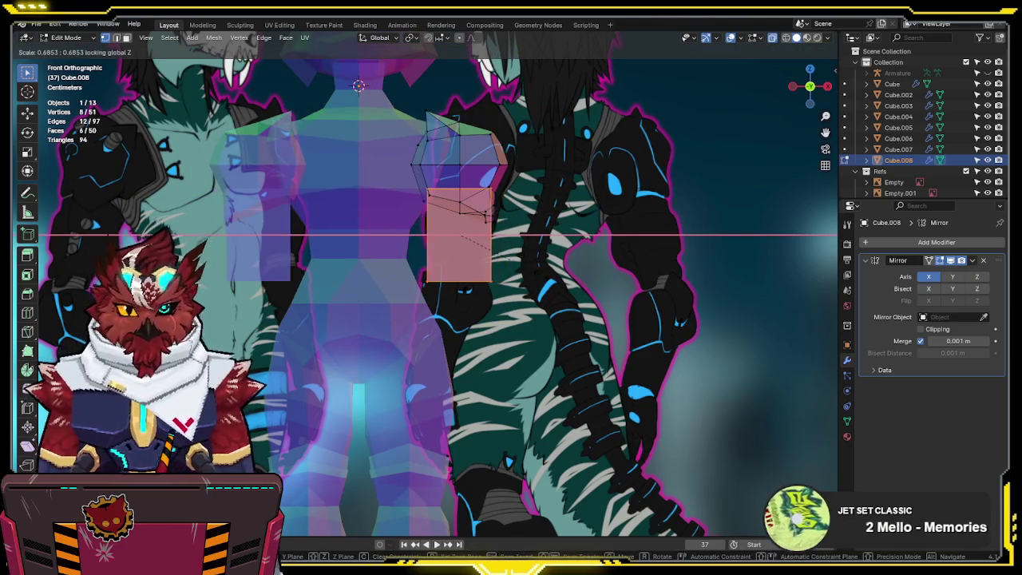
left_click(497, 252)
- Slide the block along X onto the front reference's chest area
key("g")
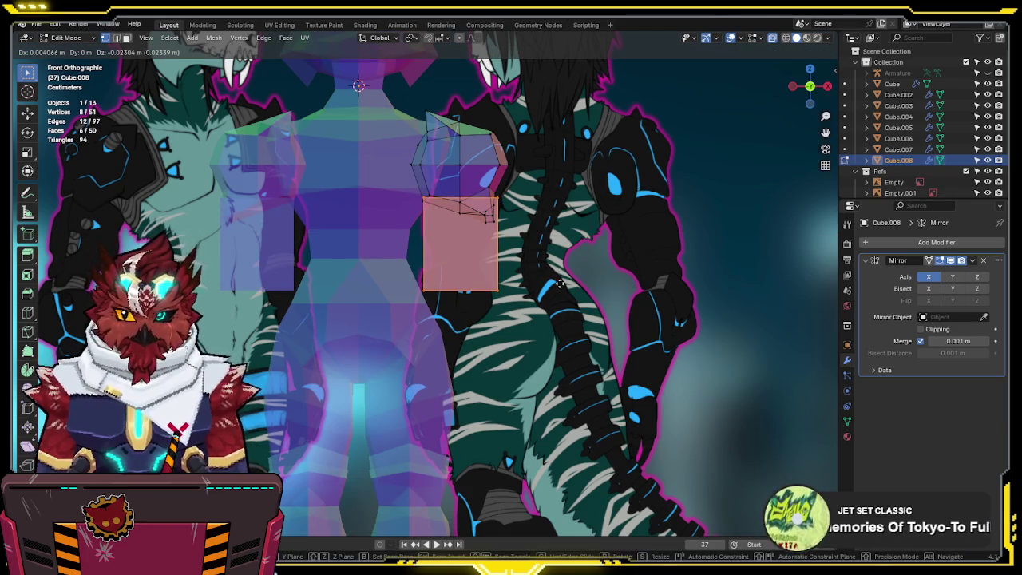
key("x")
middle_click_drag(174, 283, 339, 277, "shift")
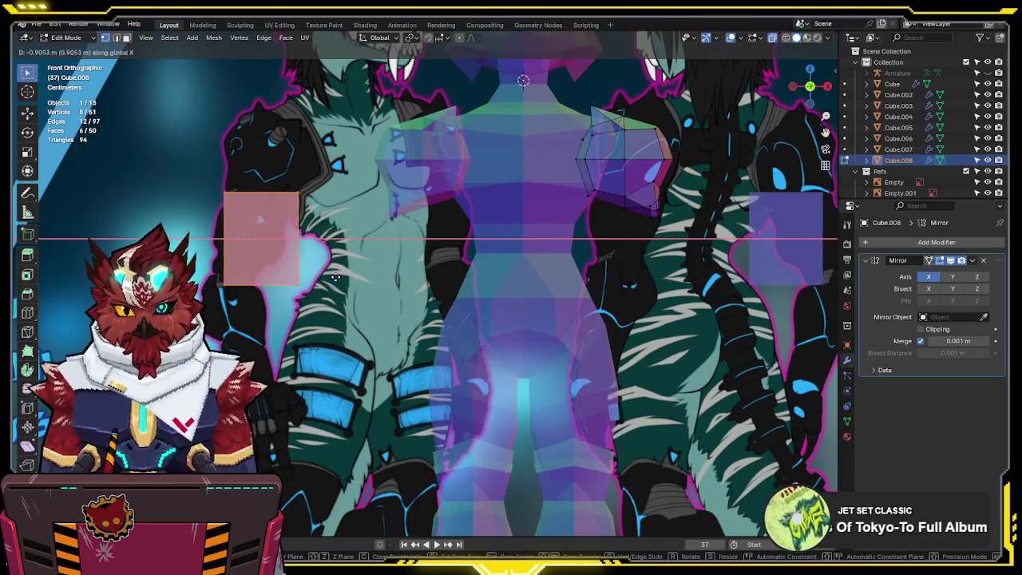
left_click(422, 276)
middle_click_drag(403, 241, 481, 293, "shift")
scroll(481, 293, "up", 1)
scroll(501, 302, "up", 1)
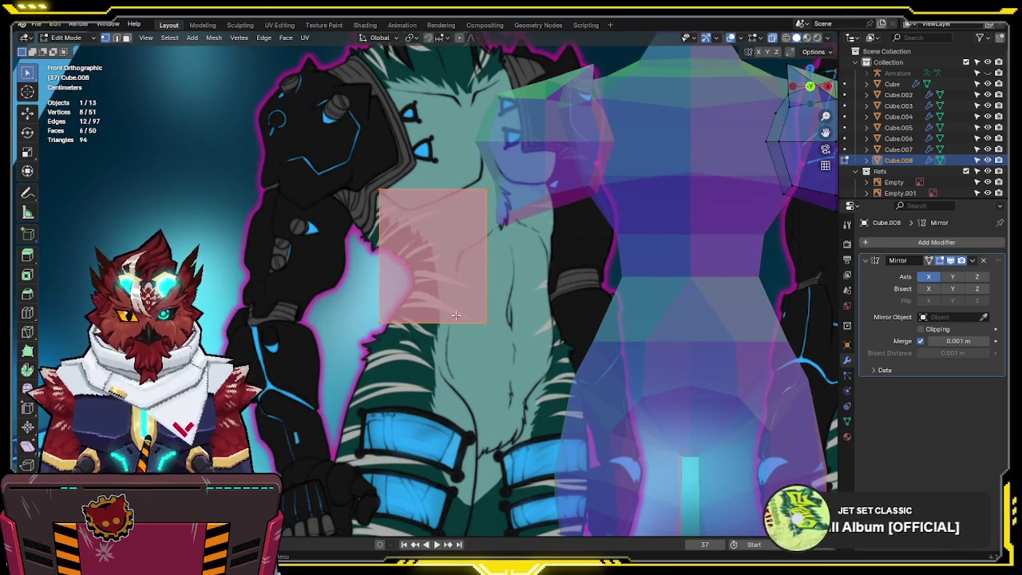
- Loop-cut the block, bevel the loop into a band, and move the band vertically
key("ctrl+r")
left_click(486, 257)
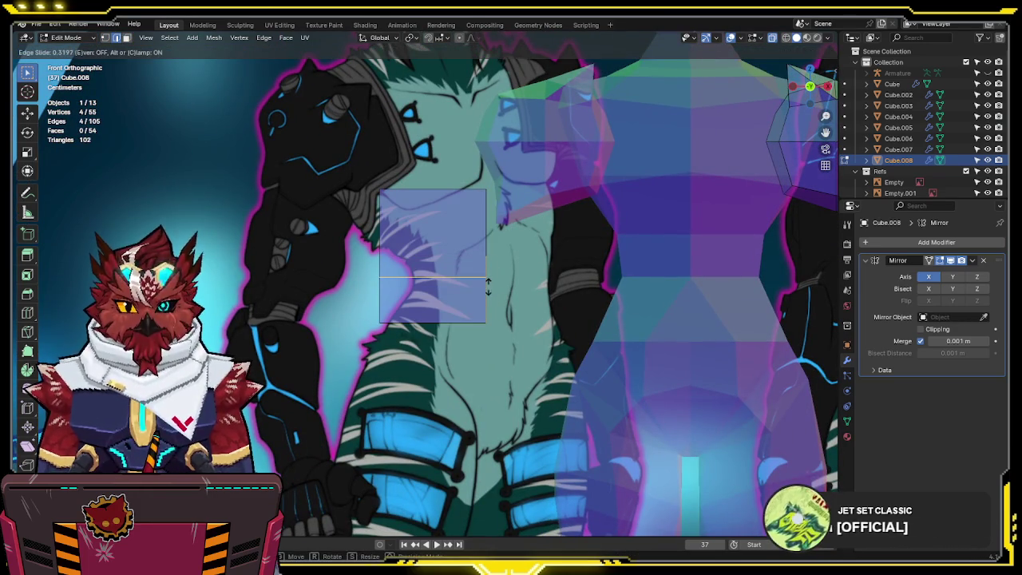
left_click(488, 288)
key("ctrl+b")
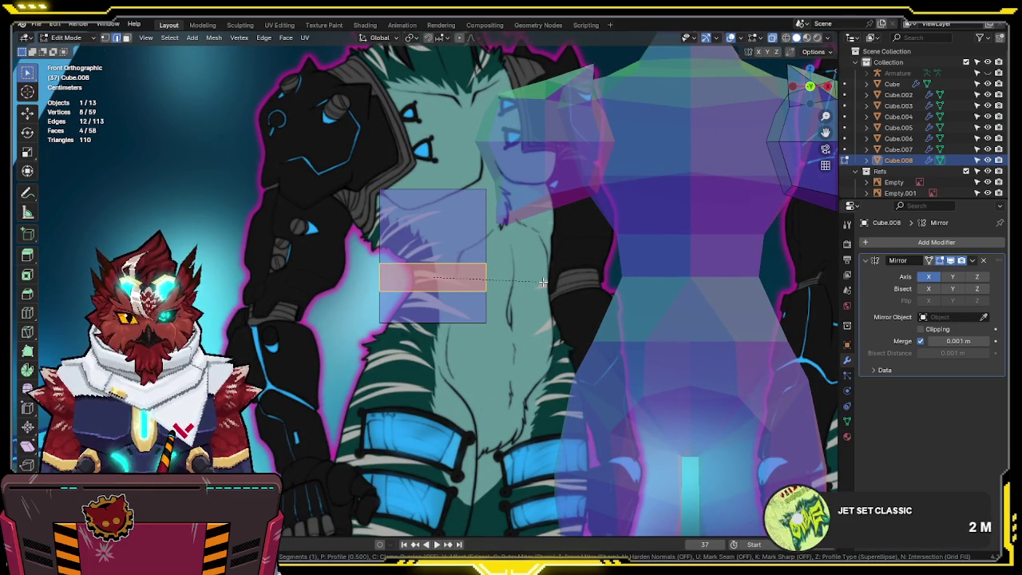
left_click(541, 284)
key("g")
key("z")
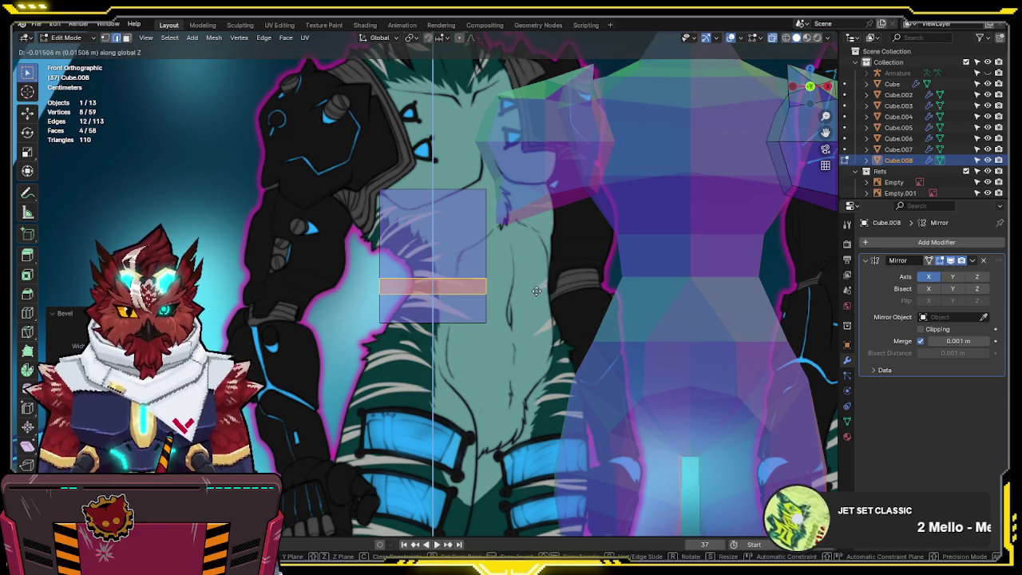
left_click(511, 312)
- Taper the block by shrinking its bottom face and the selected edge loop
left_click(430, 348)
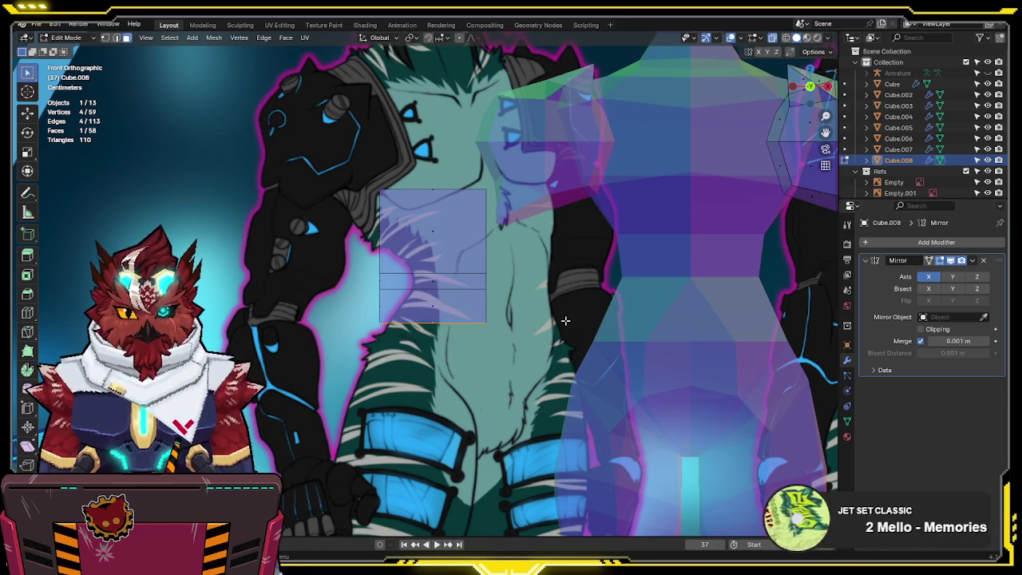
key("s")
left_click(511, 323)
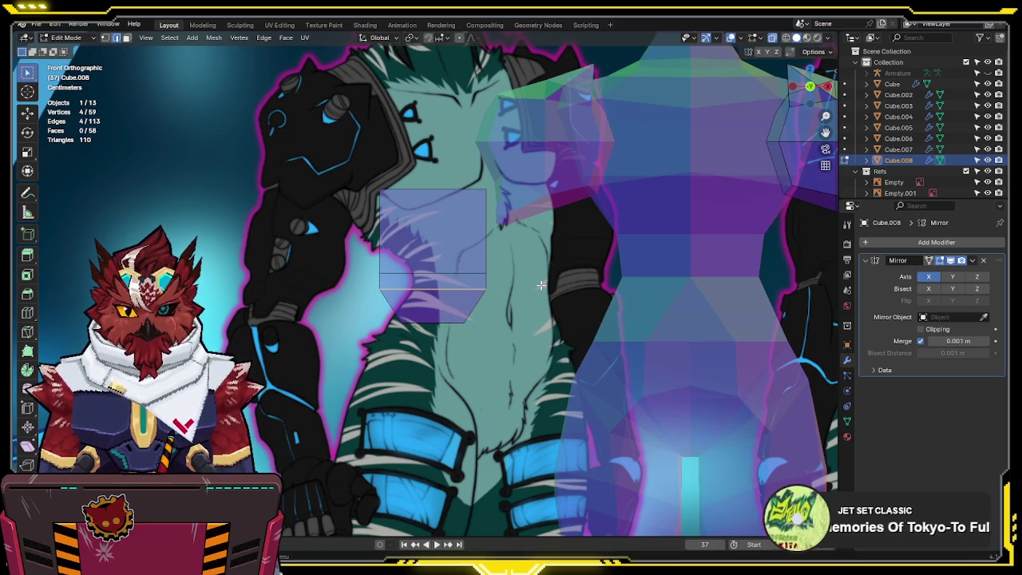
key("s")
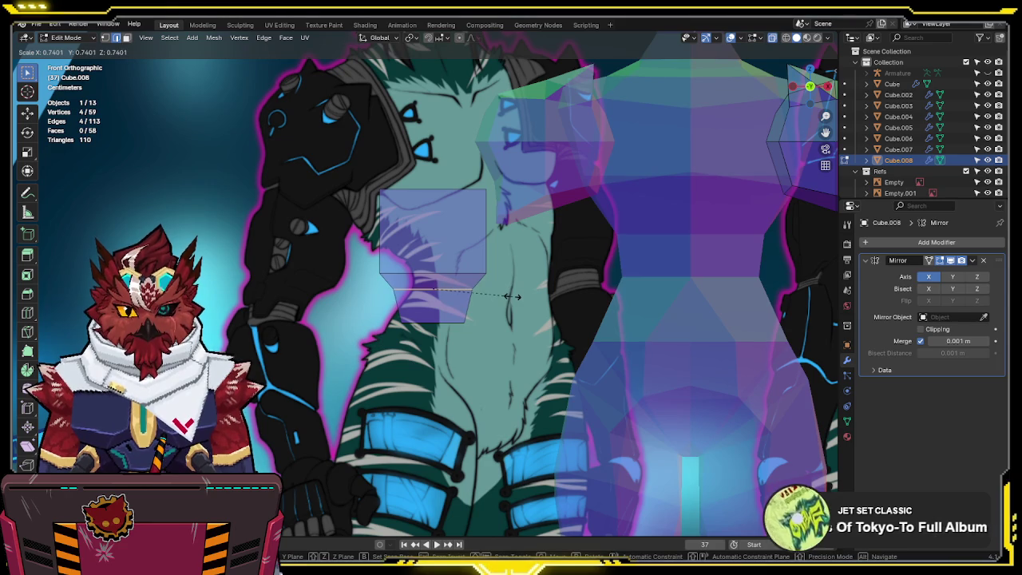
left_click(517, 296)
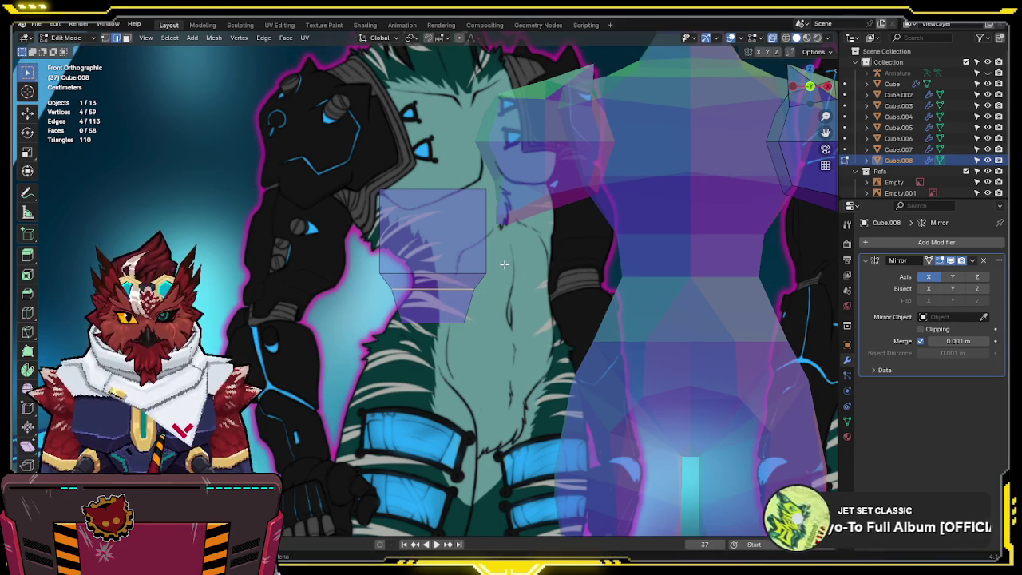
middle_click_drag(464, 193, 469, 203, "shift")
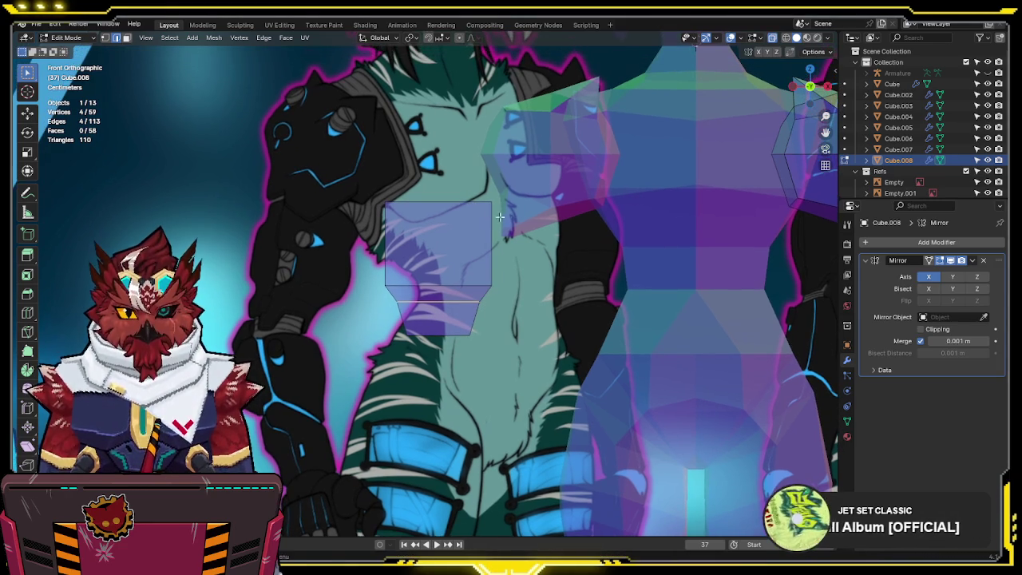
- Add an edge loop near the top and widen the block's top cap faces slightly
key("ctrl+r")
left_click(493, 199)
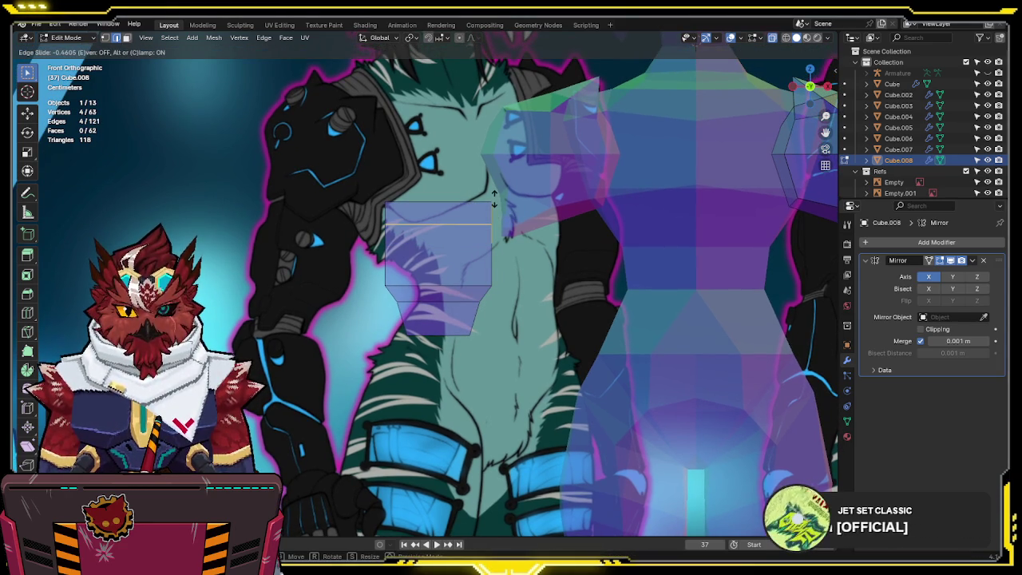
left_click(493, 200)
key("3")
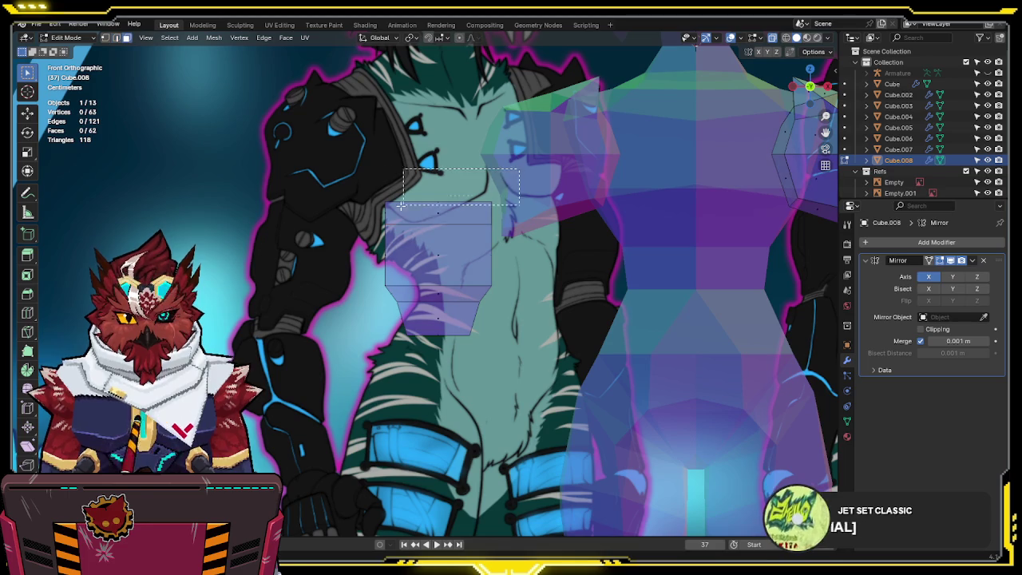
left_click_drag(508, 169, 353, 224)
key("s")
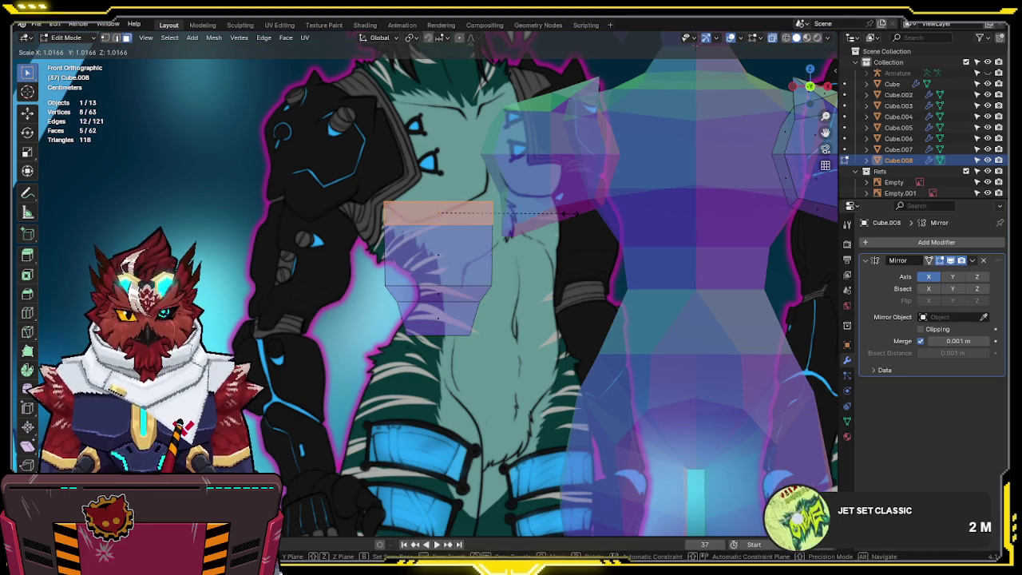
left_click_drag(536, 221, 549, 214)
left_click(549, 214)
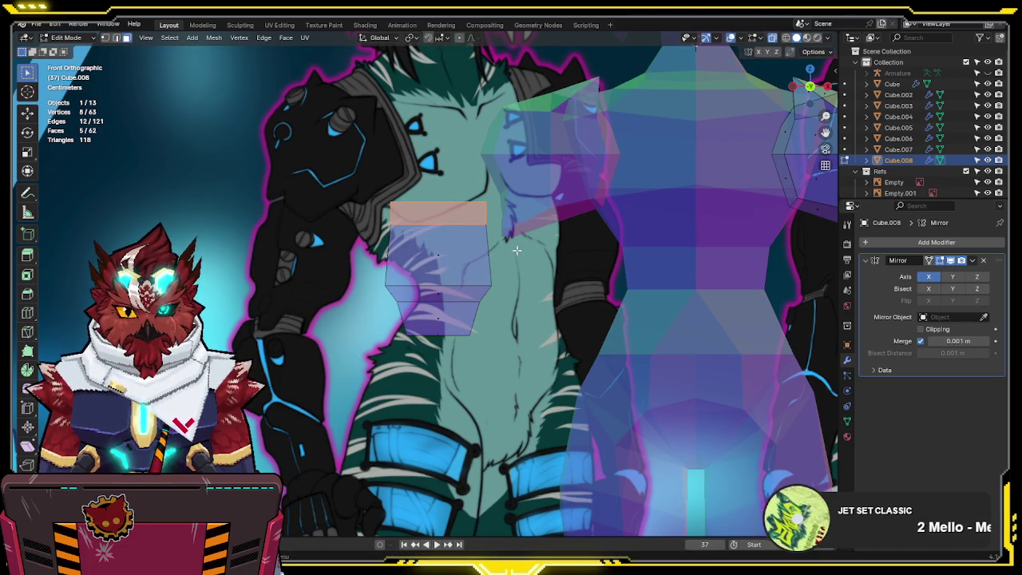
- Select the block's lower edge row and scale it along X only
key("1")
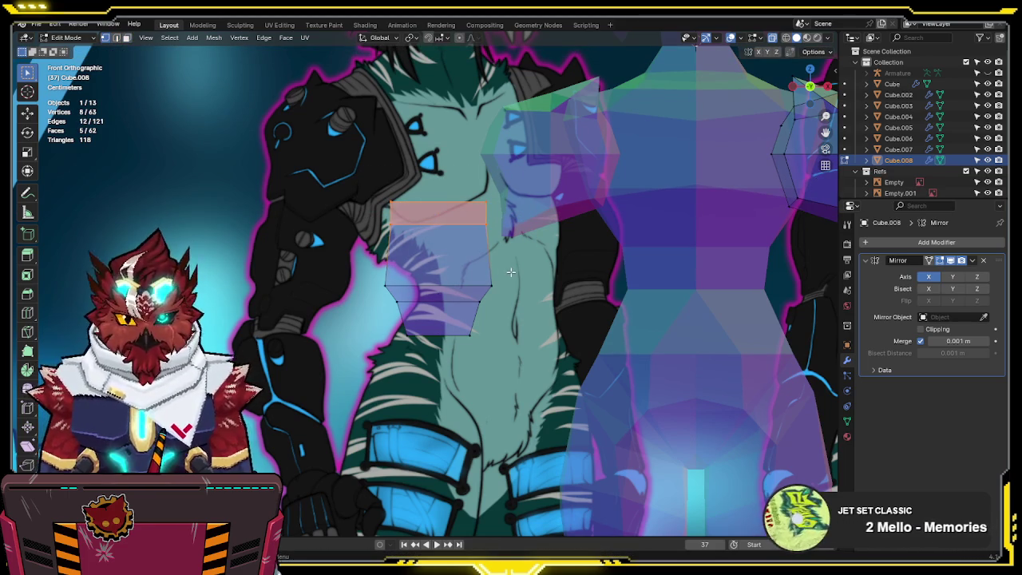
left_click_drag(361, 306, 360, 306)
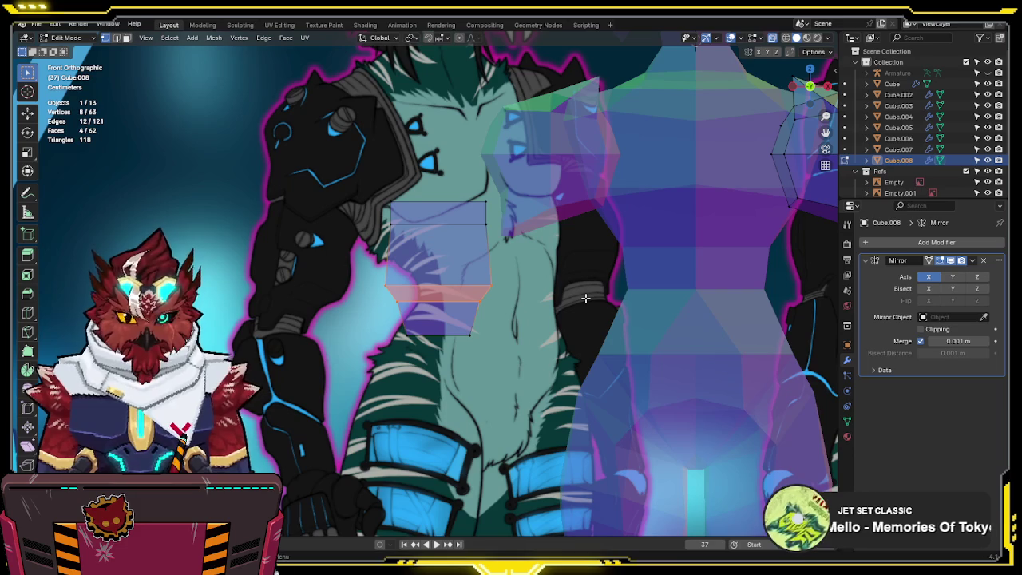
left_click_drag(352, 272, 499, 298)
key("s")
key("x")
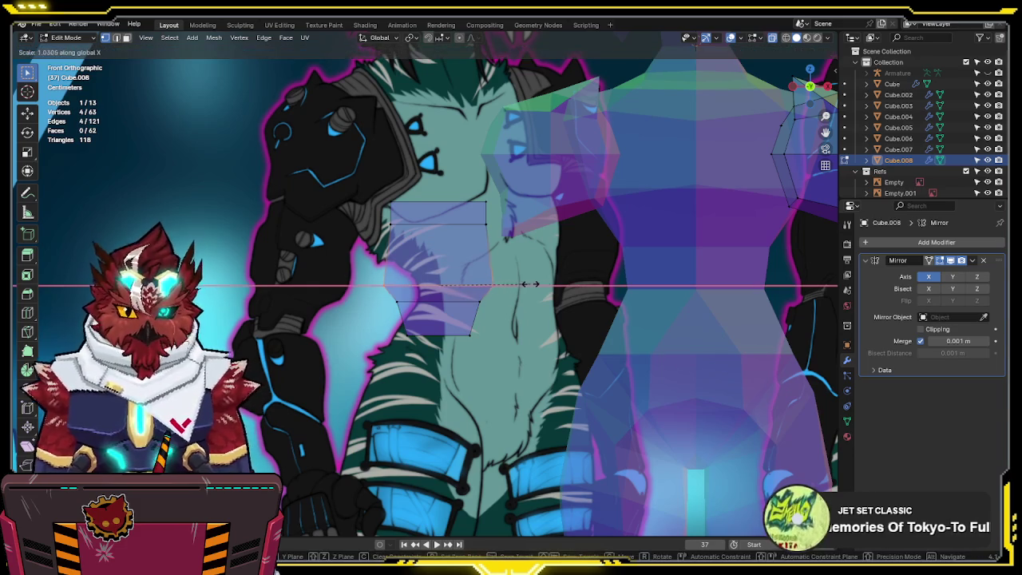
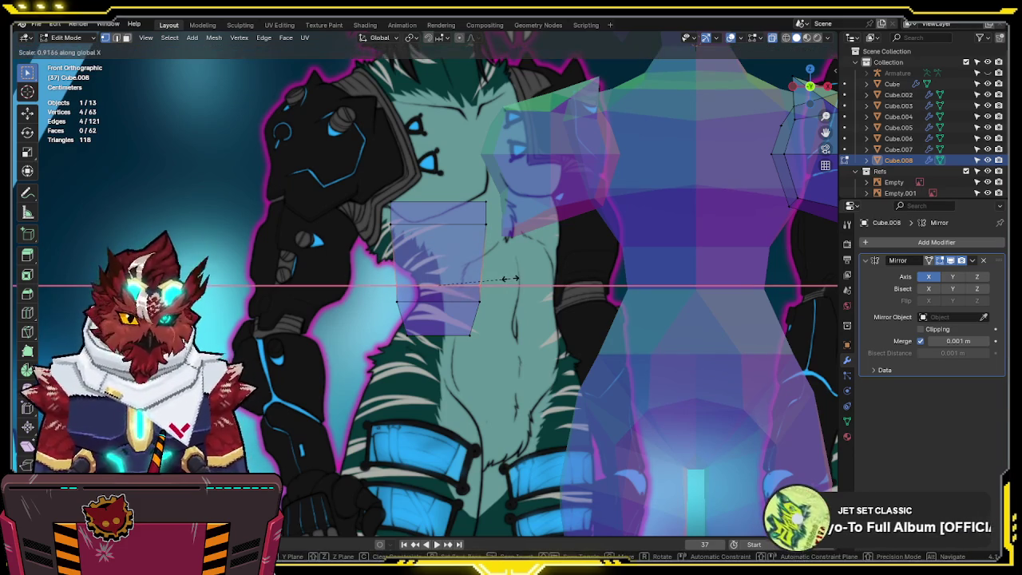
- Finish scaling the edge row sideways and move the whole shoulder piece outward along X
left_click(518, 280)
key("l")
scroll(528, 175, "down", 3)
key("g")
key("x")
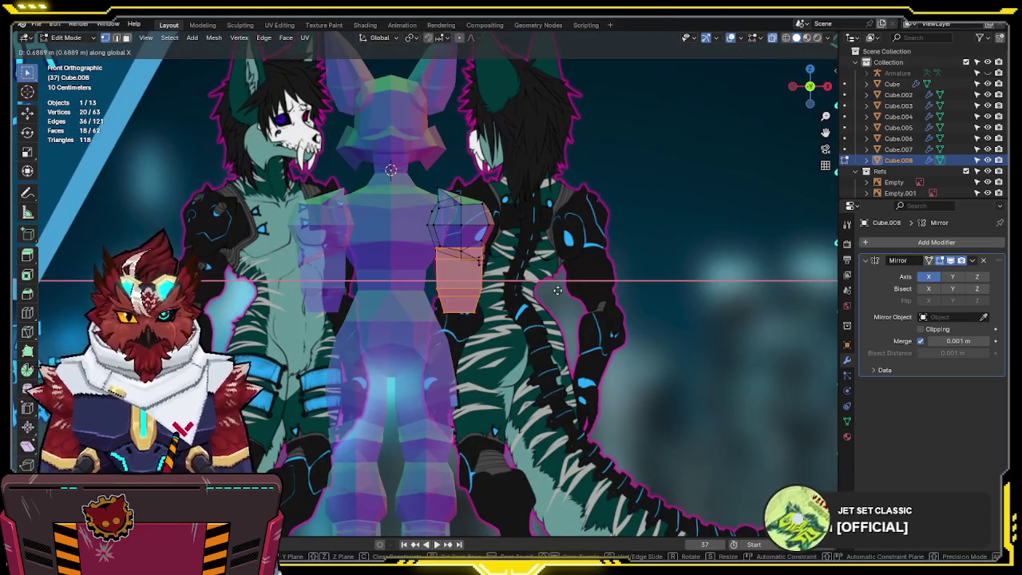
left_click(556, 290)
scroll(563, 279, "up", 2)
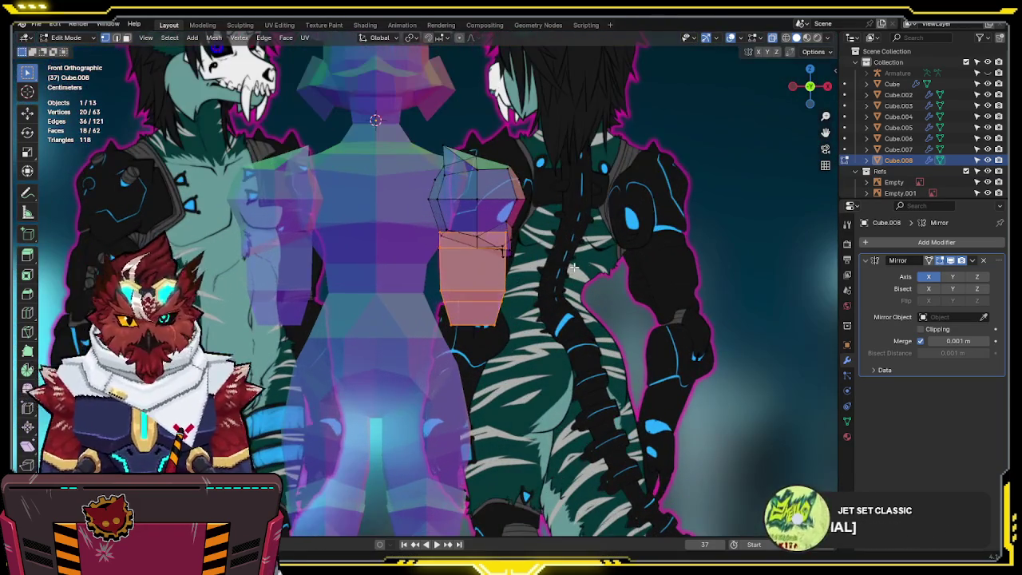
- In an X-ray side view, select an edge loop of the arm piece and save the file
key("KP_3")
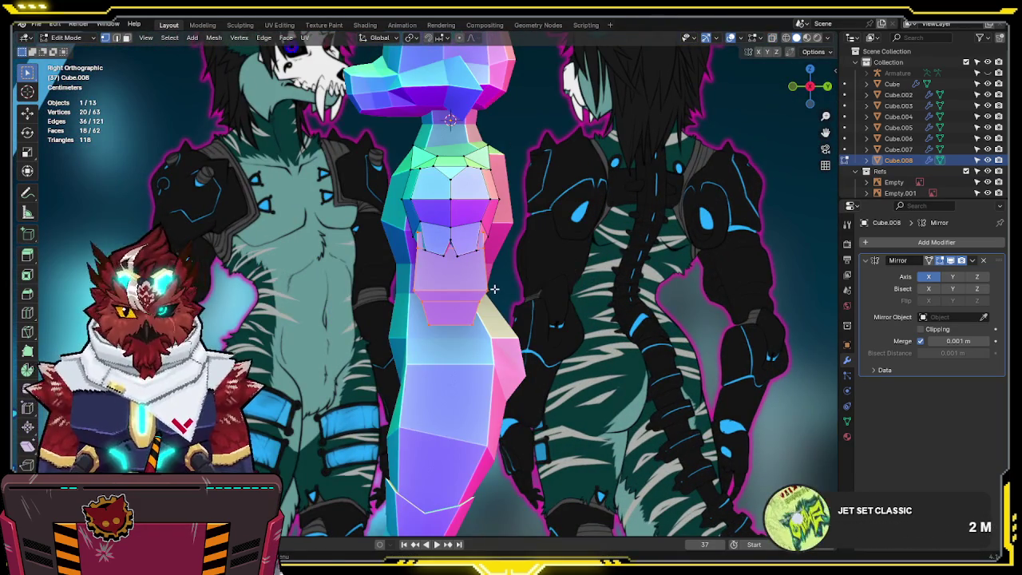
key("alt+z")
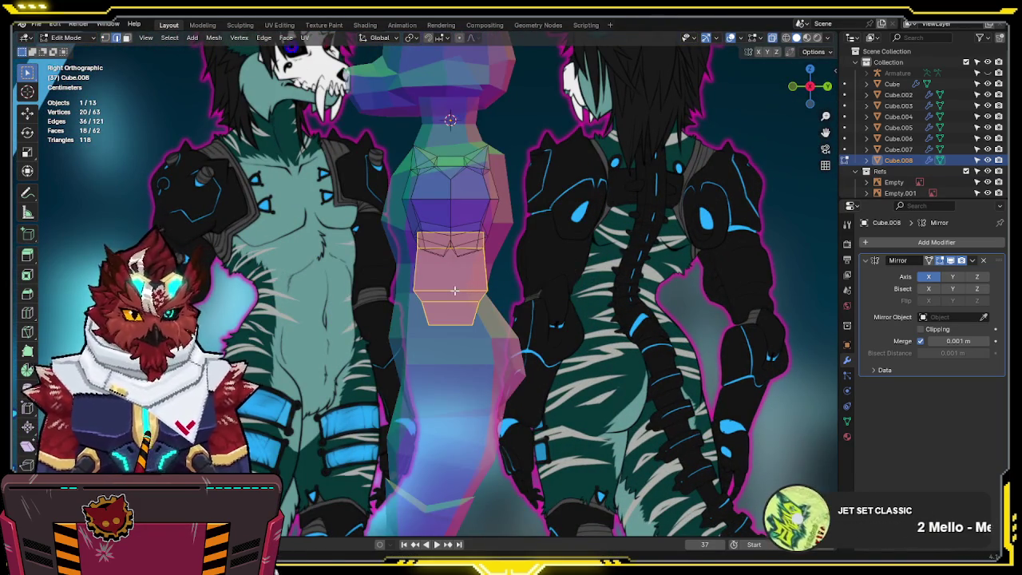
left_click(454, 291, "alt")
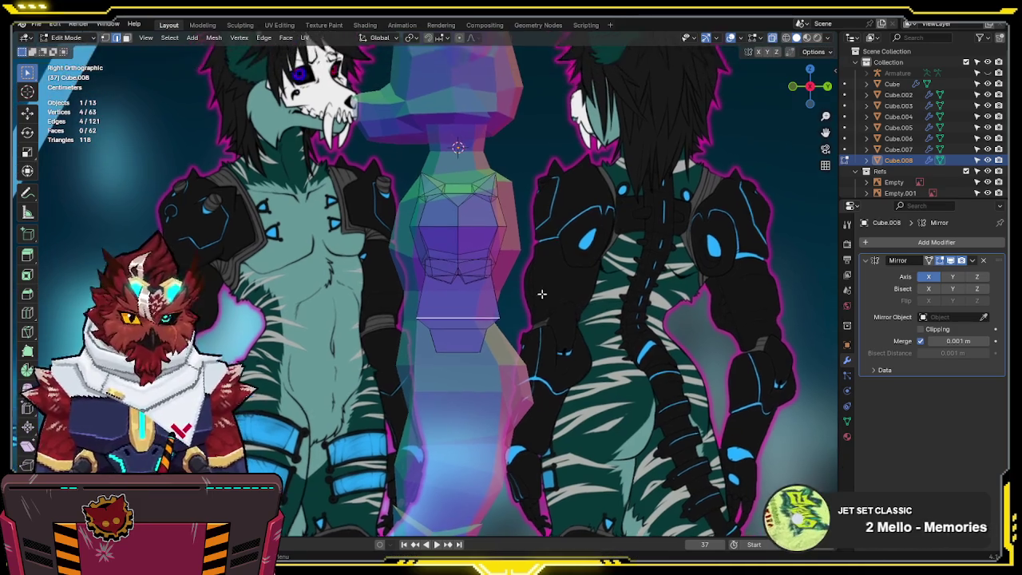
scroll(544, 291, "up", 2)
scroll(525, 284, "down", 3)
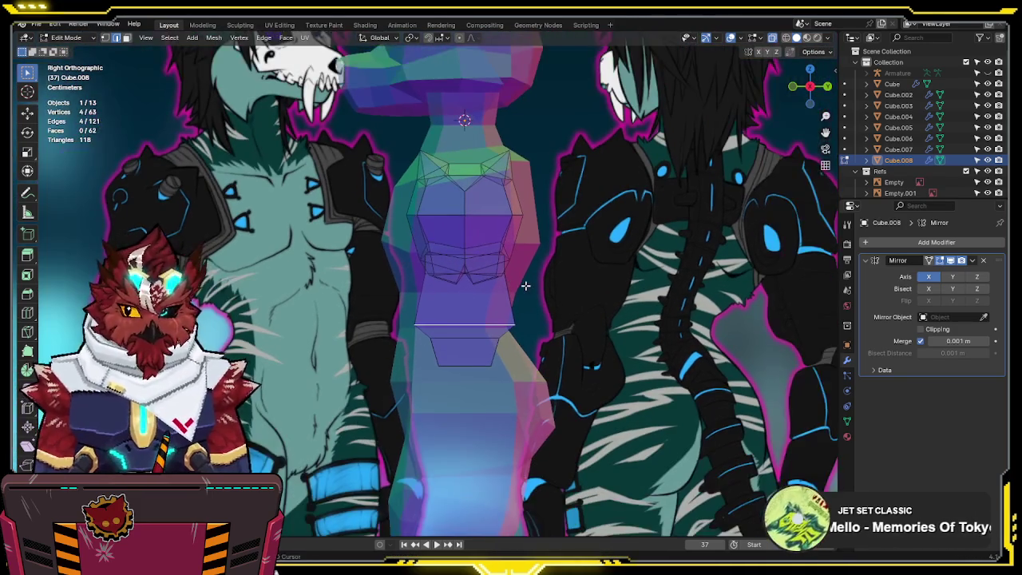
scroll(511, 279, "up", 1)
scroll(494, 272, "up", 1)
key("ctrl+s")
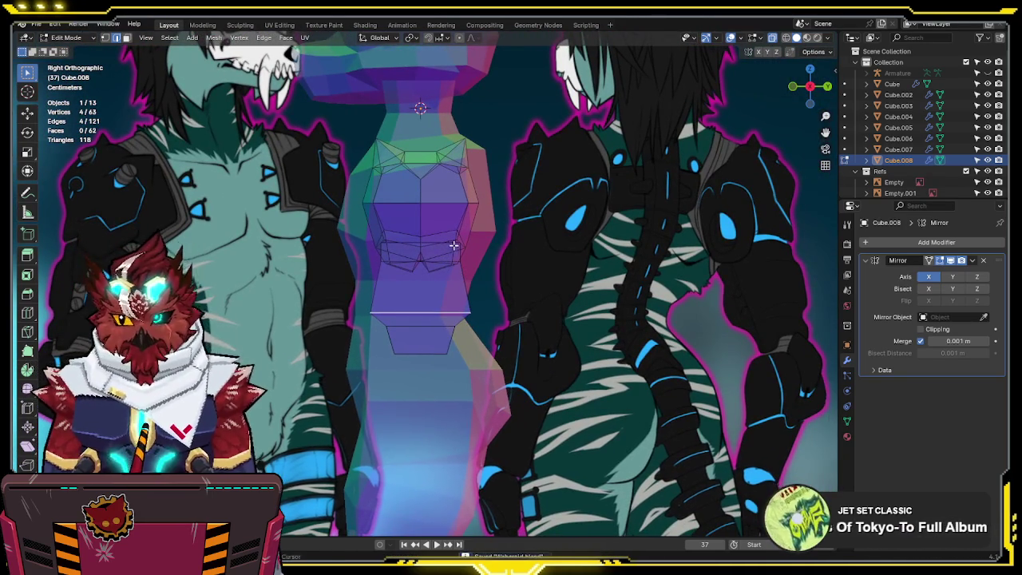
- Cut a new edge loop across the arm piece and flatten it level along Y
middle_click_drag(459, 243, 472, 273, "shift")
key("ctrl+r")
left_click(478, 308)
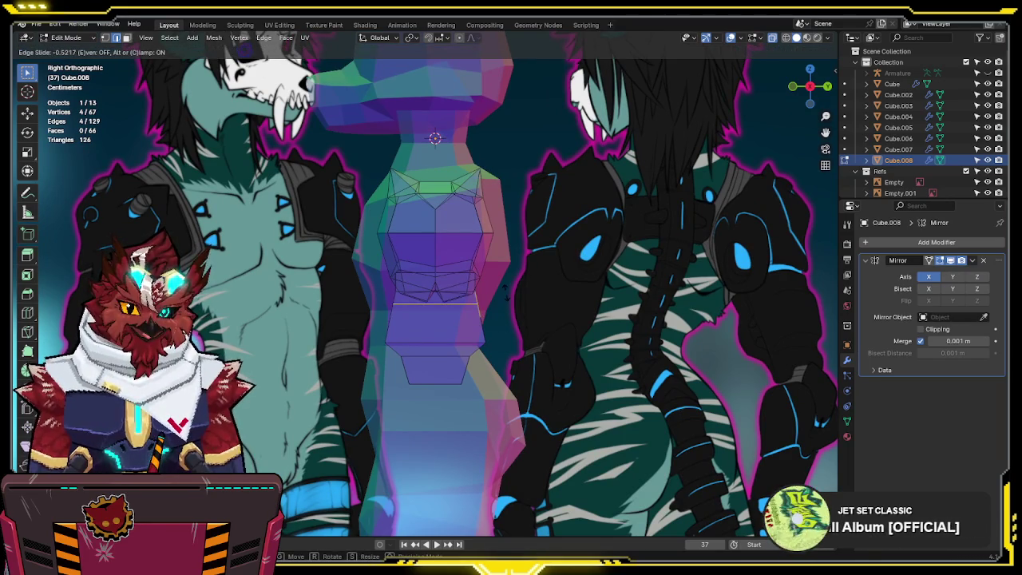
left_click(506, 295)
key("s")
key("y")
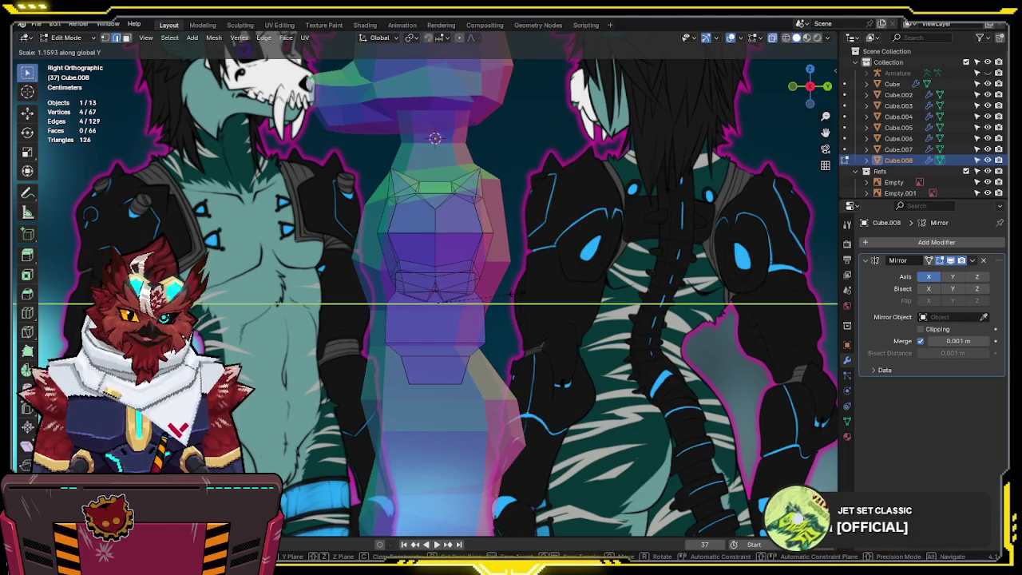
left_click(372, 303)
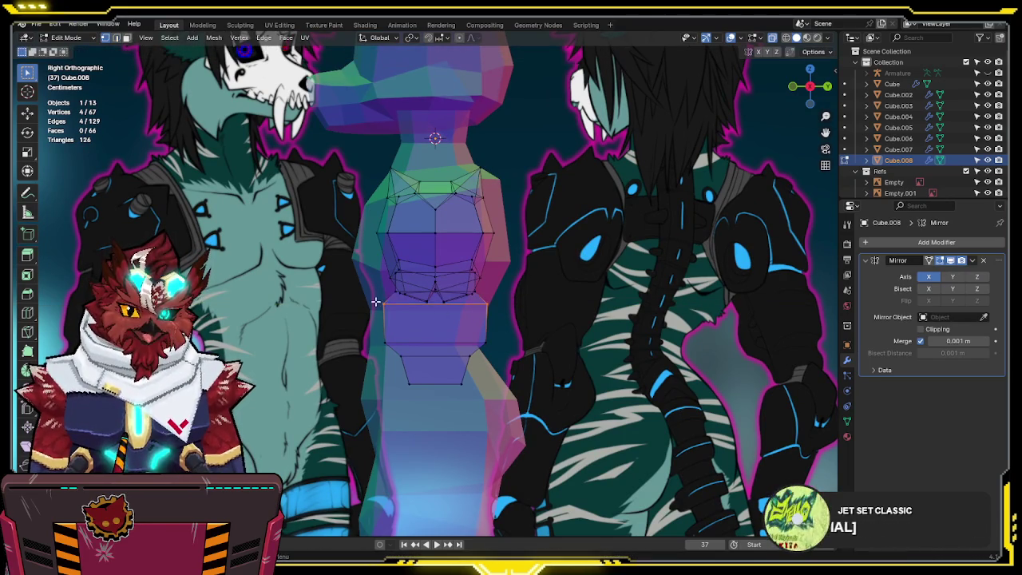
- Level the arm's bottom edge along Y and lower the new loop's edge along Y
left_click_drag(372, 342, 374, 341)
key("s")
key("y")
left_click(397, 328)
left_click(383, 302)
key("g")
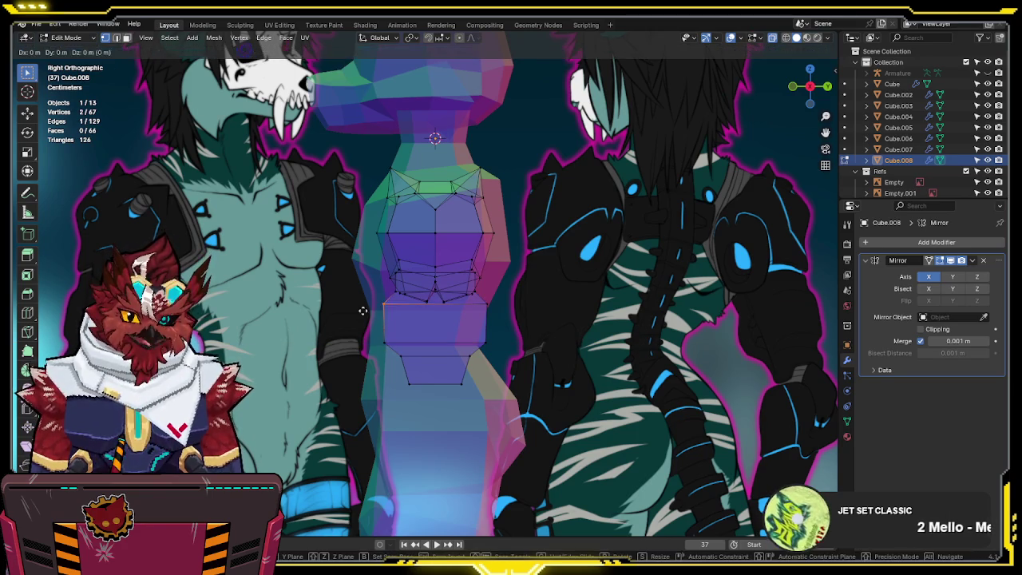
left_click(366, 316)
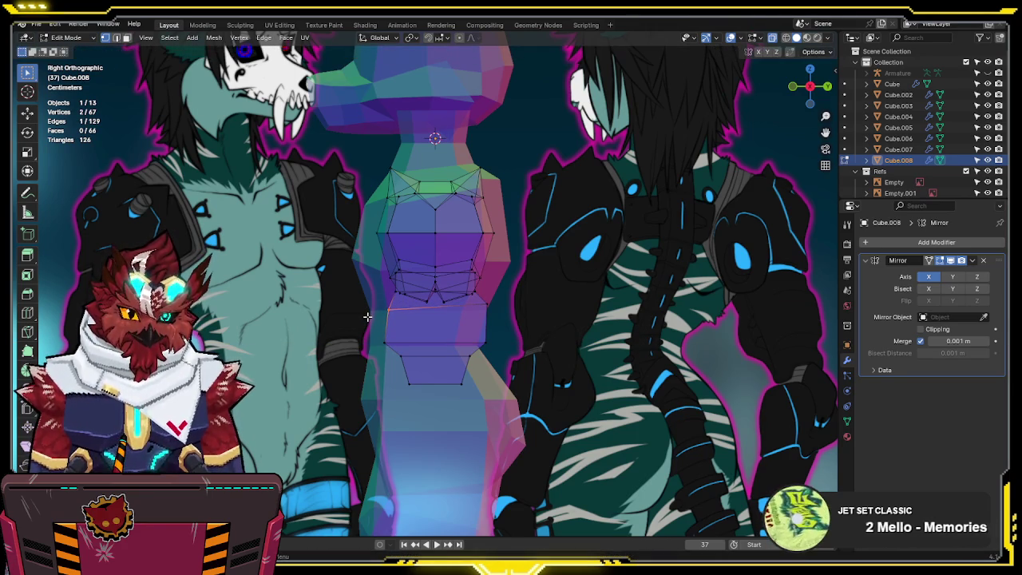
key("g")
key("y")
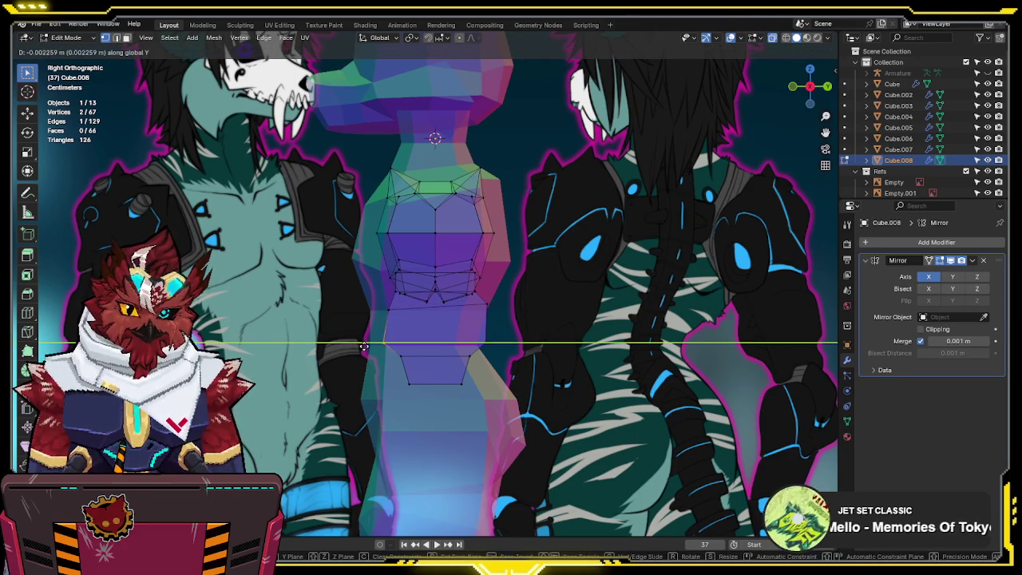
left_click(362, 346)
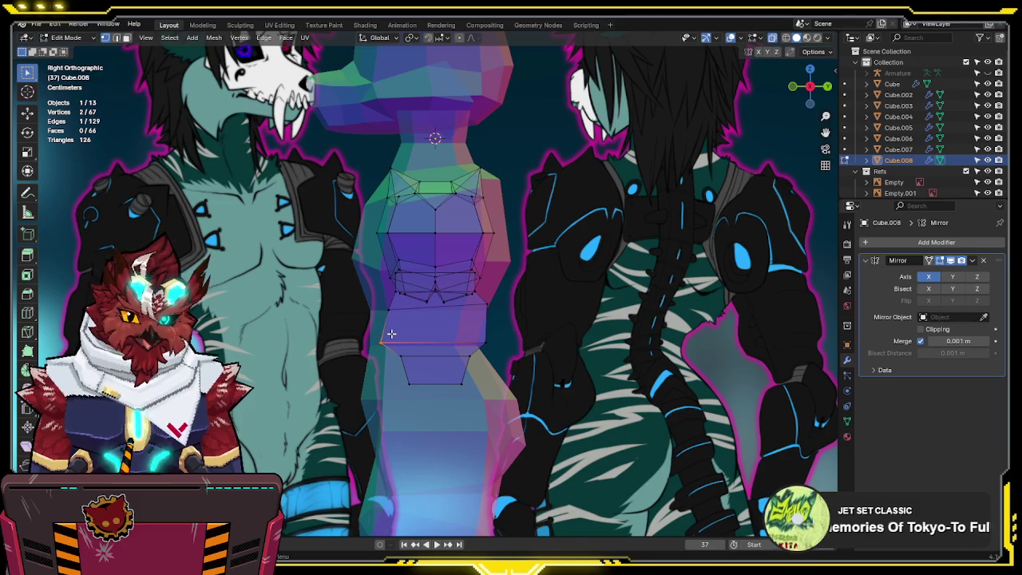
middle_click_drag(494, 338, 549, 324)
key("KP_1")
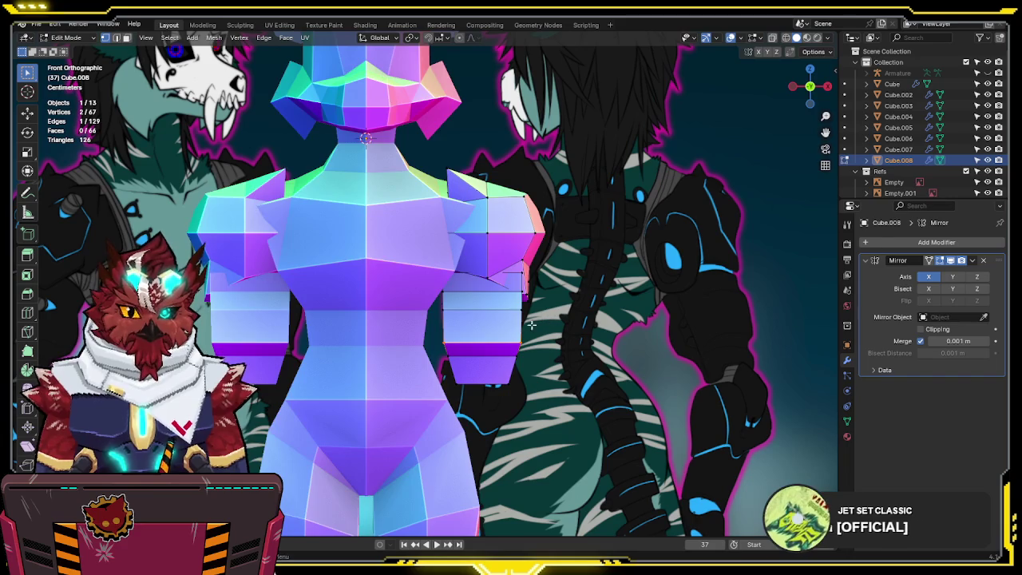
- Cut another edge loop on the arm and inspect it with X-ray toggled
key("alt+z")
key("ctrl+r")
left_click(489, 281)
key("alt+z")
mouse_move(489, 281)
middle_mouse_down()
mouse_move(436, 364)
mouse_move(511, 319)
mouse_move(552, 260)
middle_mouse_up()
key("alt+z")
key("c")
key("Escape")
mouse_move(490, 303)
middle_mouse_down()
mouse_move(545, 354)
mouse_move(552, 319)
middle_mouse_up()
key("alt+z")
- Switch to Local orientation and scale the selected part down to about 0.77
key("comma")
left_click(730, 320)
key("s")
left_click(729, 432)
key("KP_1")
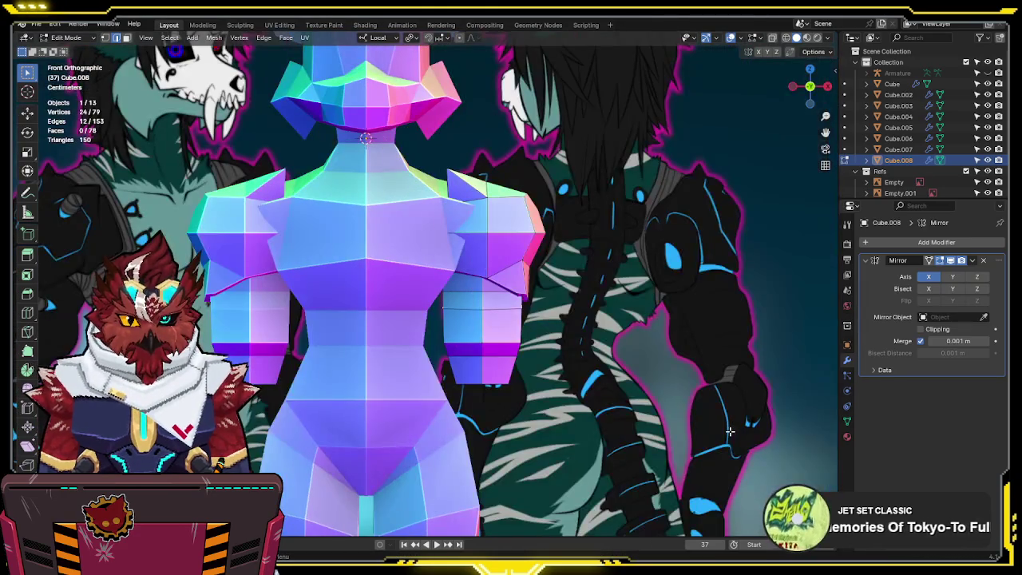
middle_click_drag(730, 431, 675, 393)
key("s")
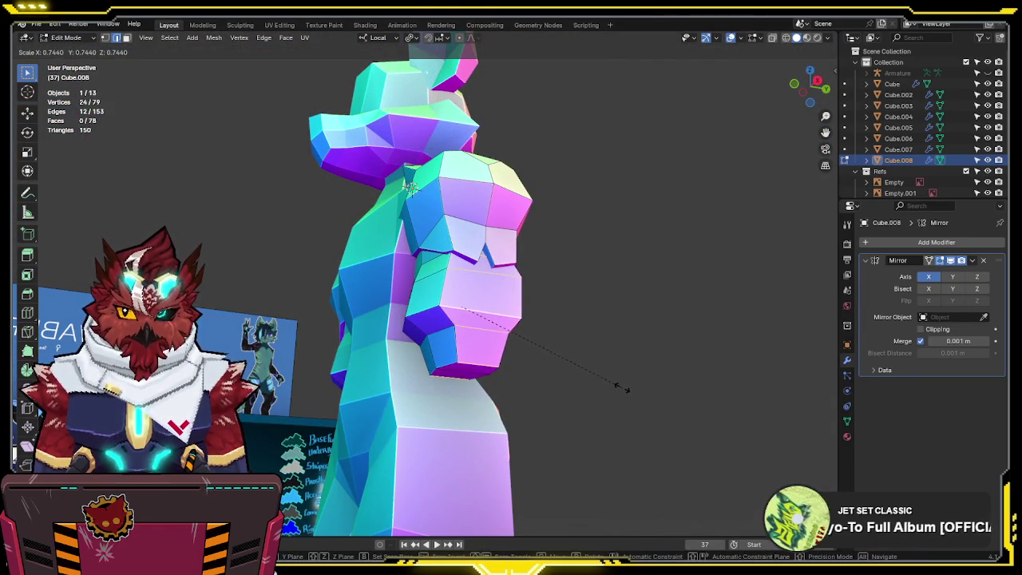
left_click(623, 388)
mouse_move(623, 388)
middle_mouse_down()
mouse_move(631, 306)
mouse_move(708, 382)
middle_mouse_up()
key("KP_1")
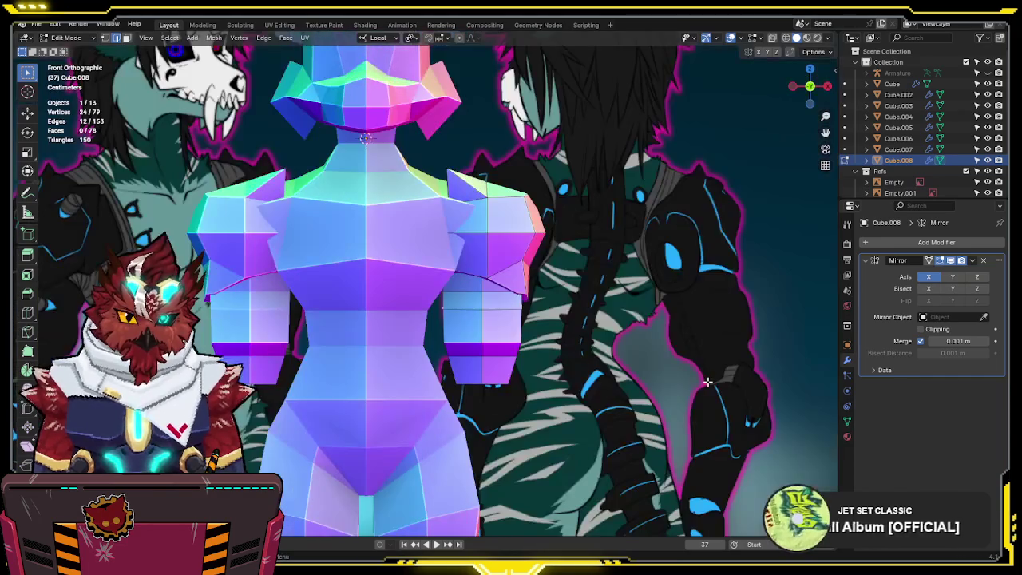
- Select the connected arm piece and move it over the reference drawing's arm
key("a")
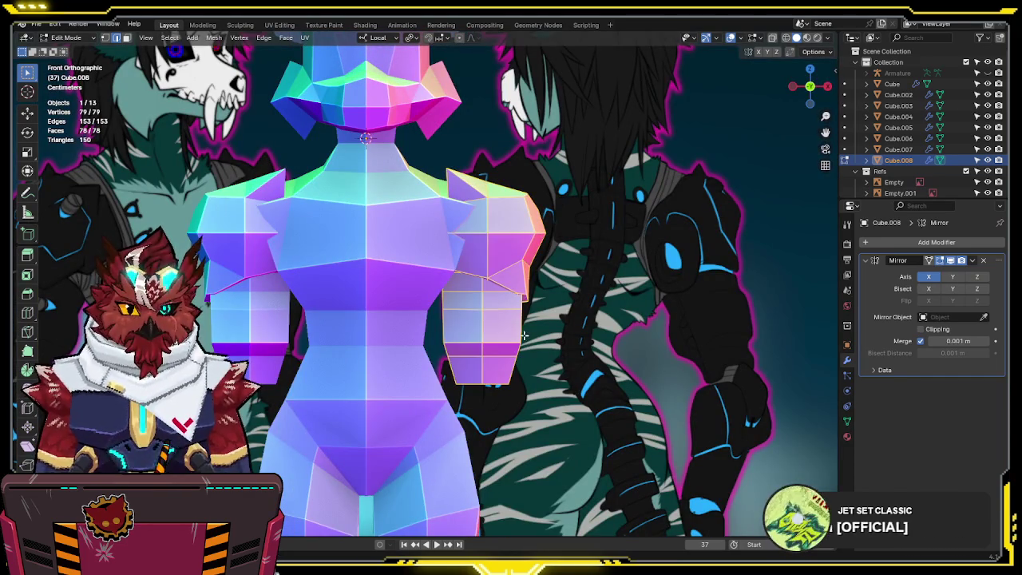
key("alt+a")
key("l")
key("alt+z")
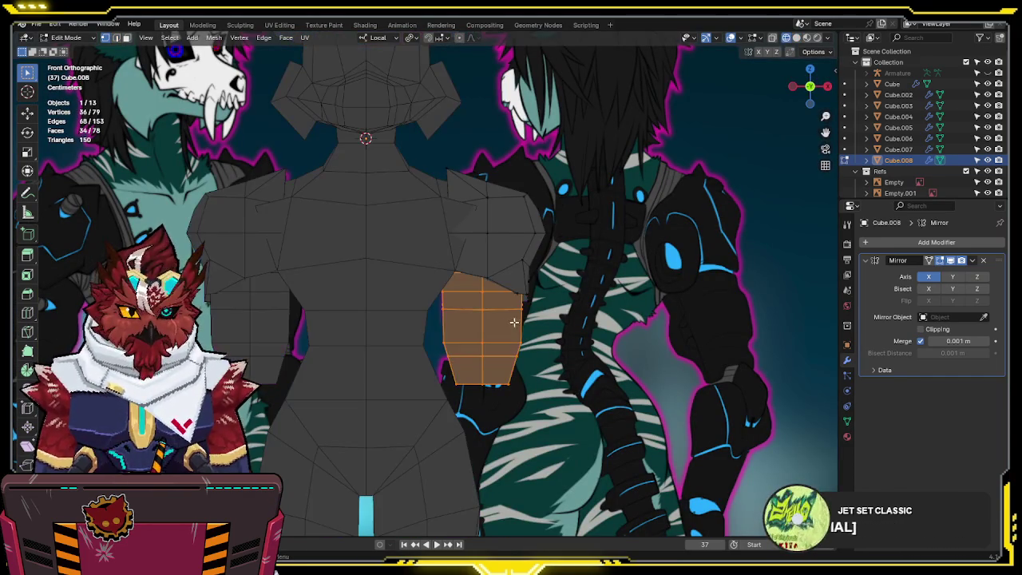
key("g")
left_click(630, 344)
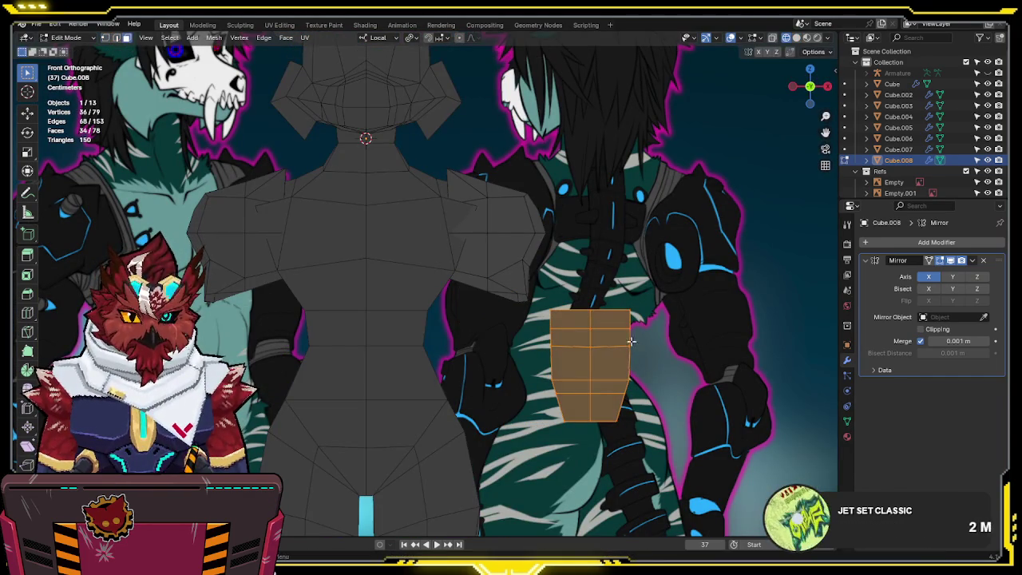
- Narrow the arm's upper face band to 0.9146 and its lower band slightly along local X
key("alt+z")
left_click_drag(642, 334, 517, 281)
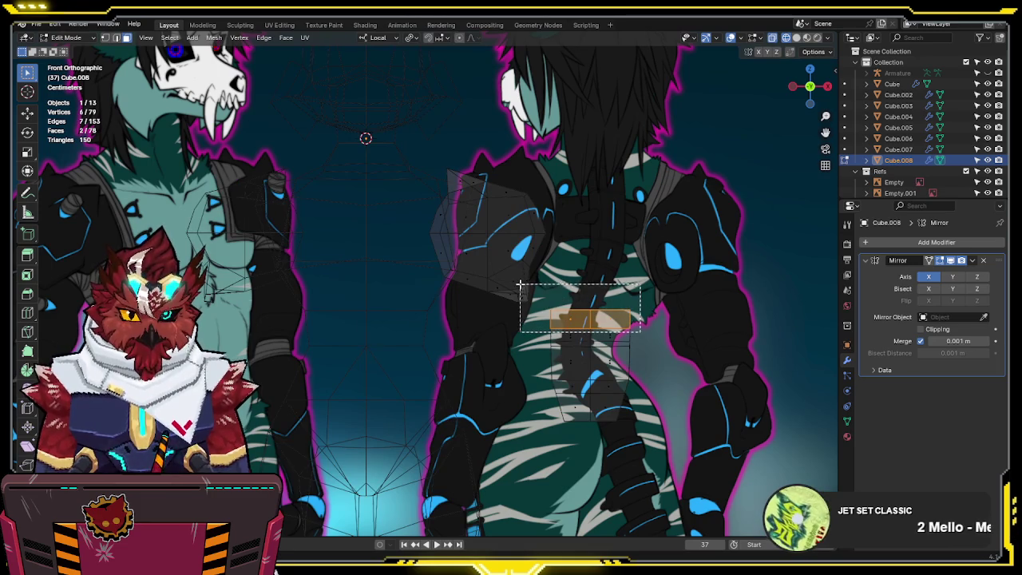
left_click_drag(696, 292, 545, 326)
key("s")
key("x")
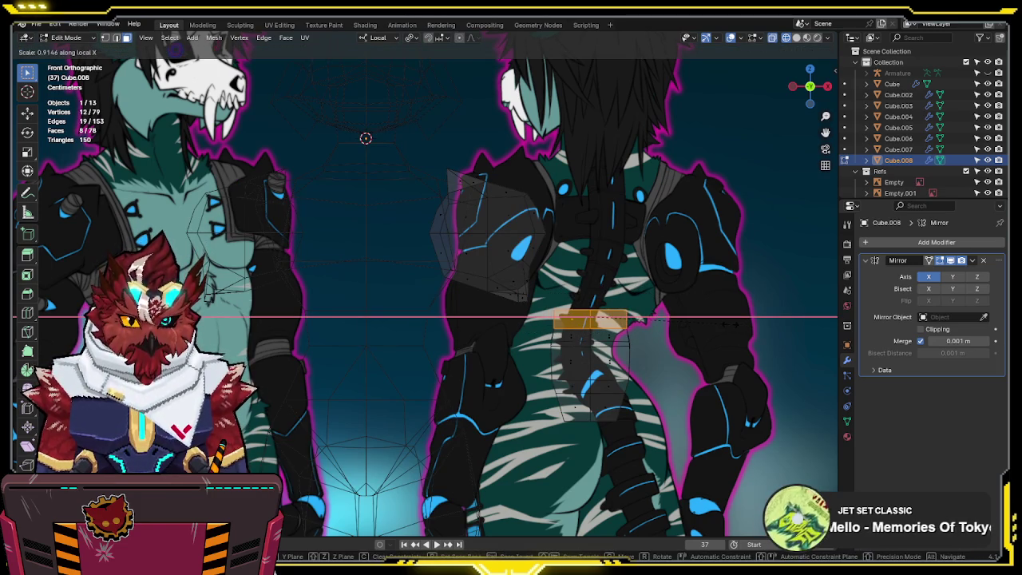
left_click(733, 322)
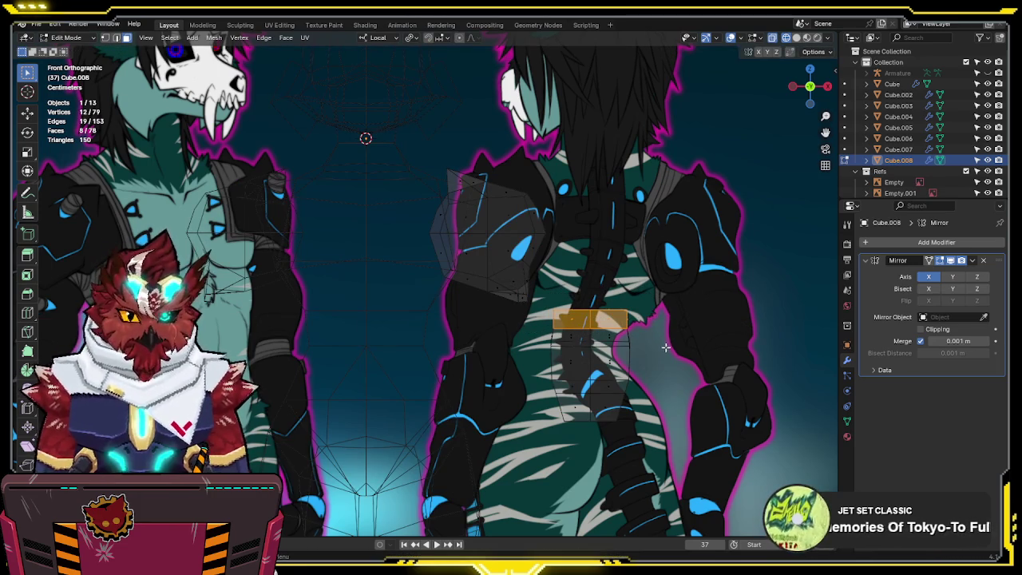
left_click_drag(648, 350, 543, 392)
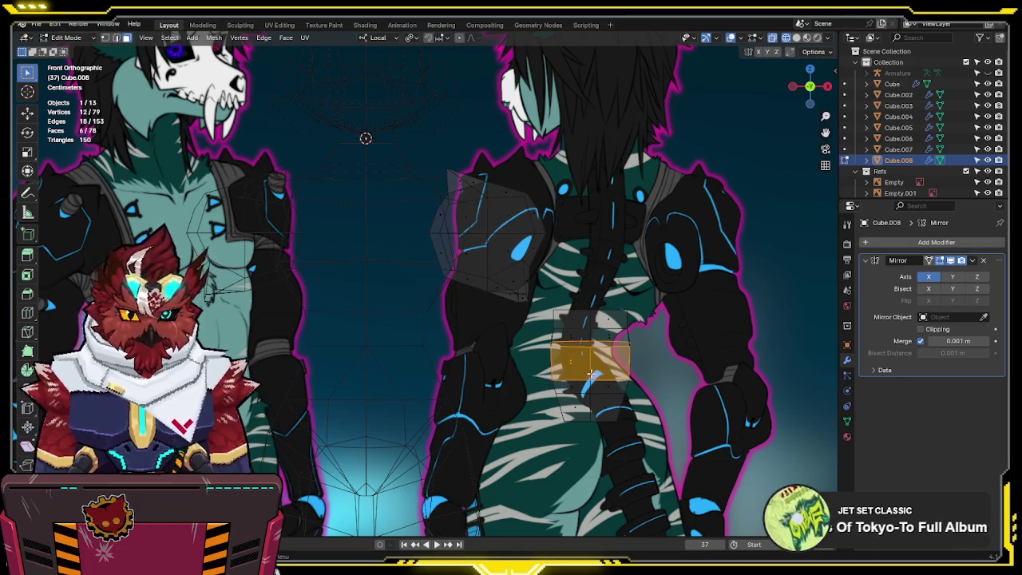
key("s")
key("x")
left_click(635, 367)
key("KP_3")
key("KP_1")
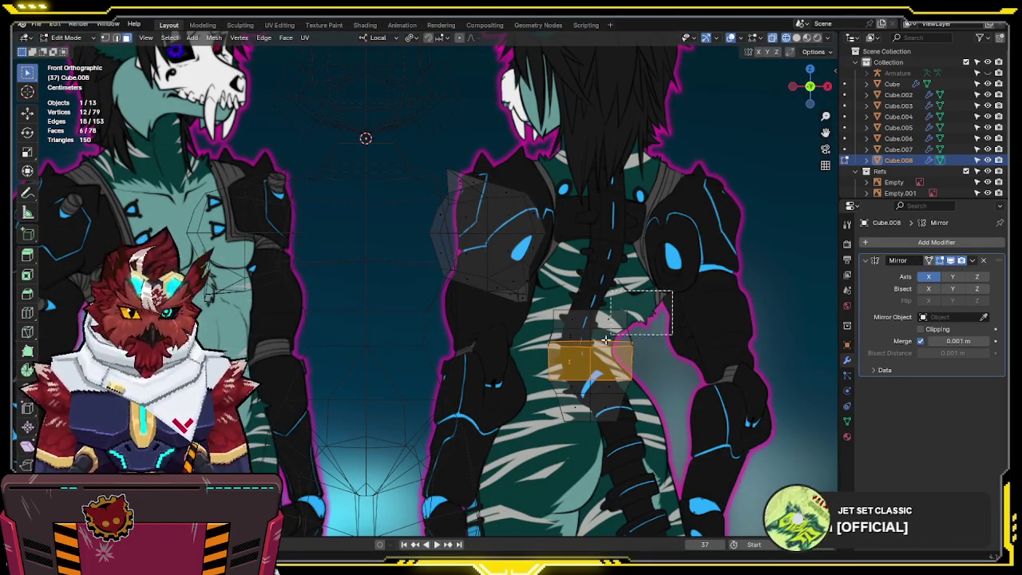
- Move the arm piece back beside the torso and nudge it slightly along X
key("ctrl+l")
key("g")
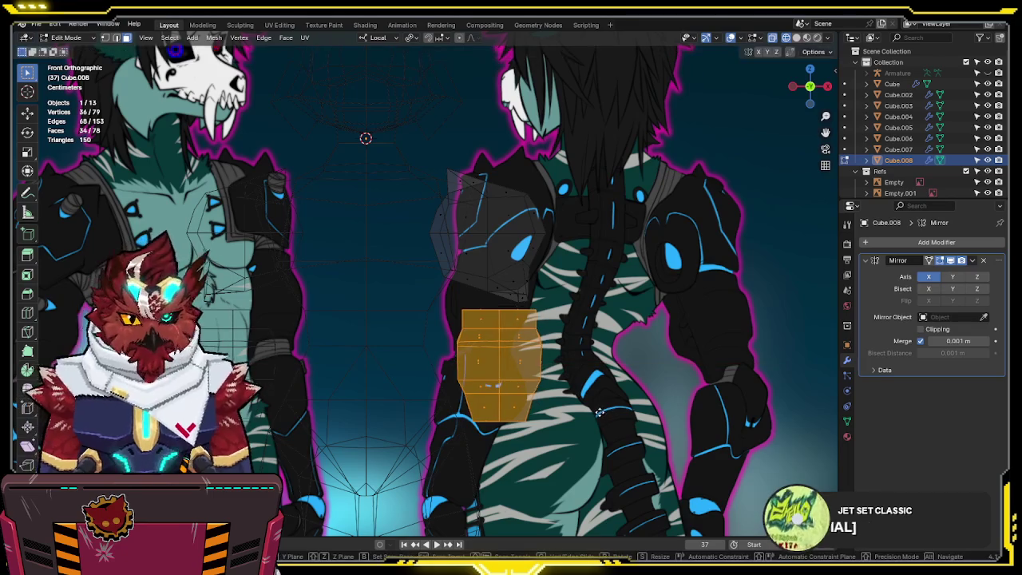
left_click(577, 379)
key("alt+z")
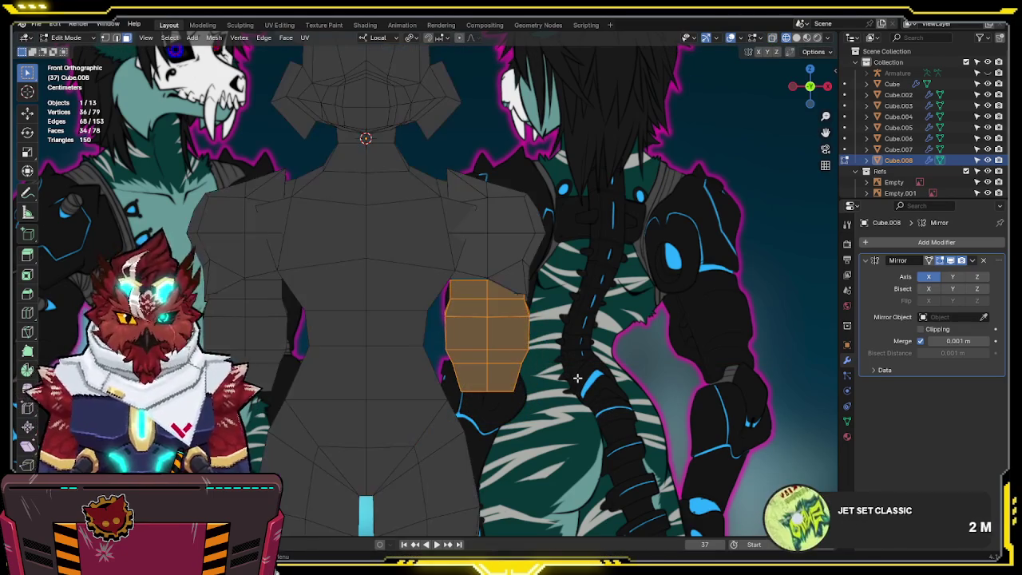
key("g")
key("x")
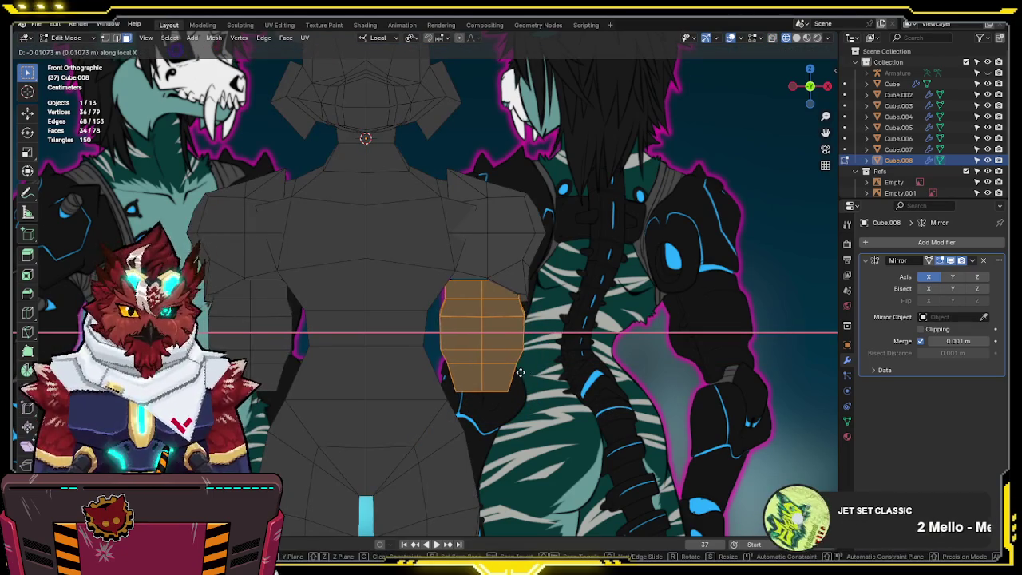
left_click(574, 377)
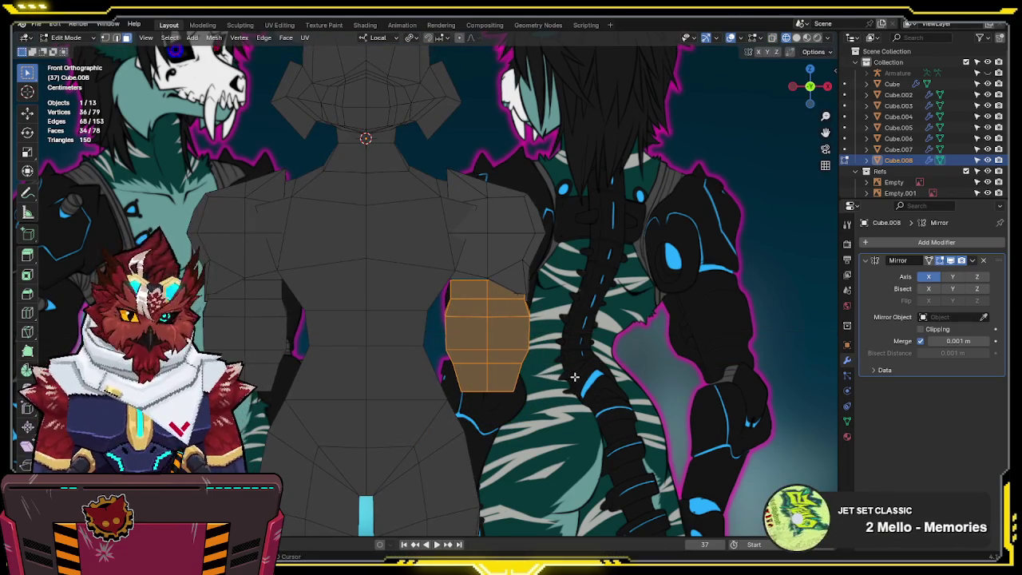
middle_click_drag(574, 377, 595, 376, "shift")
- In X-ray, select a strip of arm faces, then a single face
key("alt+z")
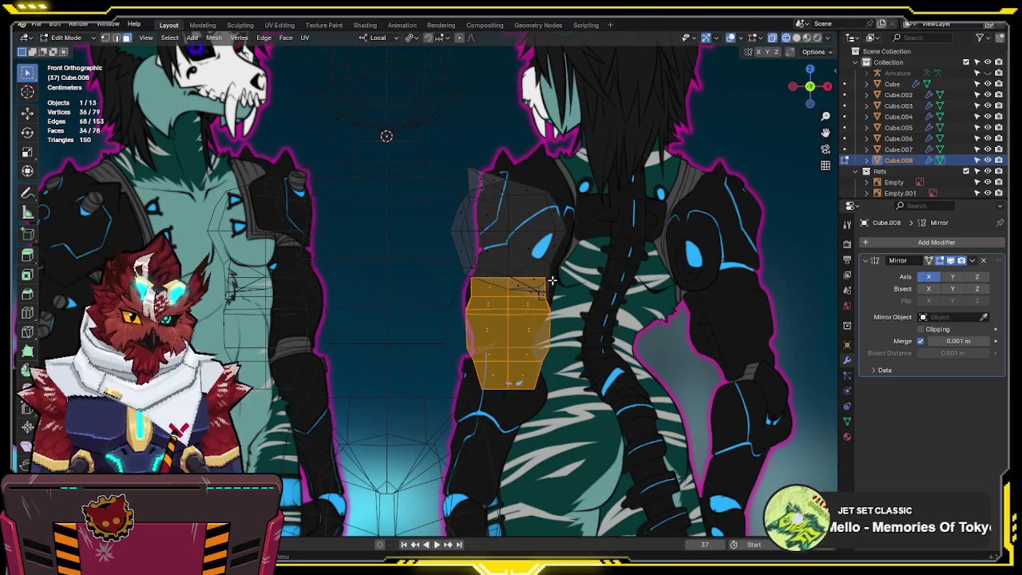
left_click_drag(535, 281, 552, 303)
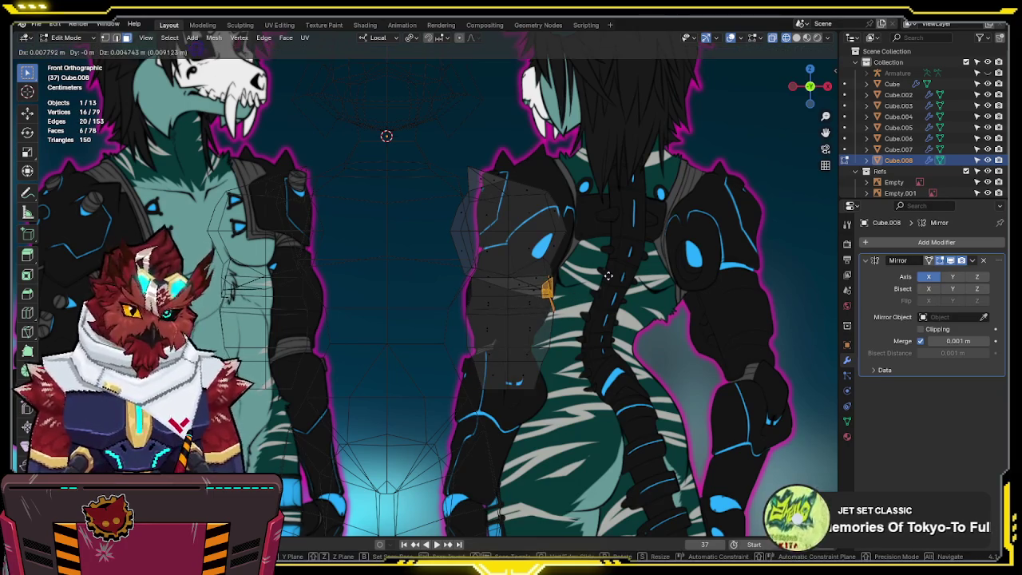
mouse_move(569, 288)
middle_mouse_down()
mouse_move(579, 283)
mouse_move(526, 316)
mouse_move(471, 254)
mouse_move(484, 224)
mouse_move(506, 228)
mouse_move(517, 269)
mouse_move(590, 281)
mouse_move(545, 265)
middle_mouse_up()
left_click(526, 315)
- Select a row of faces along the arm's side with X-ray on
left_click(517, 269)
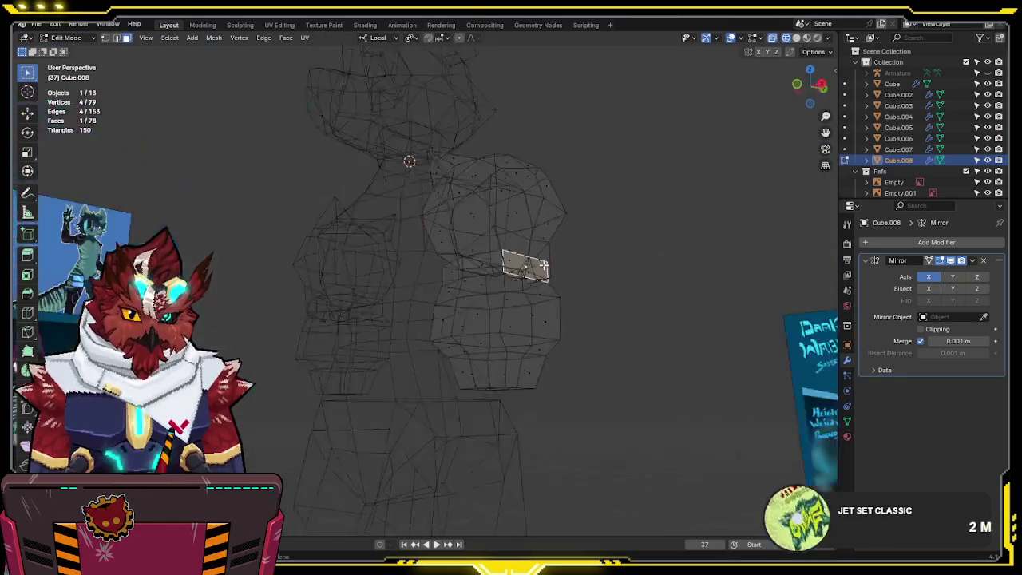
scroll(545, 265, "up", 3)
left_click(567, 265)
left_click(601, 257)
key("alt+z")
middle_click_drag(632, 270, 605, 270)
left_click(575, 260, "shift")
left_click(561, 256, "shift")
left_click(538, 258, "shift")
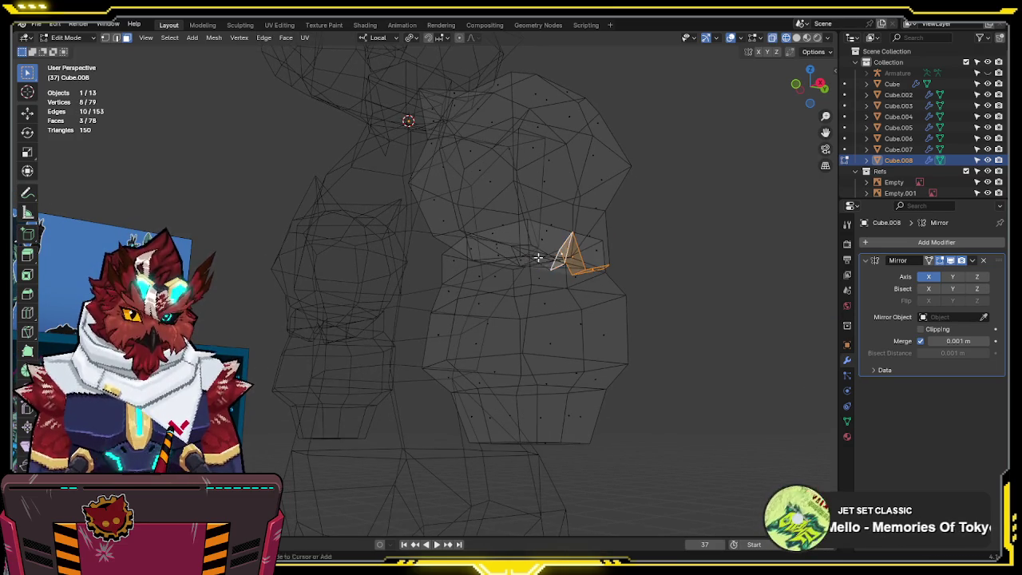
key("KP_1")
- Rotate the selected arm faces slightly and nudge them into place
key("r")
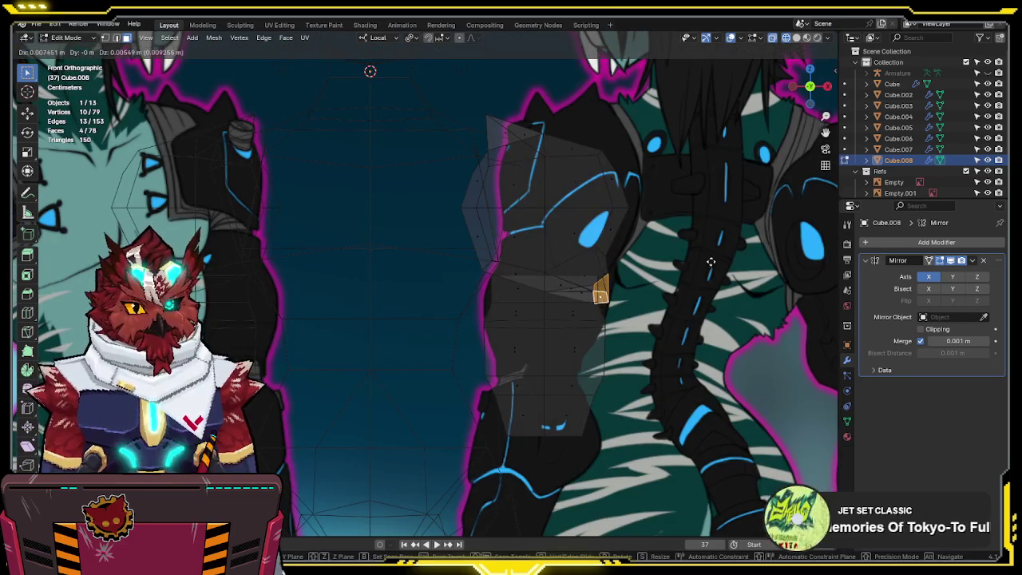
key("Return")
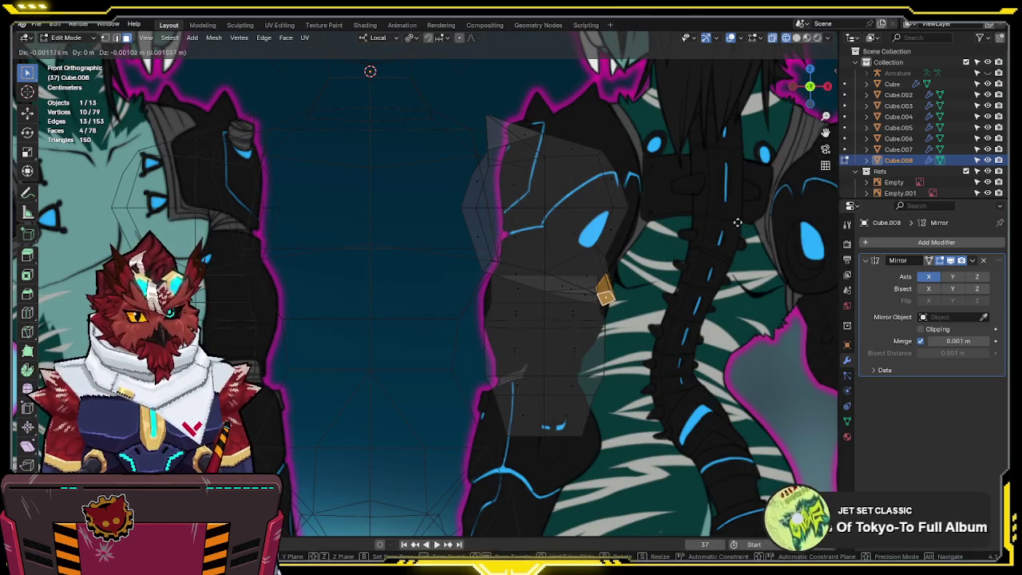
key("alt+z")
- Leave Edit Mode and check the whole body from angled, side and front views
key("alt+z")
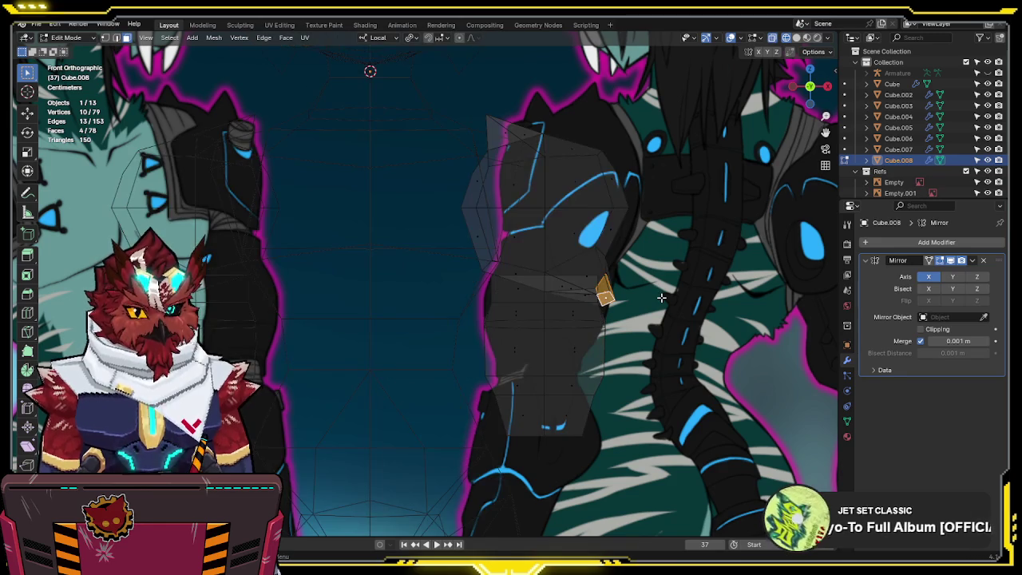
key("g")
left_click(694, 273)
key("Tab")
scroll(695, 273, "down", 3)
middle_click_drag(695, 273, 540, 292)
key("alt+z")
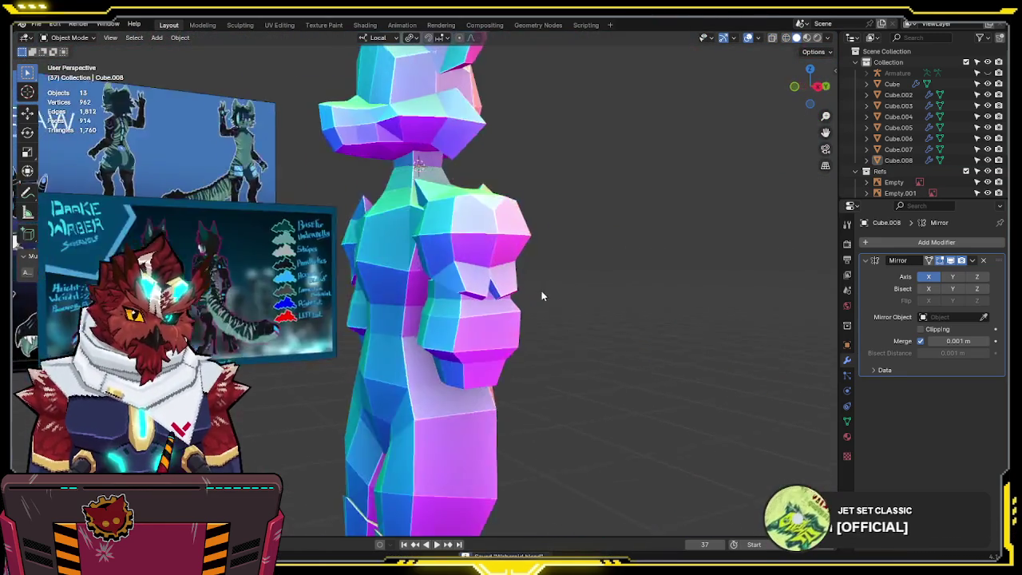
key("KP_3")
scroll(505, 302, "up", 3)
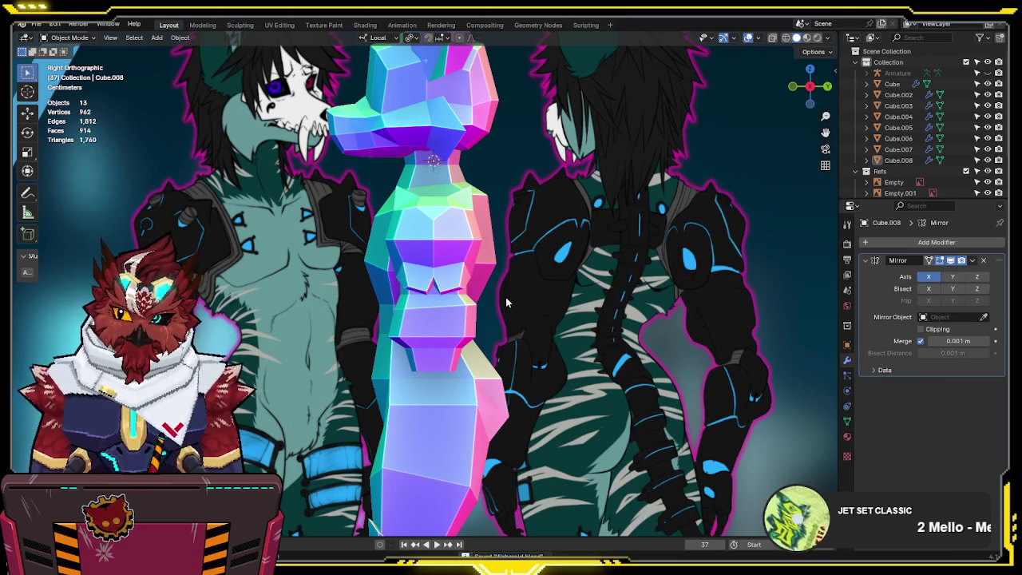
key("KP_1")
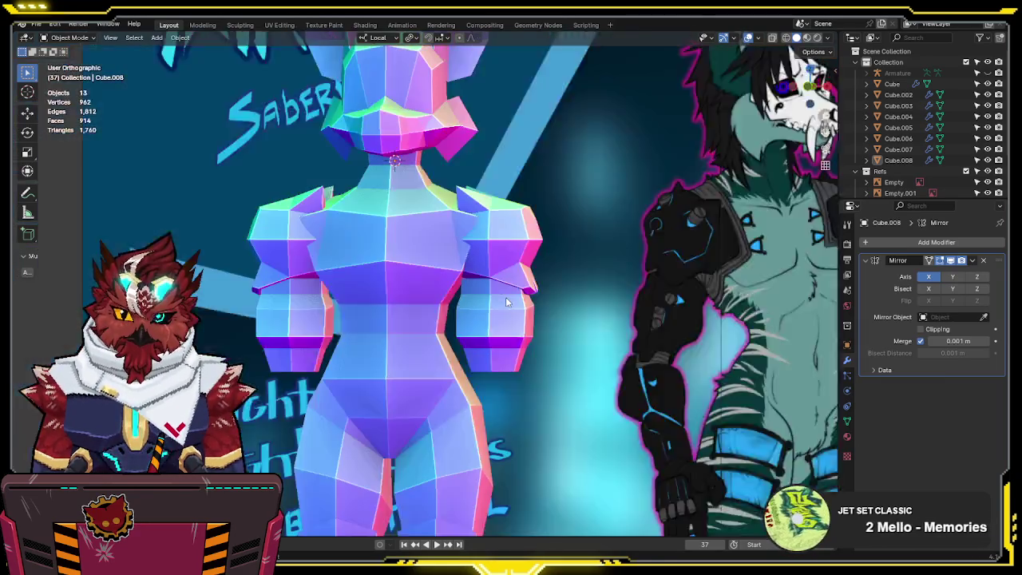
- In Cube.008, scale the arm's bottom vertices to 0.8308 along local X
left_click(495, 364)
scroll(495, 357, "up", 2)
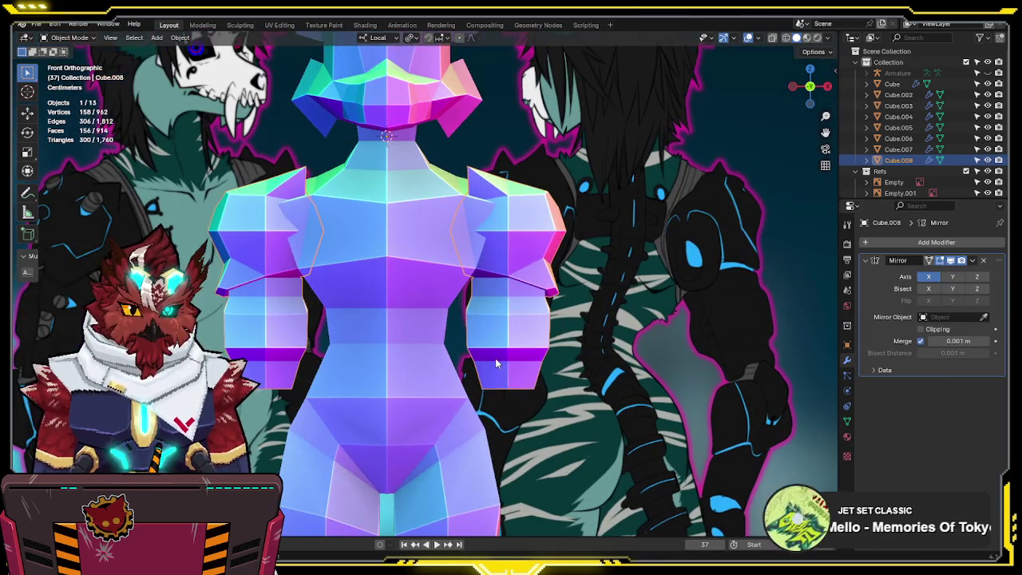
key("Tab")
key("alt+z")
left_click_drag(443, 364, 443, 364)
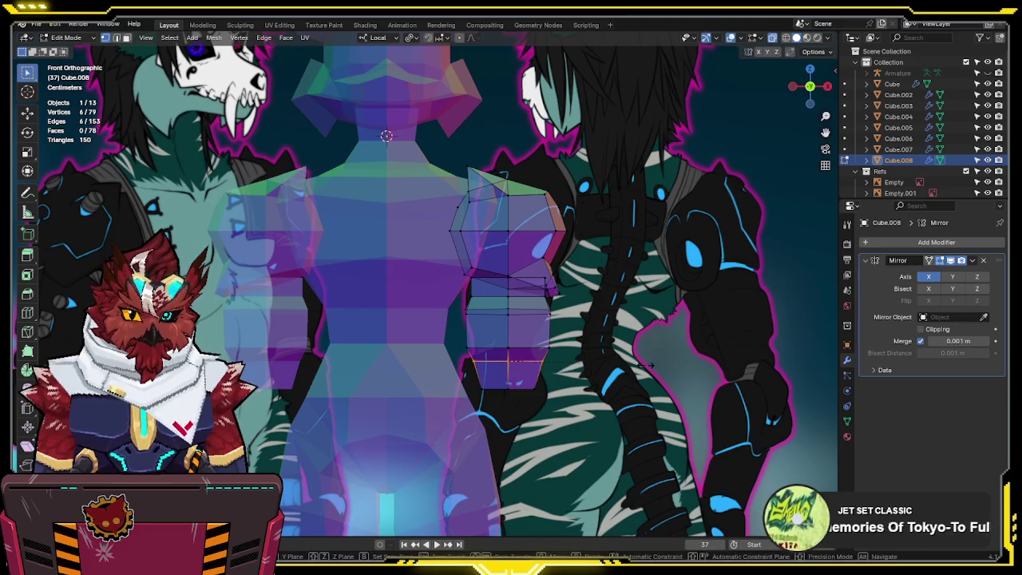
key("s")
key("x")
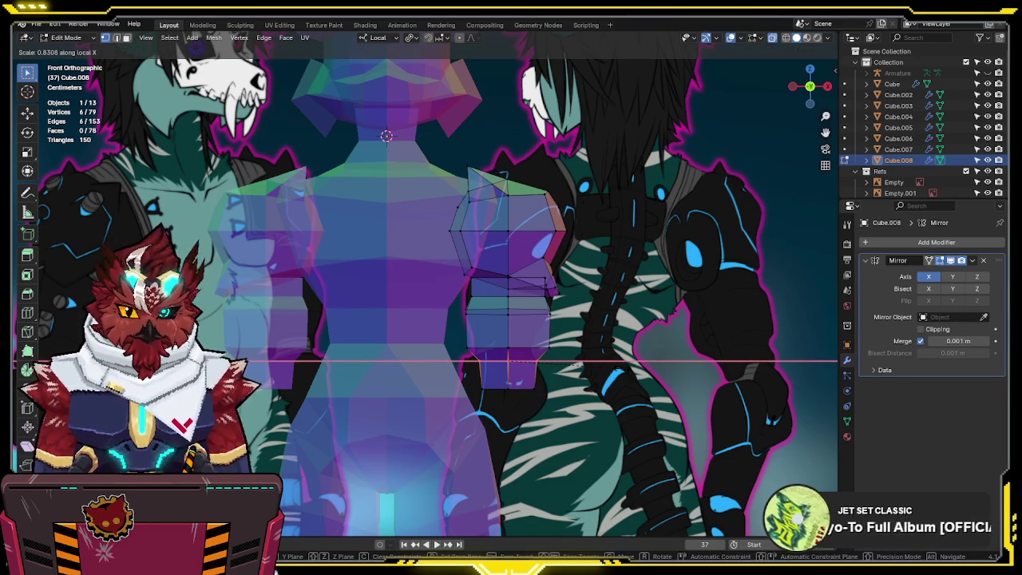
left_click(619, 371)
middle_click_drag(583, 386, 631, 325, "shift")
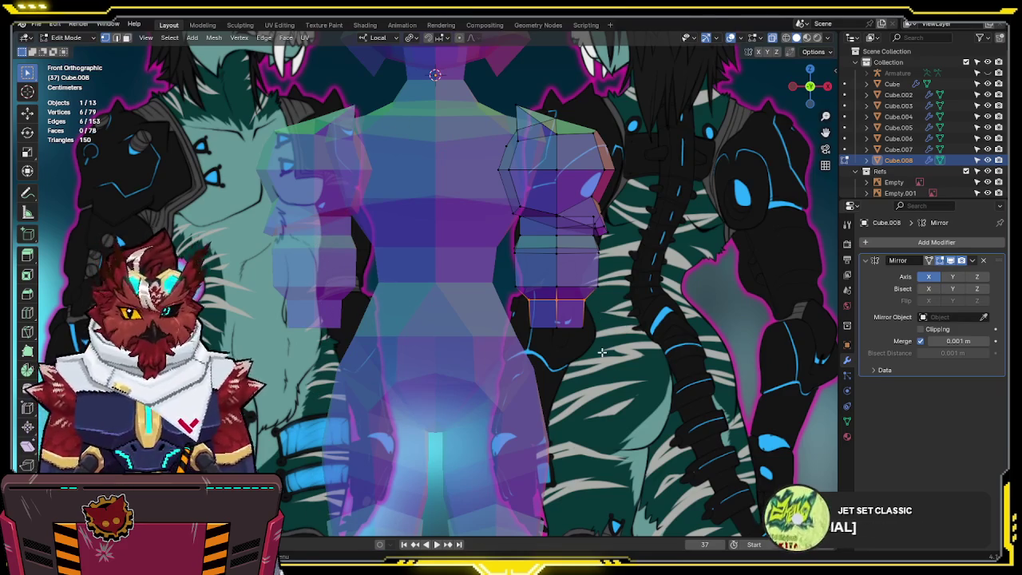
- Leave Edit Mode and inspect the body before returning to front view
scroll(599, 327, "down", 2, "shift")
key("Tab")
key("alt+z")
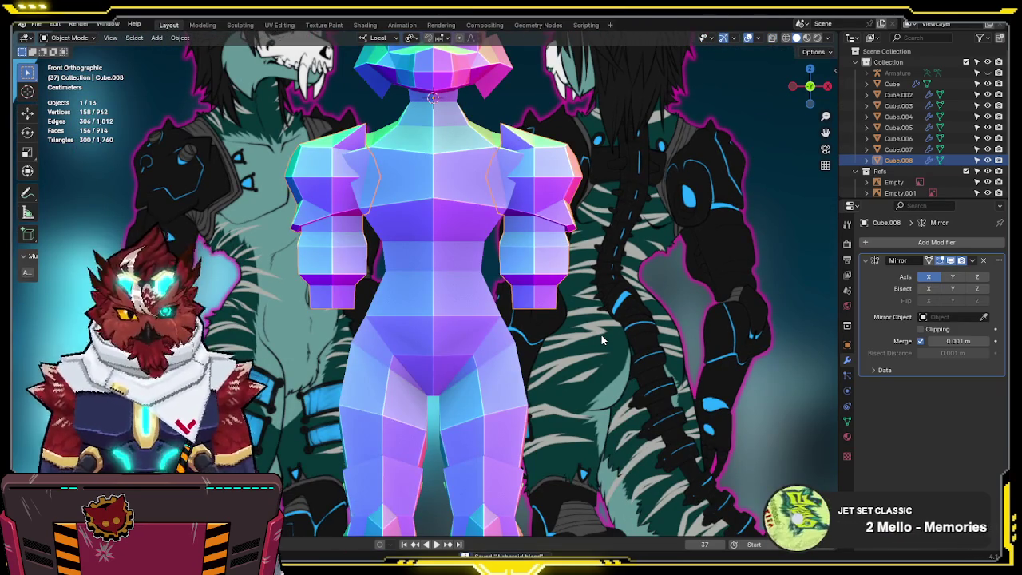
scroll(600, 359, "down", 2)
scroll(559, 383, "up", 2, "shift")
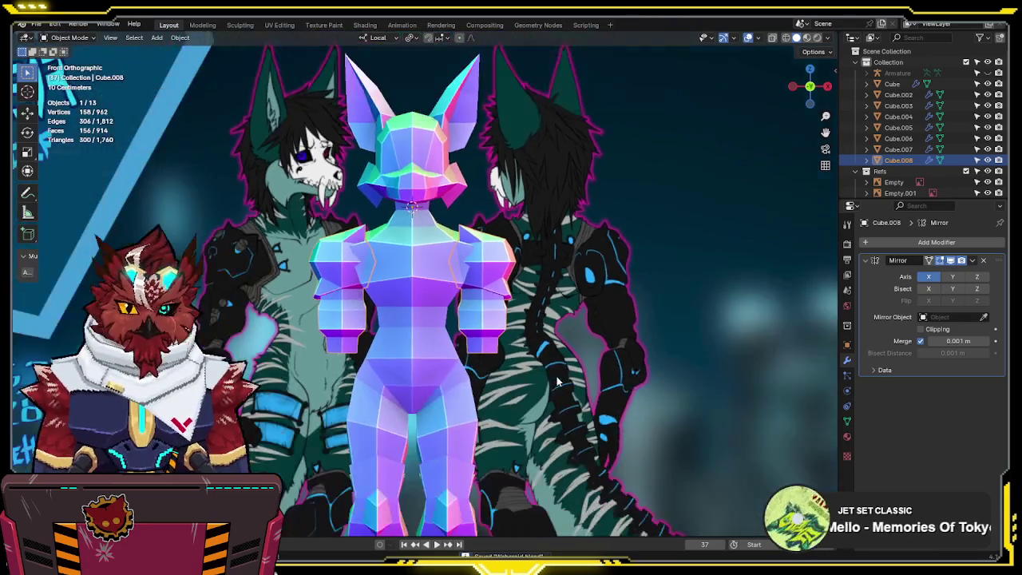
middle_click_drag(559, 382, 514, 366)
left_click(565, 356)
key("KP_1")
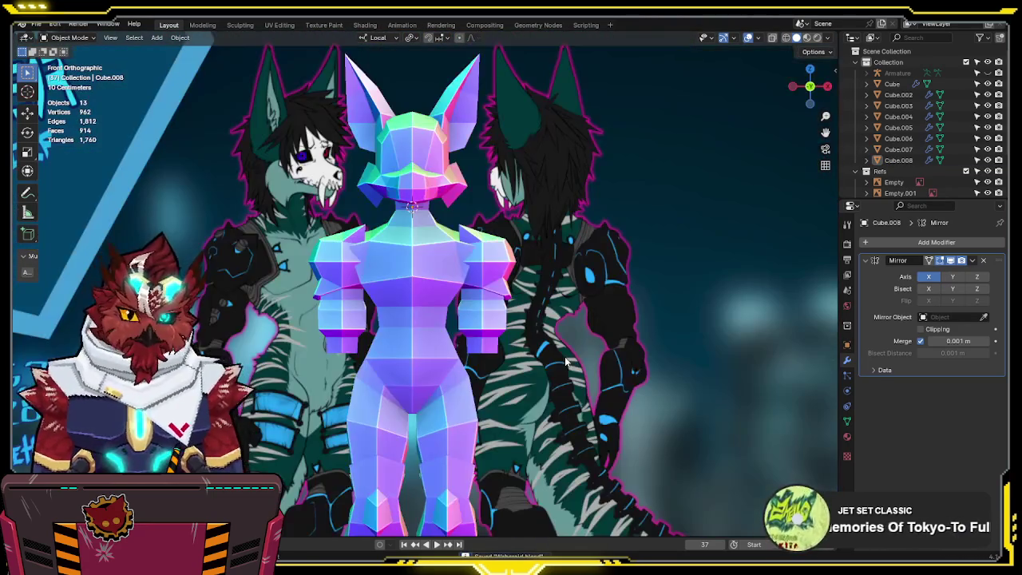
- In the body's Edit Mode, snap the 3D cursor to the shoulder
left_click(478, 261)
scroll(478, 260, "up", 3)
key("Tab")
key("alt+z")
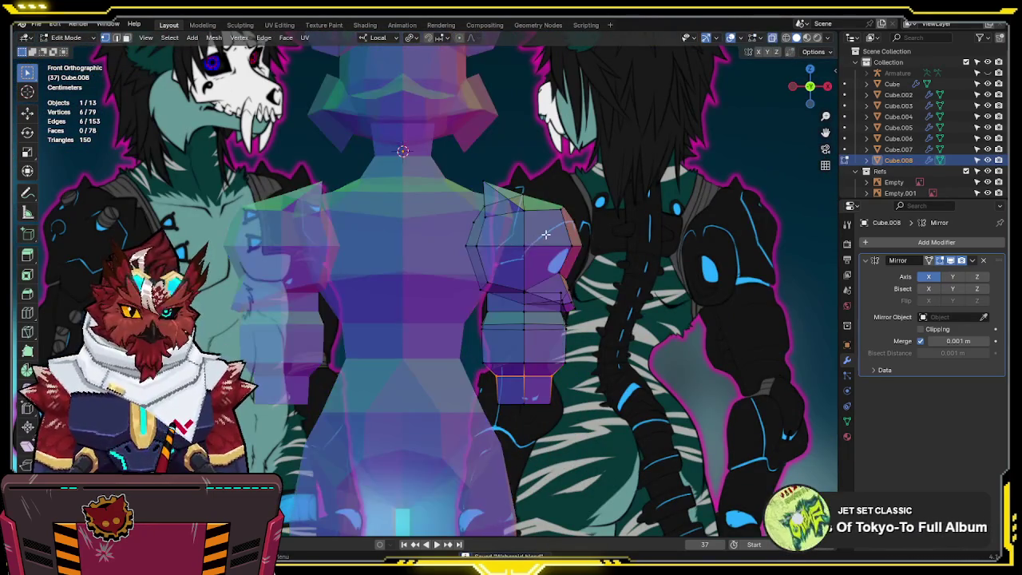
key("shift+s")
left_click(559, 322)
- Rotate the whole arm -90° around the 3D cursor into a T-pose
key("a")
key("period")
left_click(551, 459)
type("r-90")
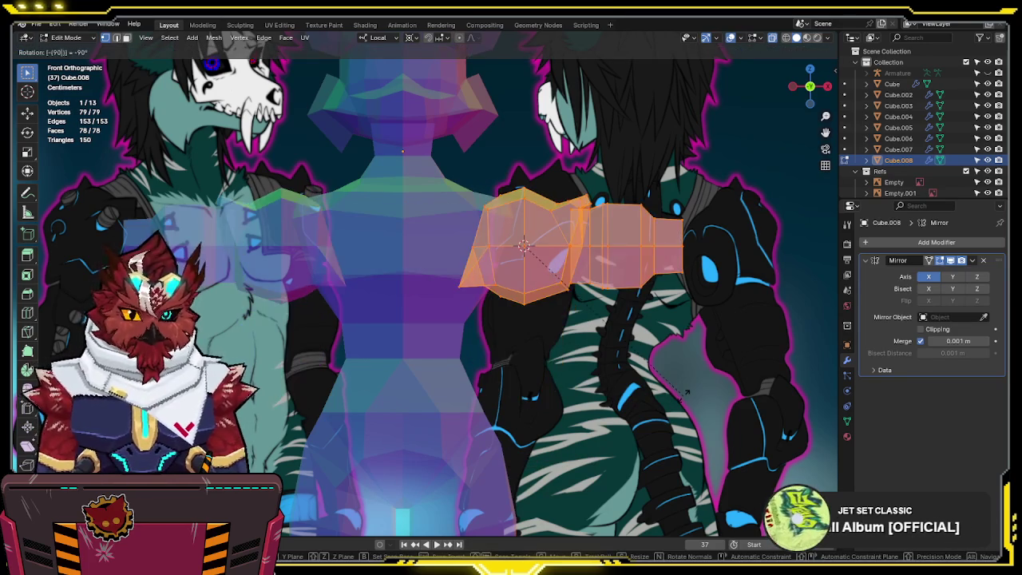
key("Return")
key("alt+z")
key("Tab")
scroll(713, 349, "down", 2)
- In see-through edit mode, add a small cube and place it past the arm's end along X
mouse_move(700, 352)
middle_mouse_down("shift")
mouse_move(666, 311)
mouse_move(661, 336)
middle_mouse_up("shift")
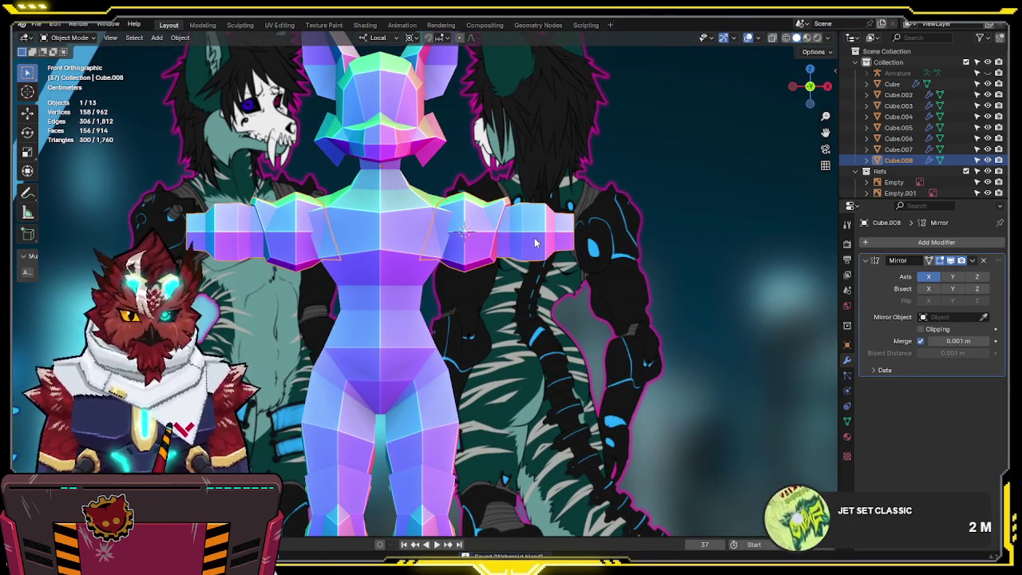
key("Tab")
key("alt+a")
key("2")
key("alt+z")
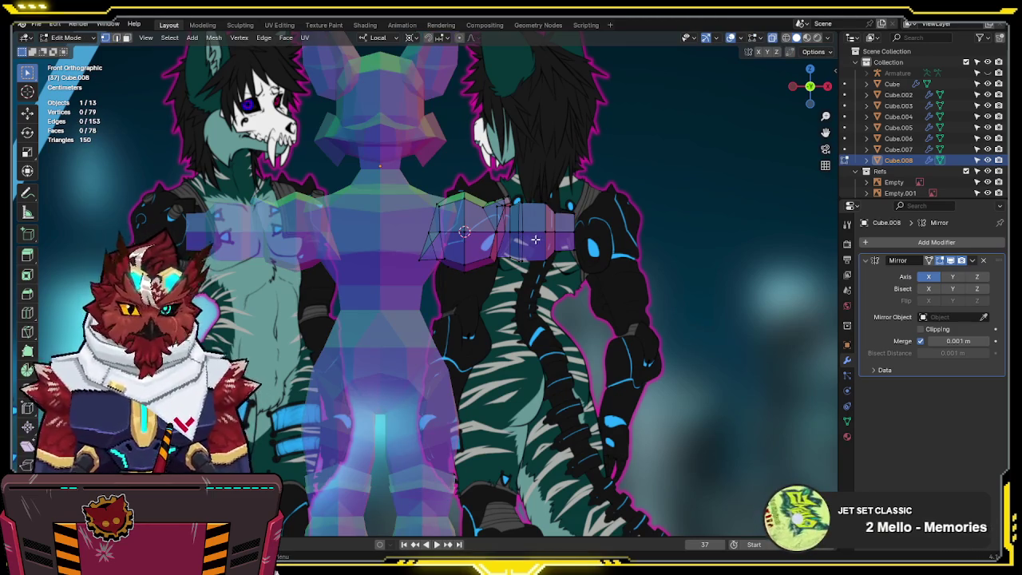
key("shift+a")
left_click(595, 234)
key("s")
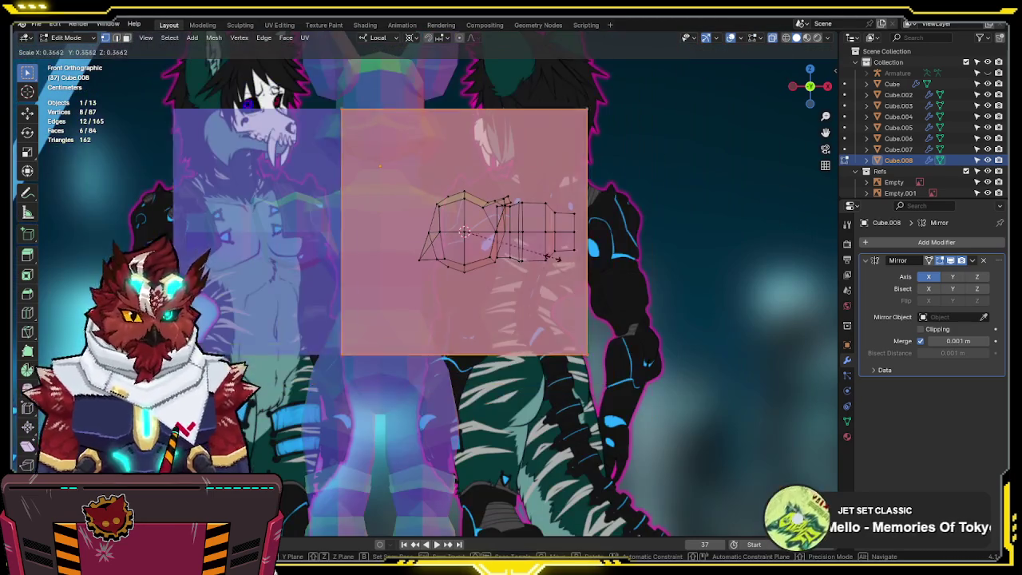
key("g")
key("x")
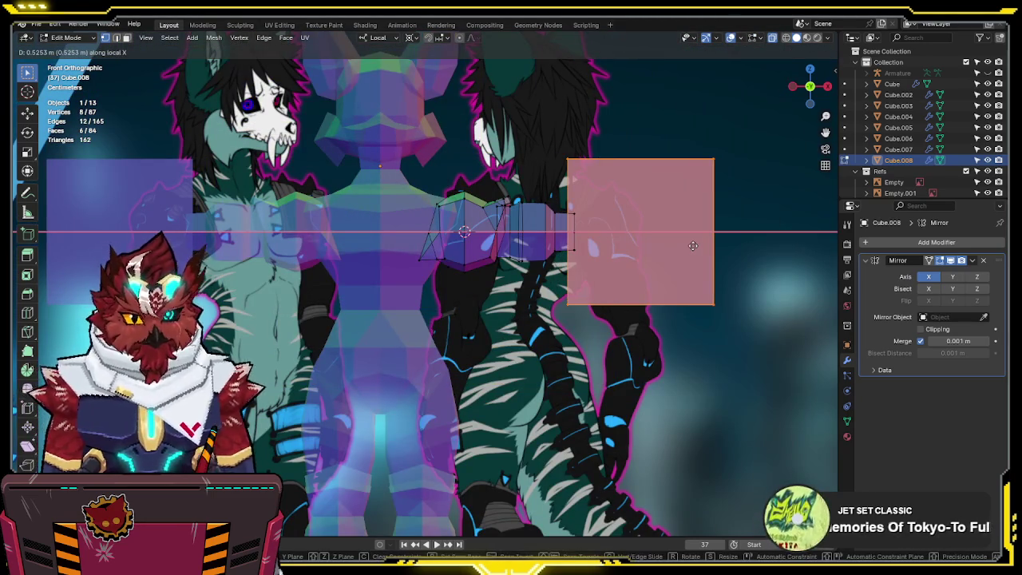
left_click(693, 245)
- Switch the pivot point, flatten the cube into a slab, and shift it slightly along X
middle_click_drag(693, 245, 651, 315, "shift")
key("s")
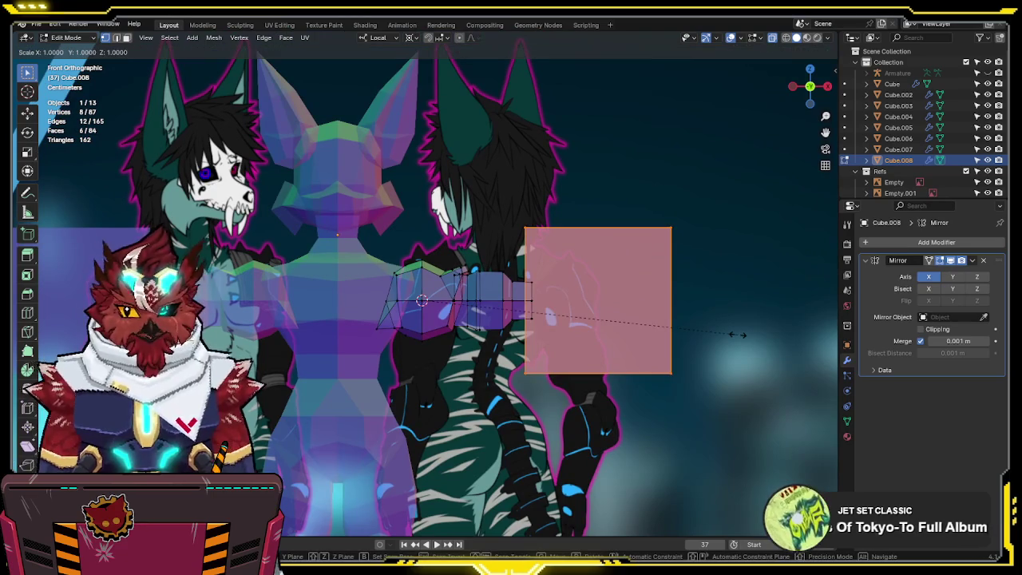
key("Escape")
key("period")
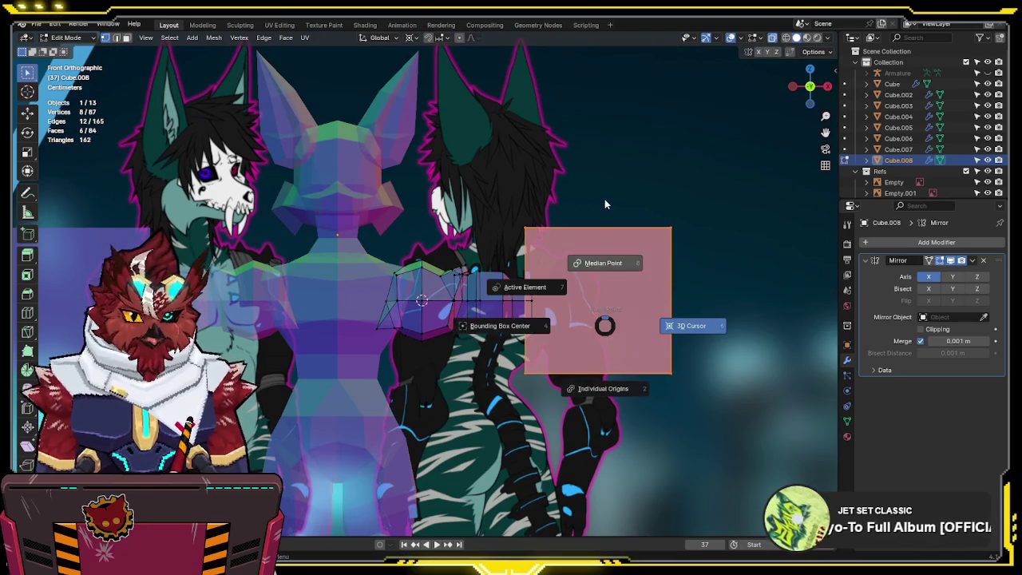
left_click(605, 205)
key("s")
key("x")
key("shift+x")
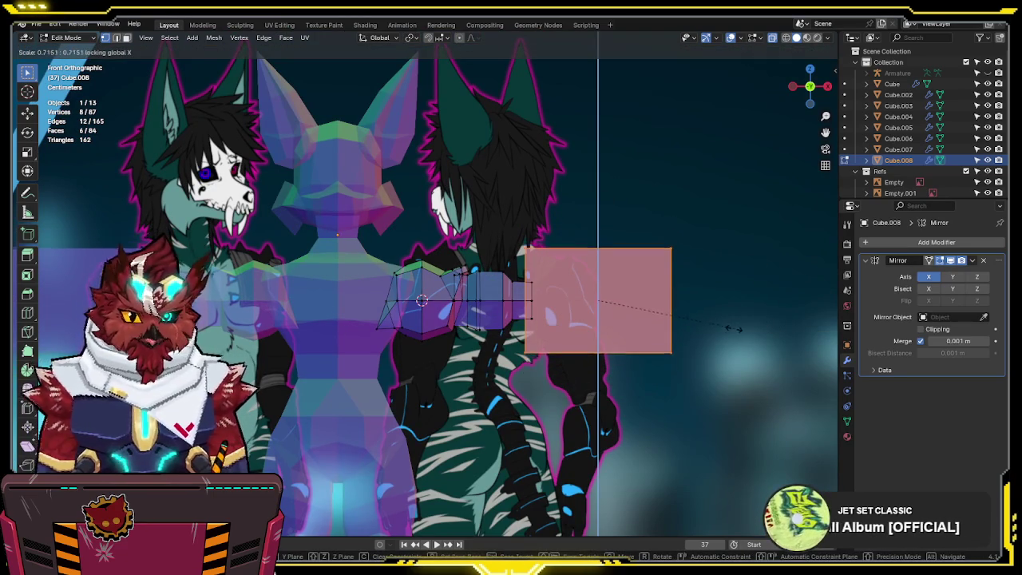
left_click(683, 341)
key("g")
key("x")
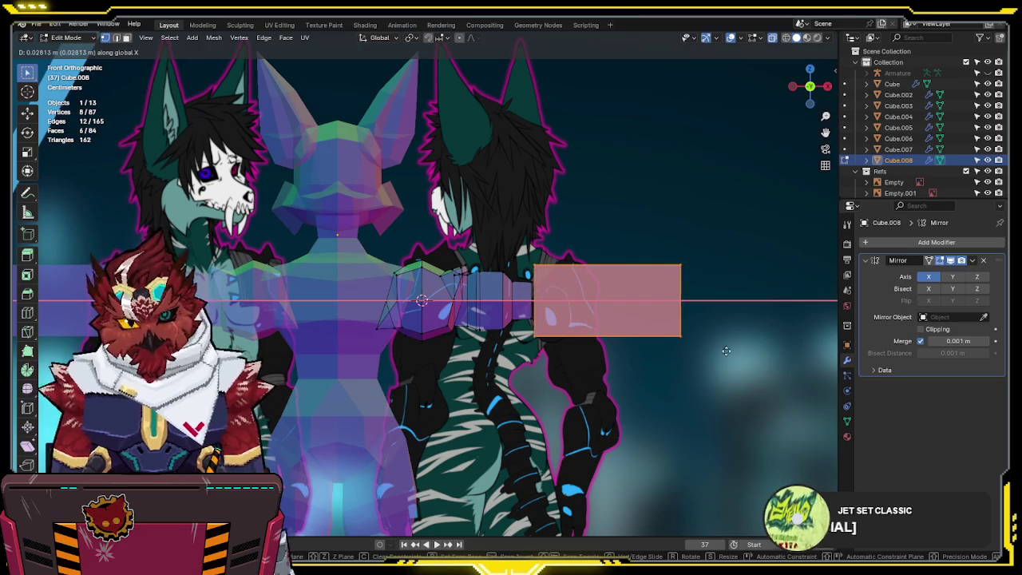
left_click(698, 344)
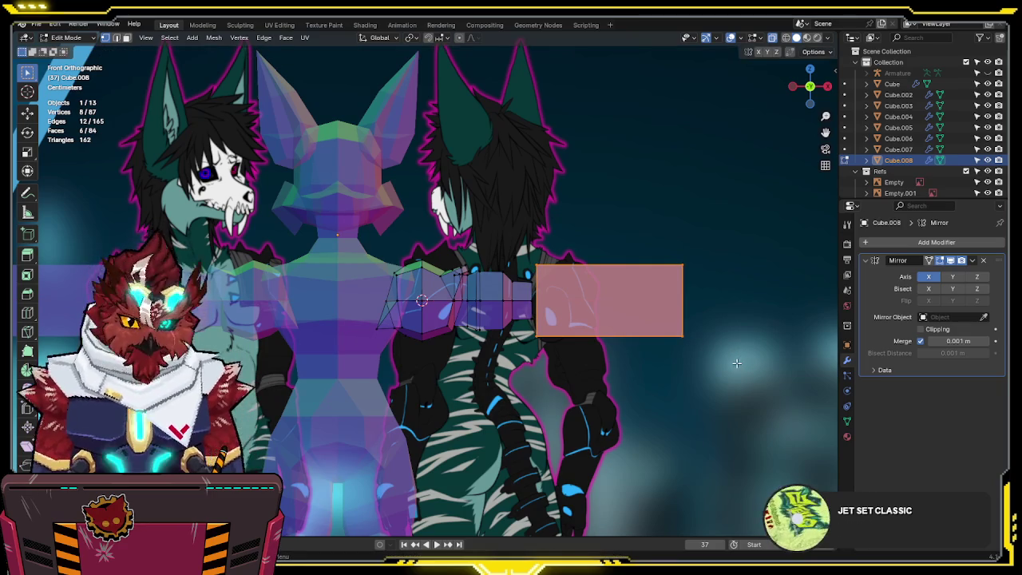
- Add two edge loops across the arm and slide them along its length
left_click(600, 254)
key("g")
key("x")
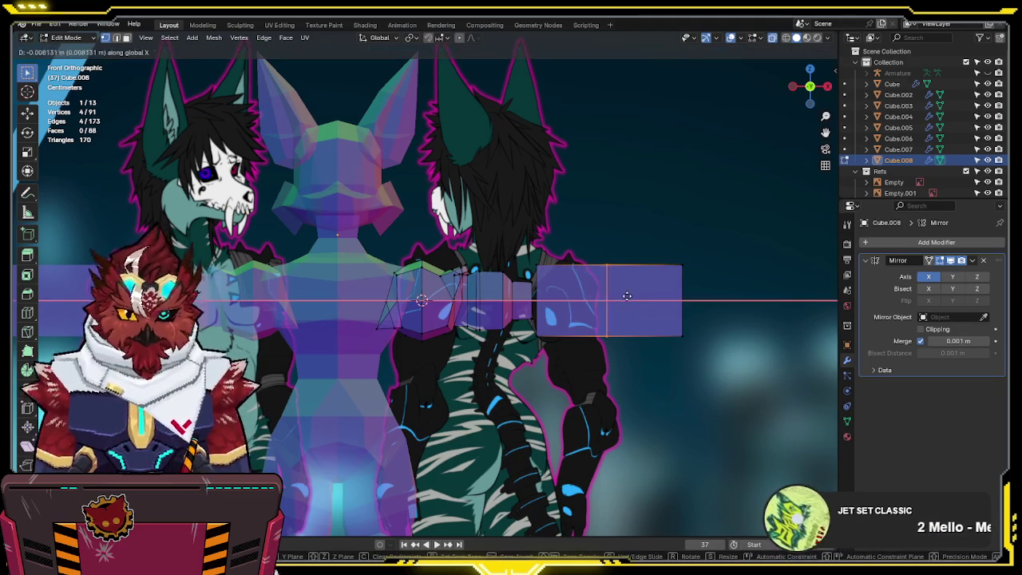
left_click(587, 294)
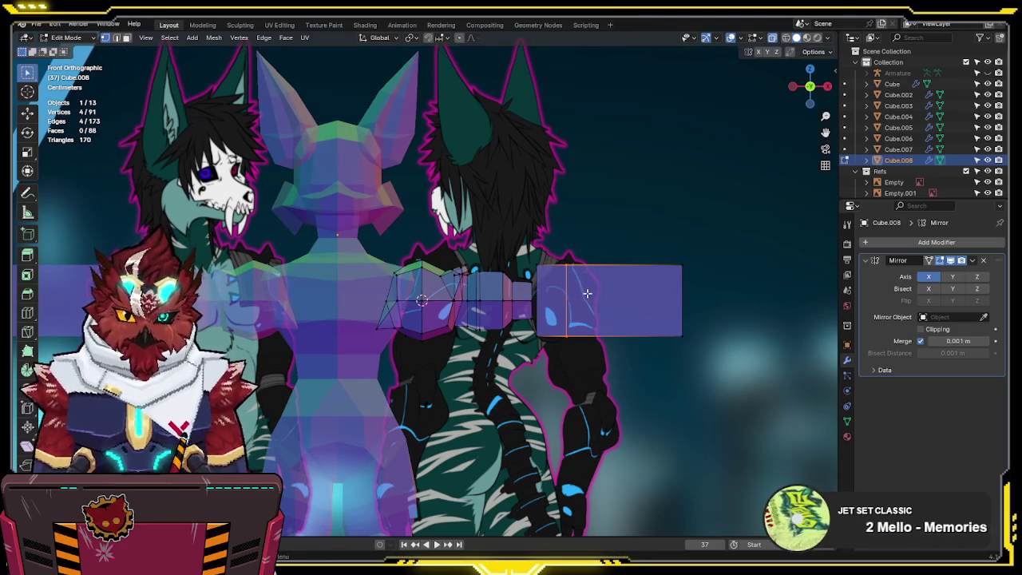
left_click_drag(602, 262, 595, 264)
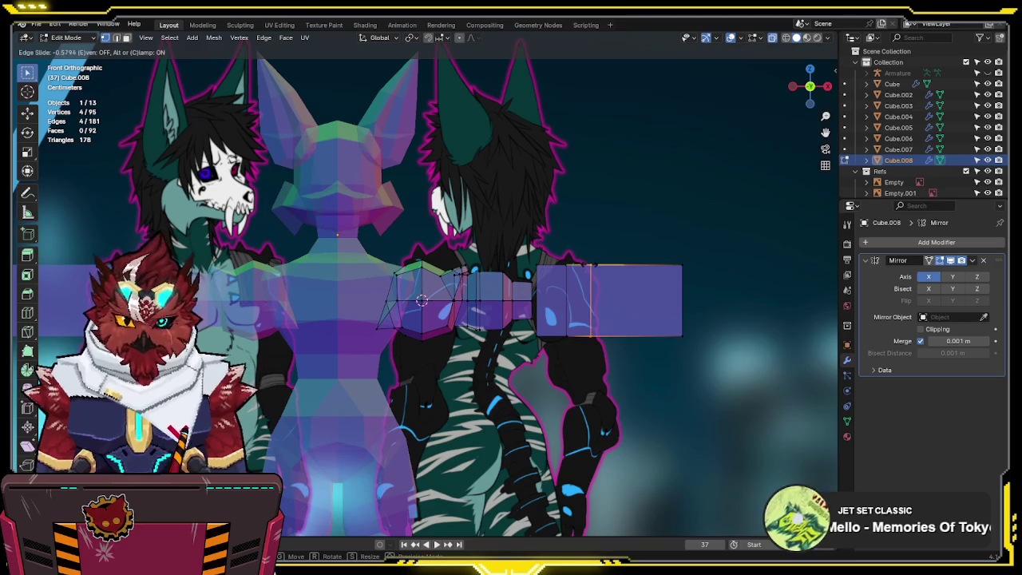
- Shorten the arm's end faces along its length and enlarge the end loop evenly
key("3")
left_click_drag(743, 221, 607, 360)
key("s")
key("shift+x")
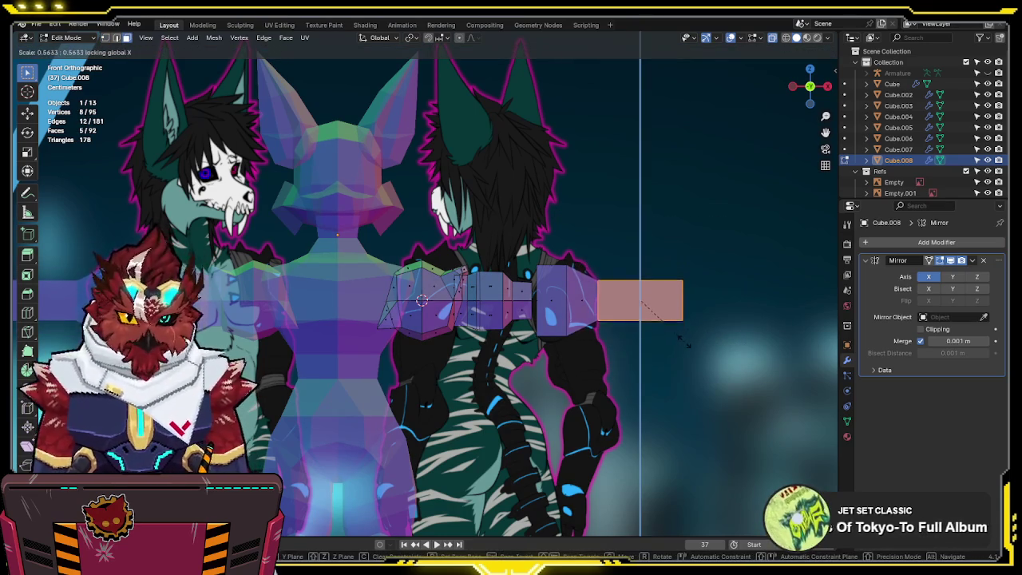
left_click(673, 342)
key("2")
left_click_drag(592, 256, 624, 343)
key("s")
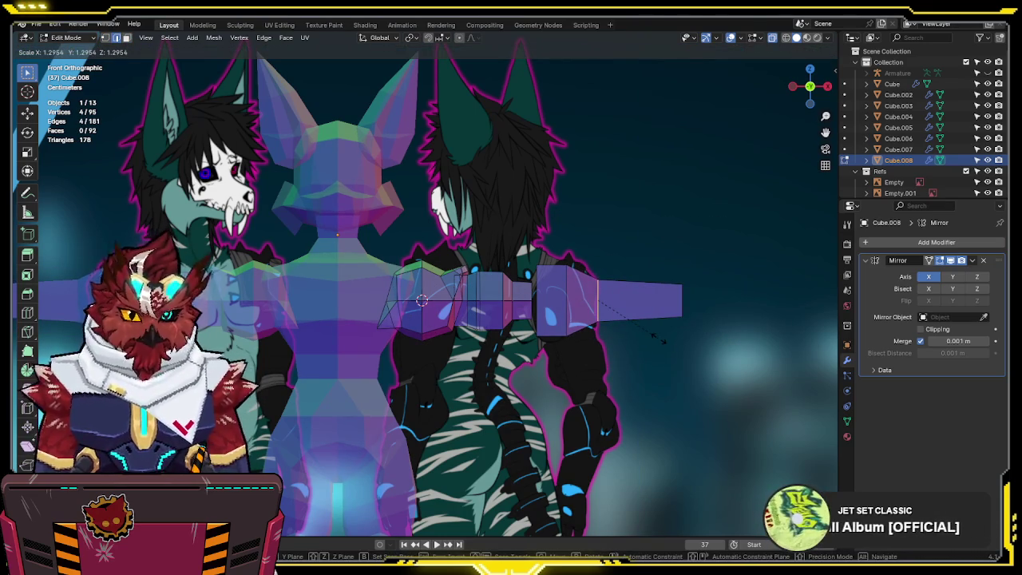
left_click(662, 340)
- Move the arm's end face inward, then grow the selection and shorten the wrist section
middle_click_drag(682, 372, 716, 354, "shift")
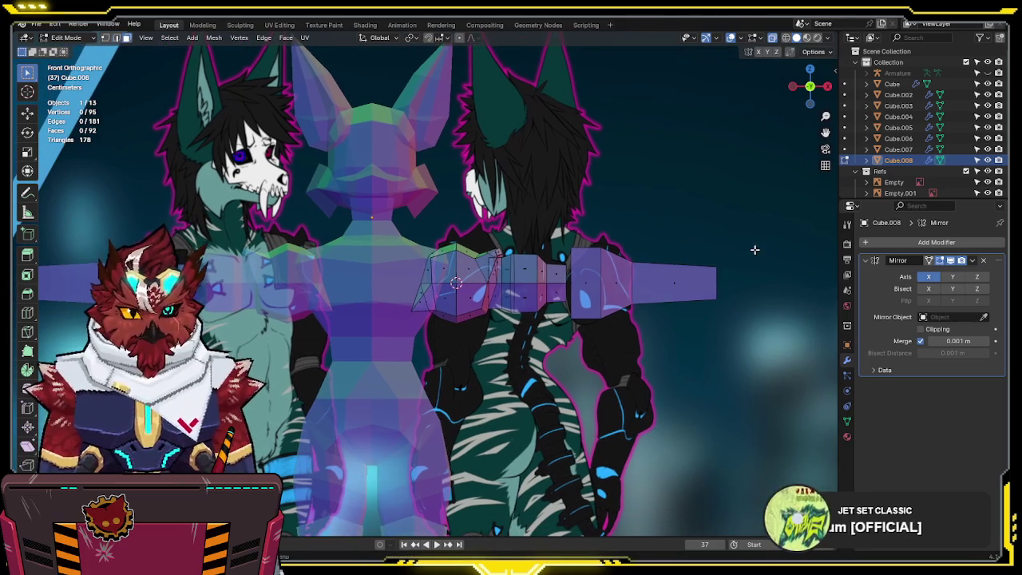
key("g")
left_click(693, 315)
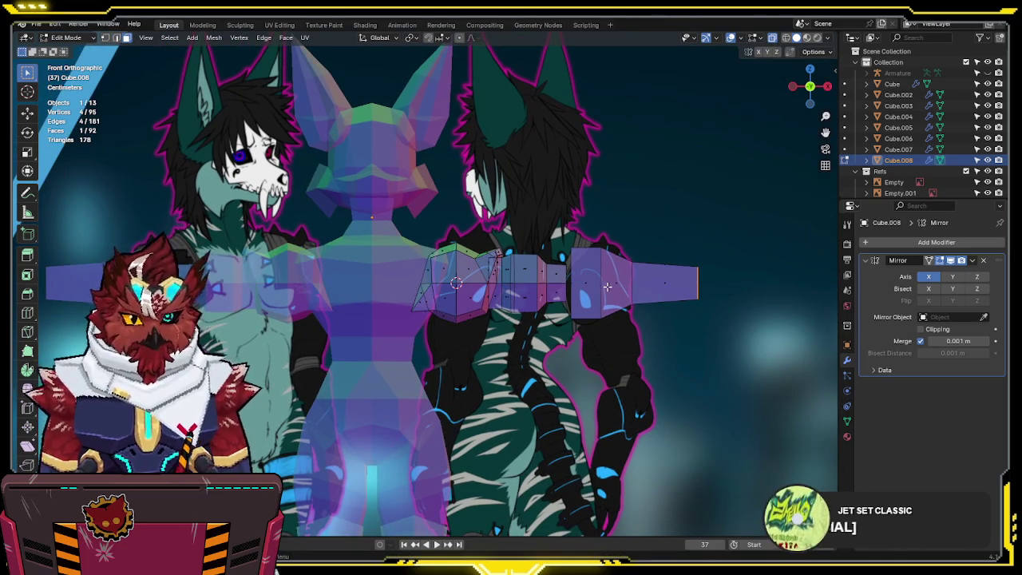
key("g")
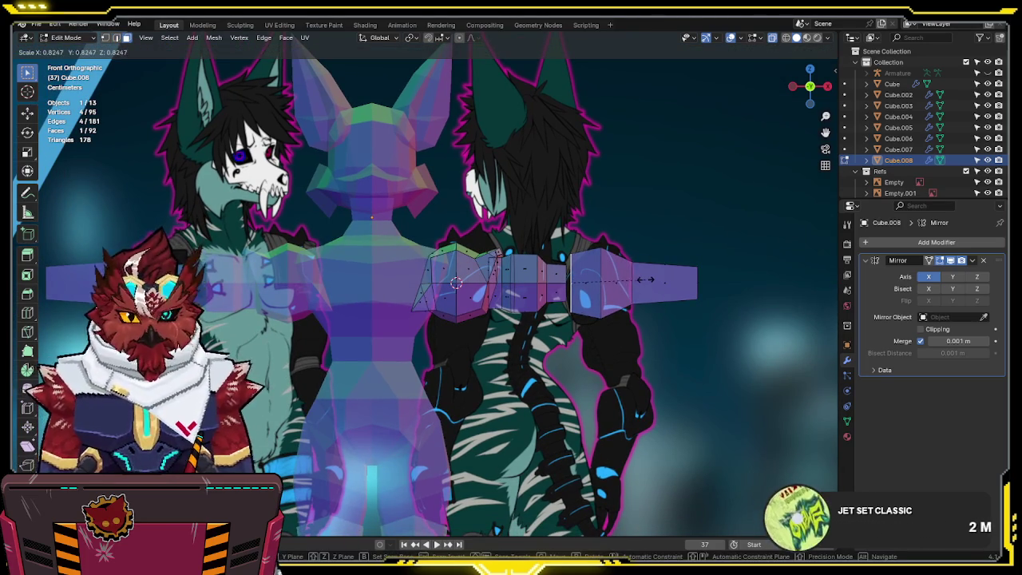
right_click(640, 279)
key("ctrl+KP_Add")
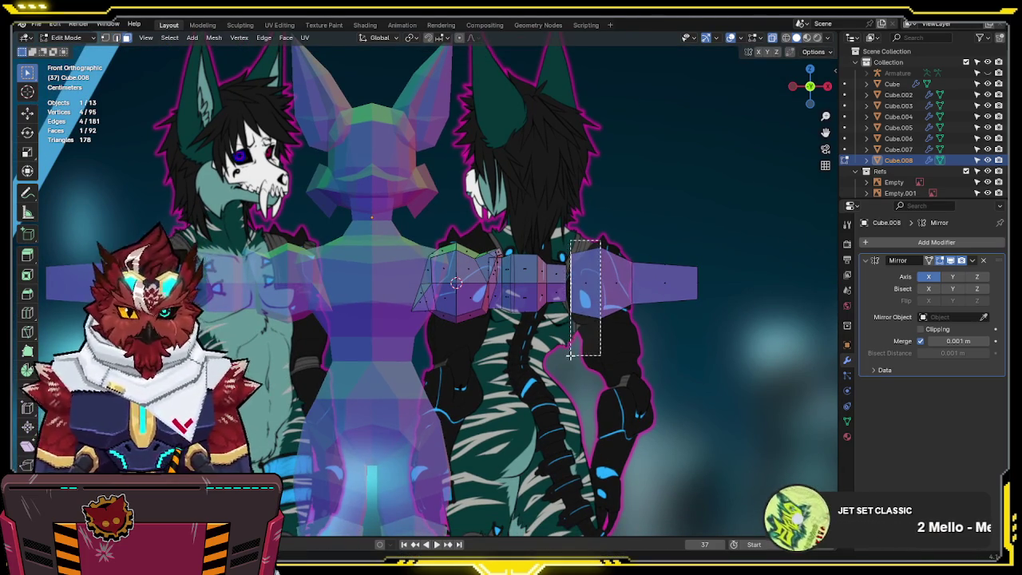
key("s")
key("shift+x")
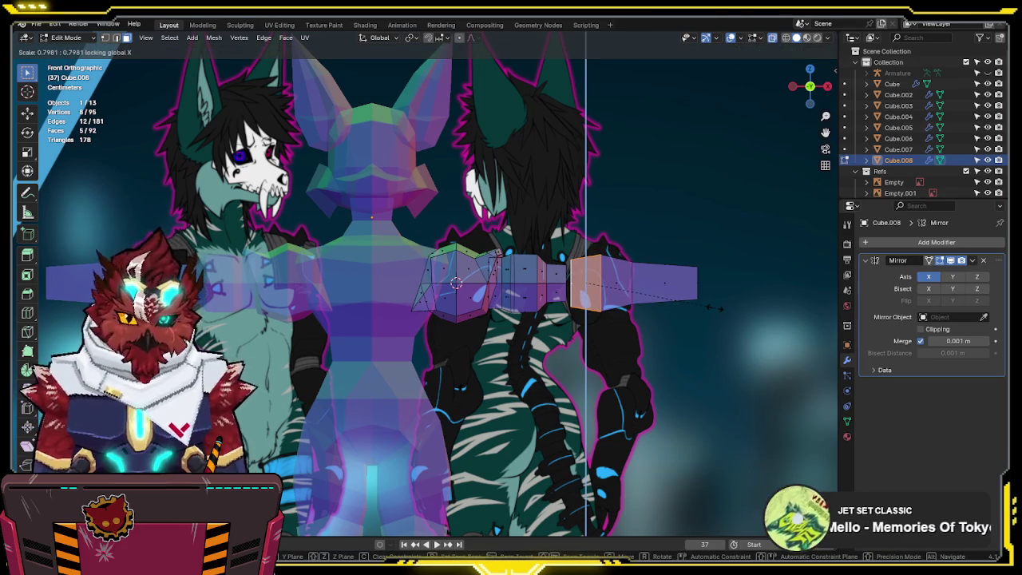
left_click(717, 308)
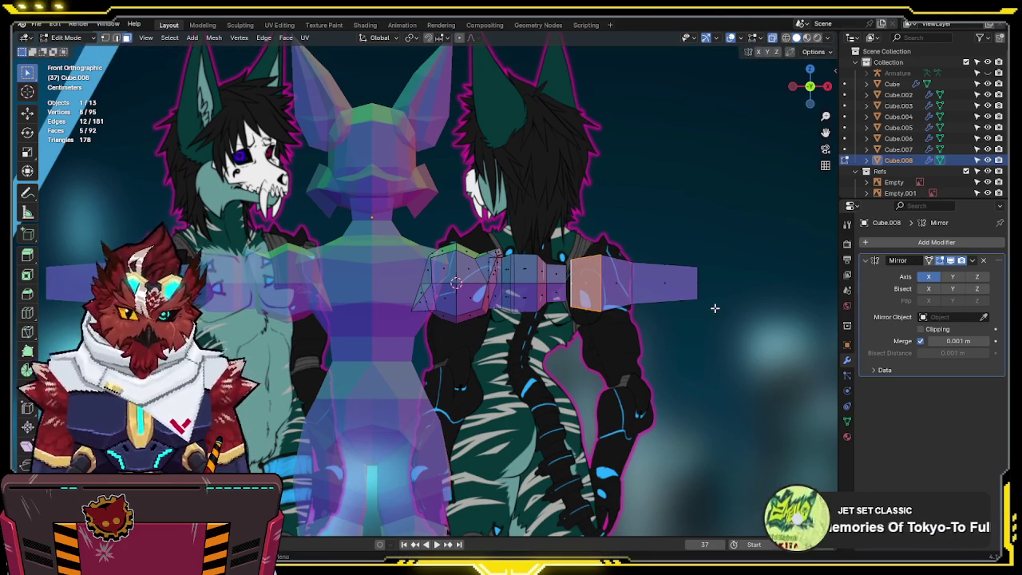
middle_click_drag(711, 303, 738, 241, "shift")
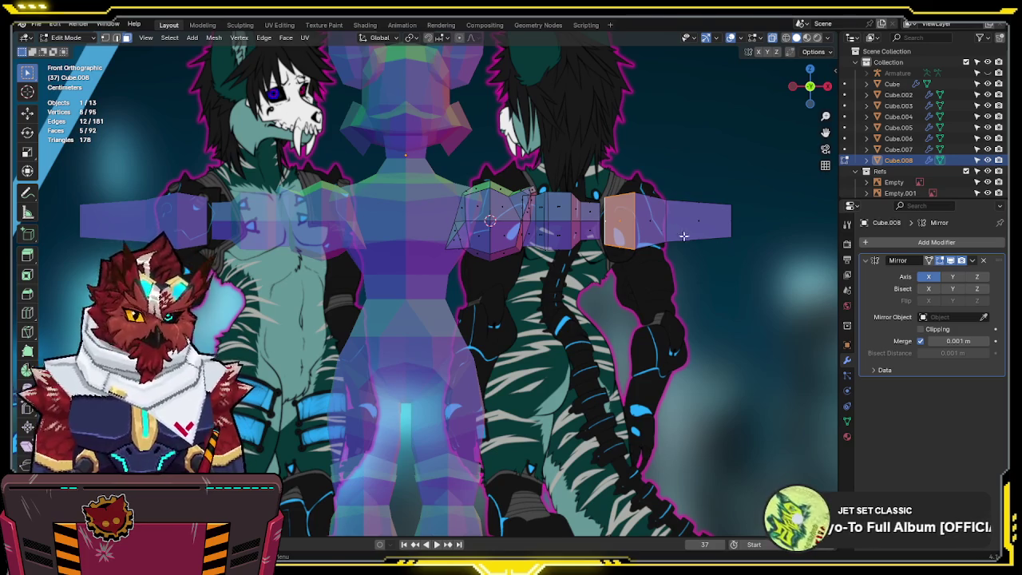
- Add another loop cut across the arm
key("ctrl+r")
left_click(644, 215)
mouse_move(644, 216)
middle_mouse_down()
mouse_move(659, 297)
mouse_move(607, 231)
middle_mouse_up()
- Circle-select more arm vertices in X-ray and set the transform orientation to Local
key("alt+z")
key("c")
left_click(601, 230)
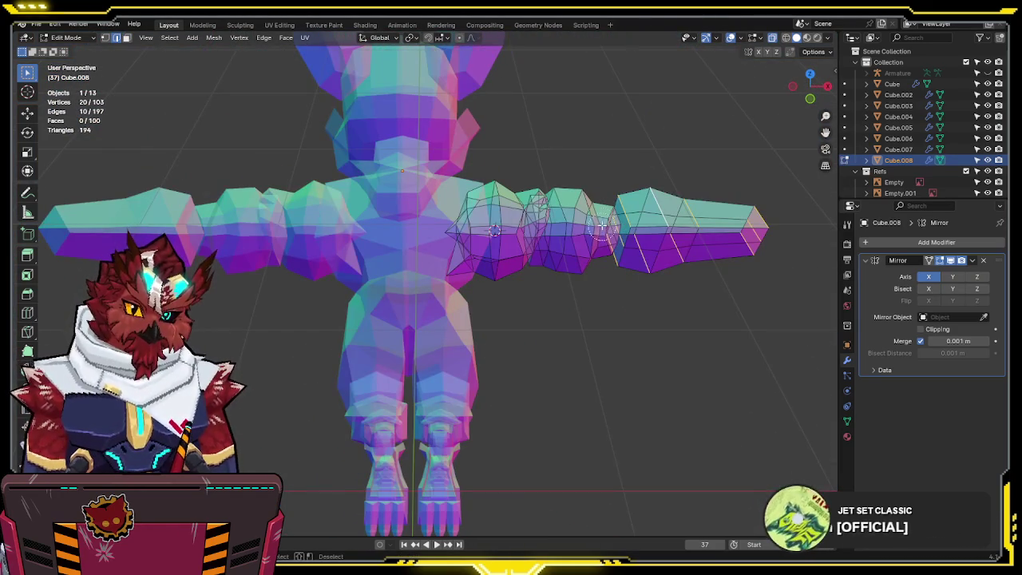
key("Escape")
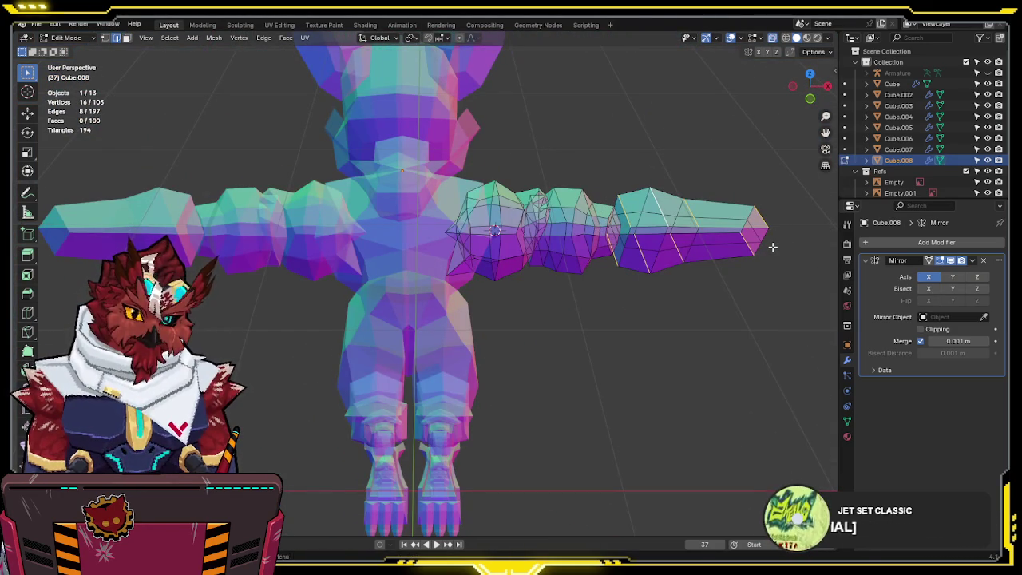
key("s")
key("Escape")
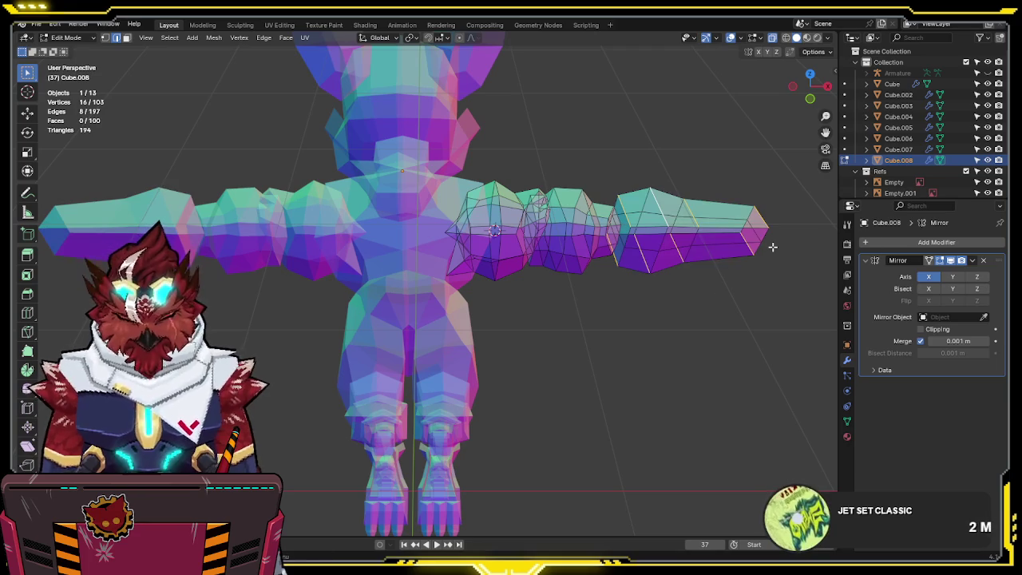
key("comma")
left_click(830, 450)
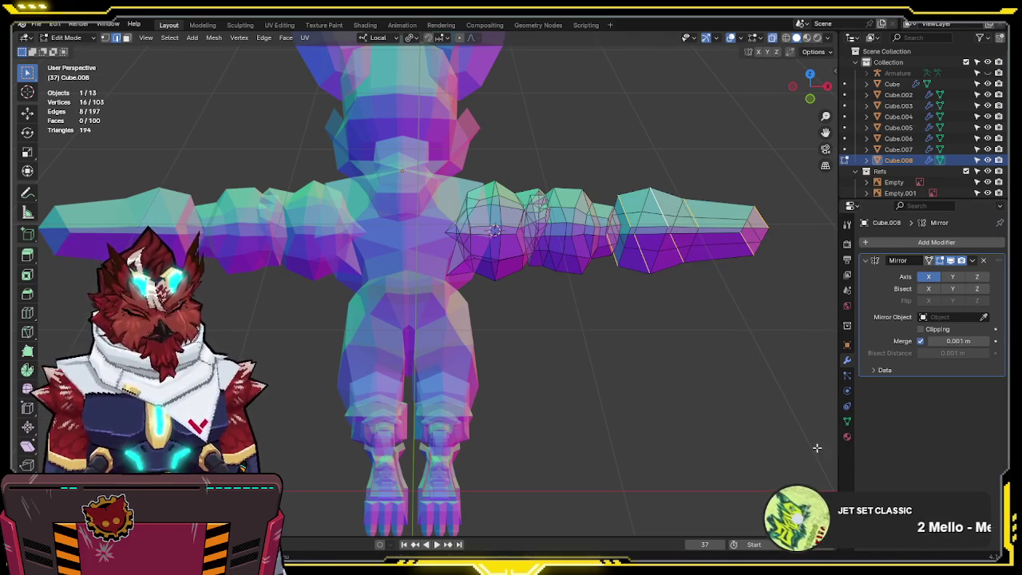
- Turn off X-ray and frame the arm in Back Orthographic view
key("alt+z")
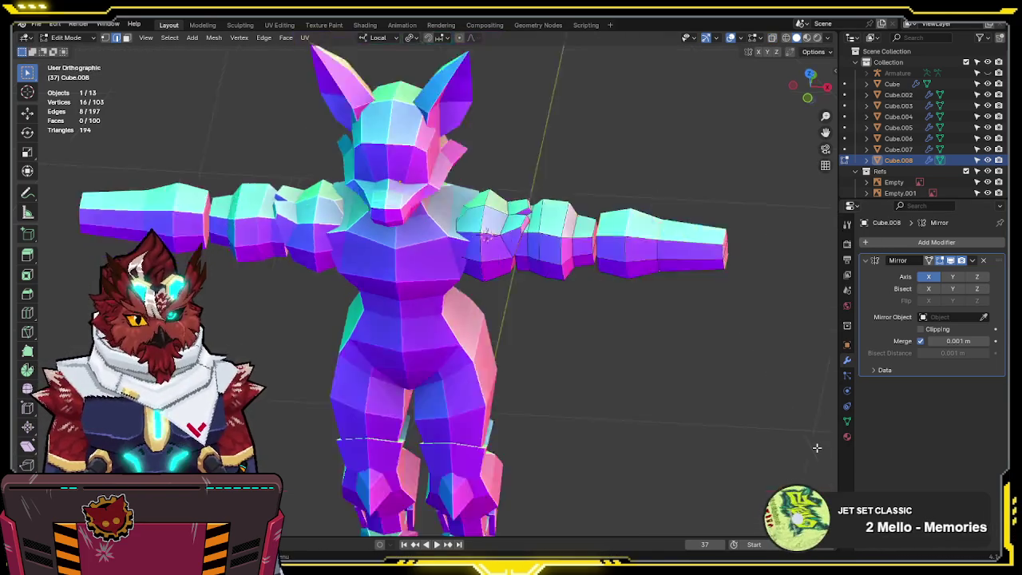
key("KP_3")
key("KP_1")
middle_click_drag(816, 448, 668, 366, "shift")
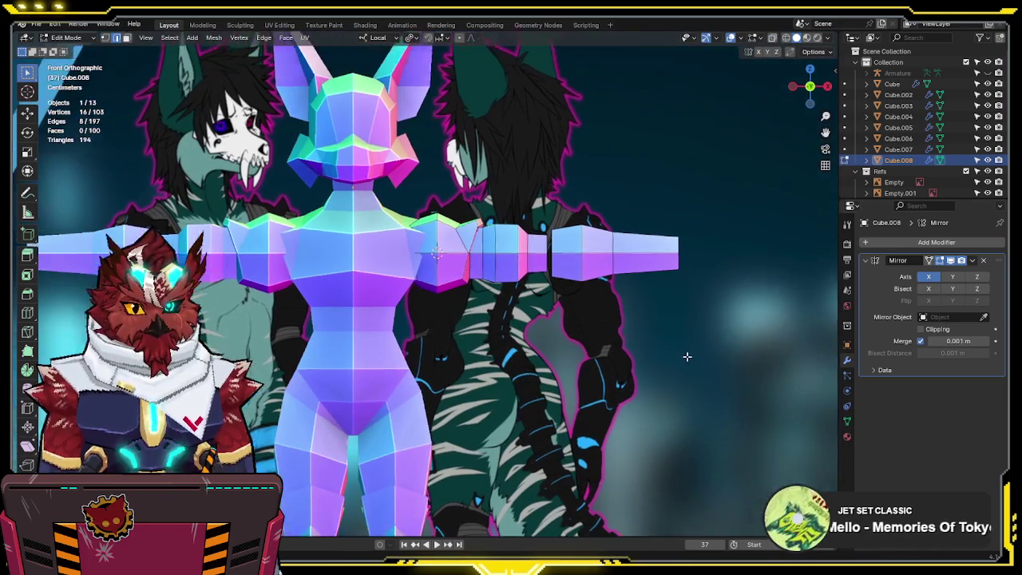
mouse_move(582, 277)
middle_mouse_down()
mouse_move(559, 319)
mouse_move(584, 327)
mouse_move(372, 318)
middle_mouse_up()
key("ctrl+KP_1")
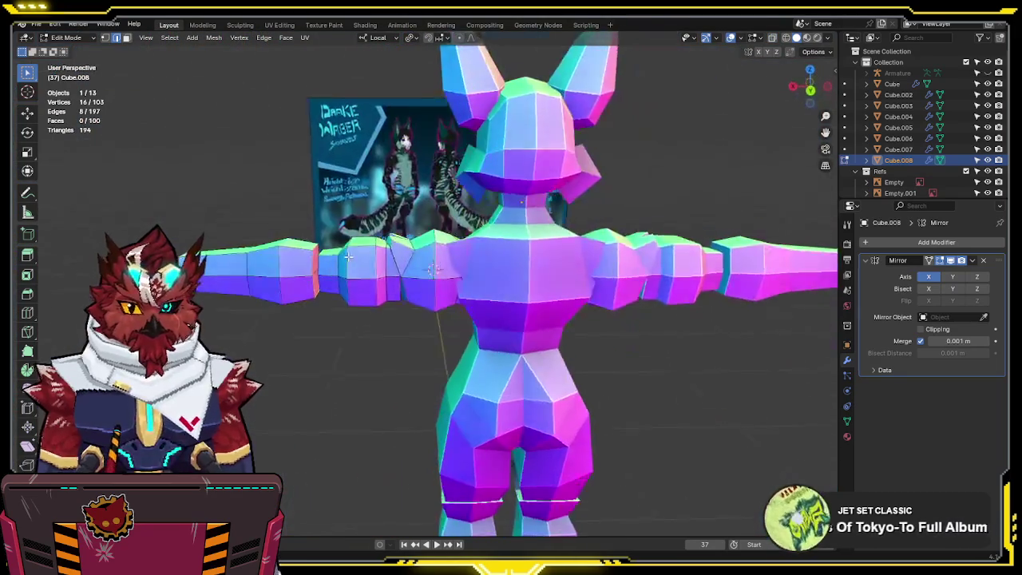
key("KP_5")
key("1")
middle_click_drag(327, 264, 431, 264, "shift")
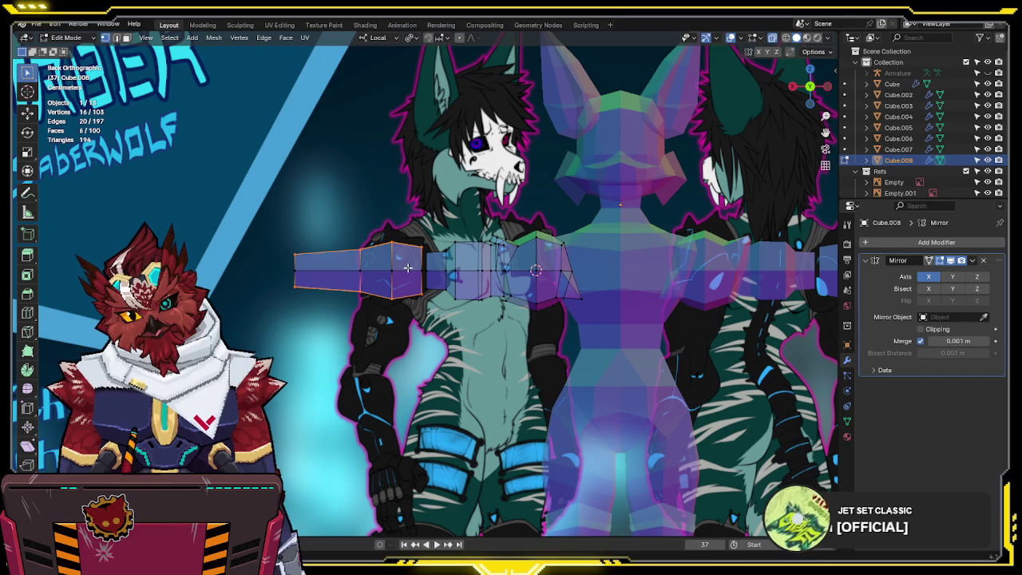
- Move an edge near the arm's end about 0.047 m along local X
left_click(413, 272)
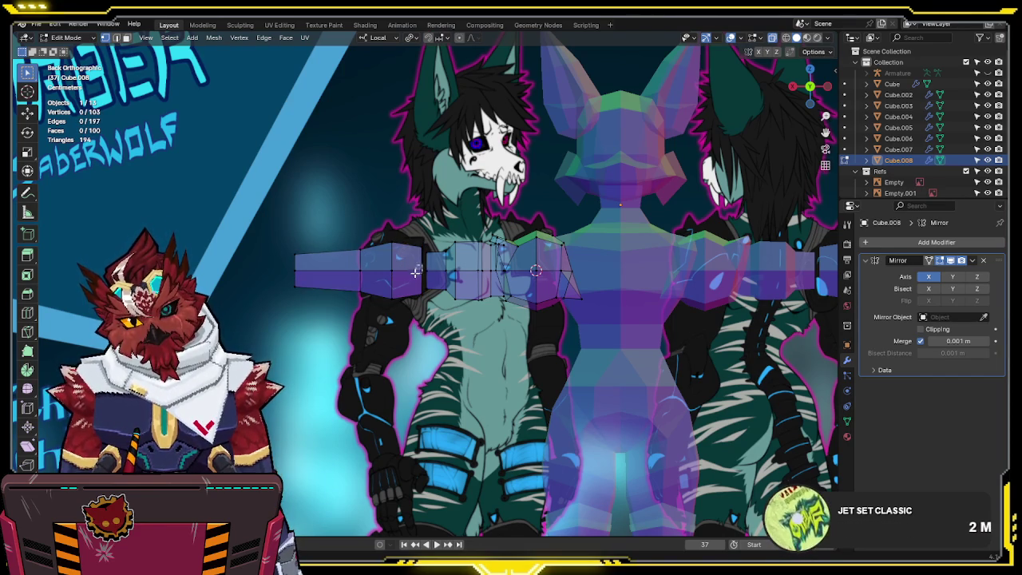
key("g")
key("x")
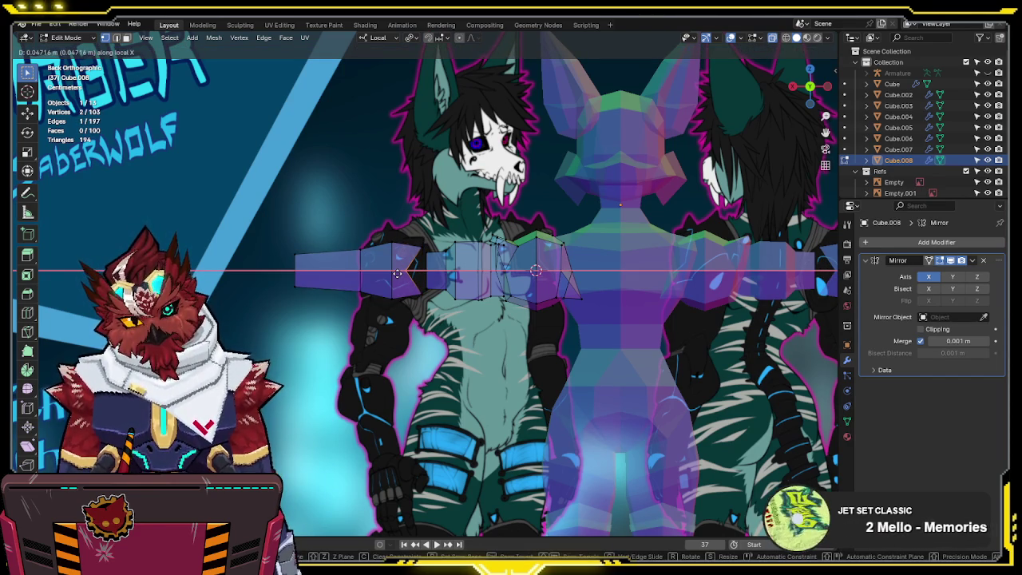
left_click(396, 273)
mouse_move(397, 273)
middle_mouse_down()
mouse_move(470, 303)
mouse_move(462, 278)
mouse_move(418, 319)
mouse_move(420, 305)
mouse_move(495, 319)
mouse_move(639, 290)
mouse_move(573, 330)
middle_mouse_up()
- Nudge the edge about 0.015 m sideways along local Y
key("alt+a")
key("g")
key("y")
key("y")
left_click(527, 341)
scroll(639, 289, "up", 3)
- Return to Object Mode, deselect the wolf, and inspect it in front orthographic view against the reference
scroll(746, 253, "down", 3)
key("Tab")
key("alt+a")
key("KP_1")
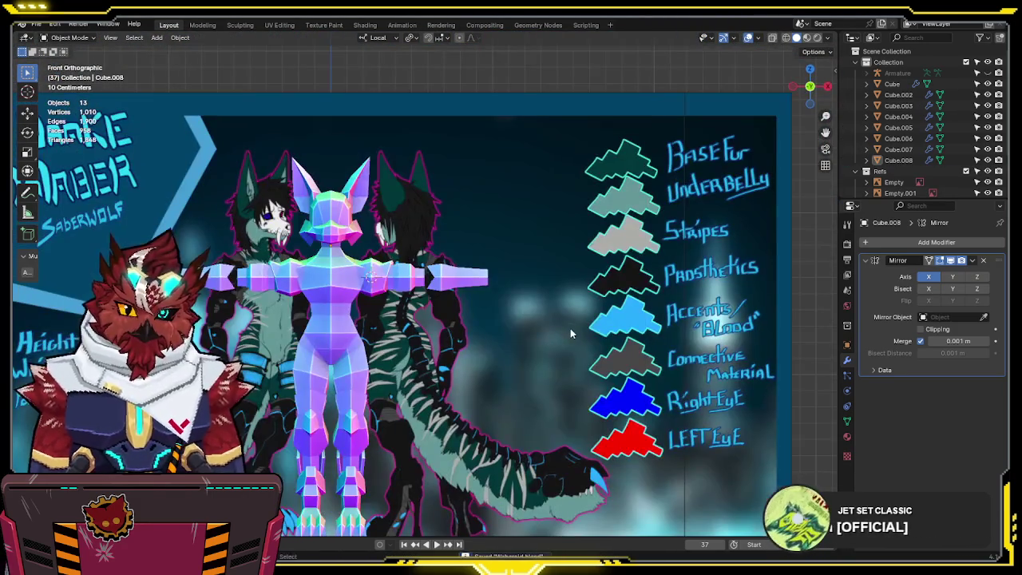
scroll(586, 323, "up", 3)
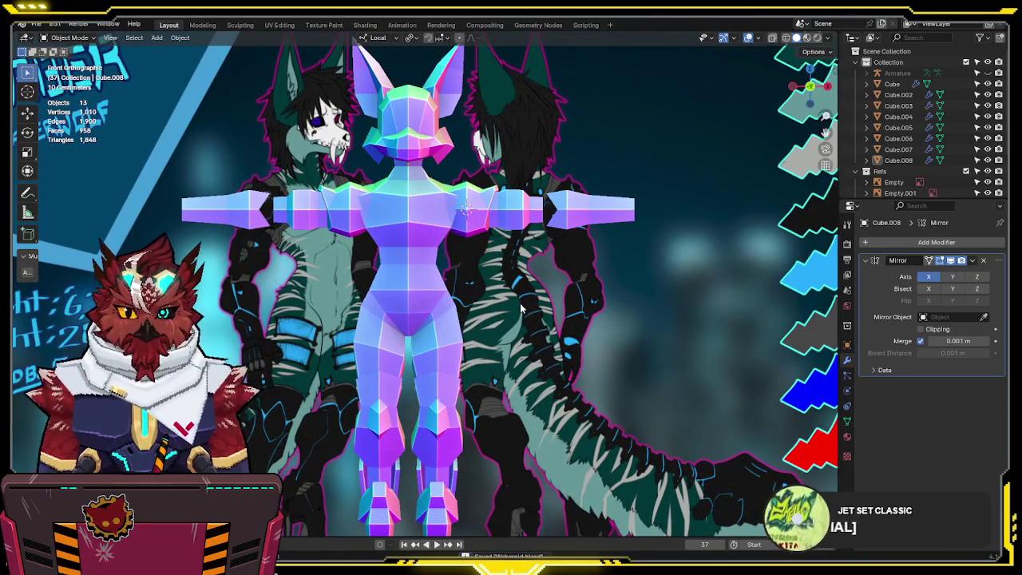
scroll(498, 297, "down", 1)
mouse_move(609, 273)
middle_mouse_down("shift")
mouse_move(550, 320)
mouse_move(533, 304)
middle_mouse_up("shift")
scroll(546, 301, "up", 1)
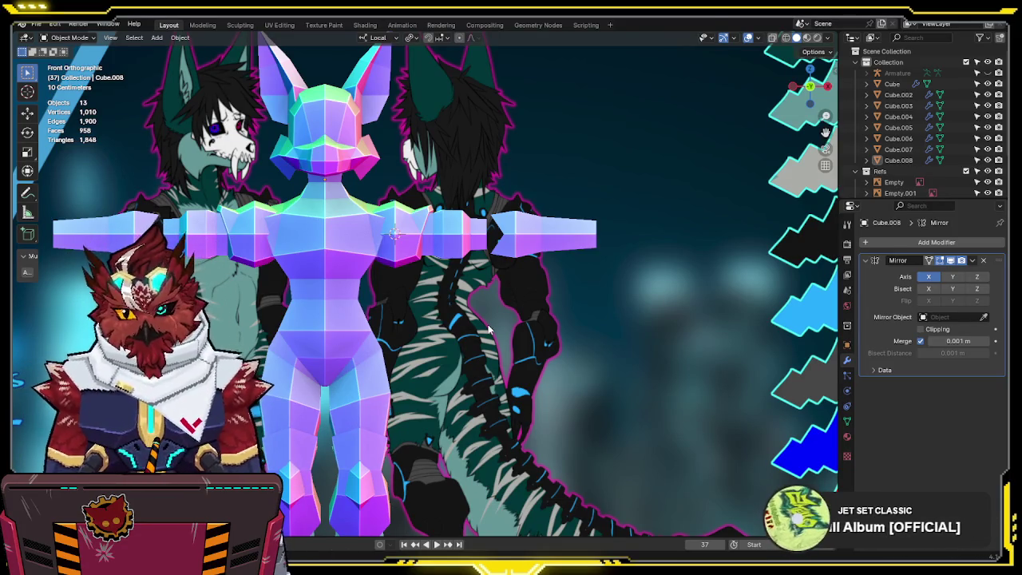
mouse_move(481, 328)
middle_mouse_down()
mouse_move(481, 372)
mouse_move(600, 334)
mouse_move(618, 306)
mouse_move(634, 331)
middle_mouse_up()
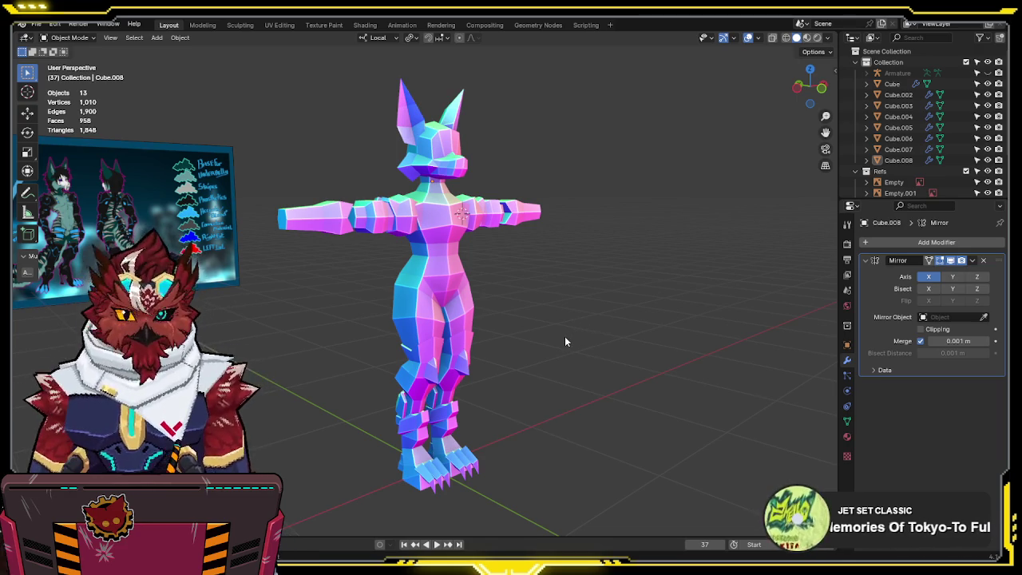
key("KP_1")
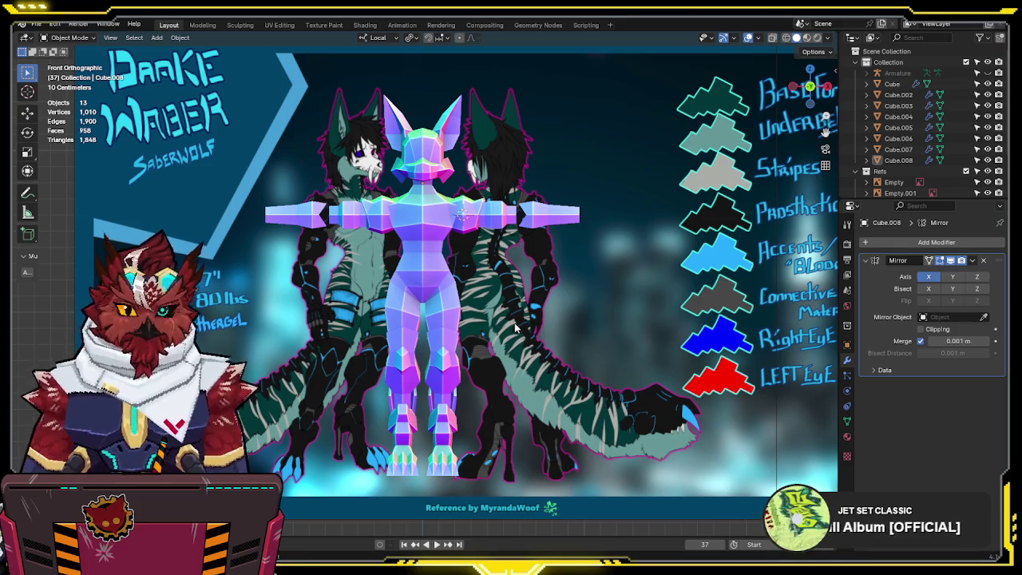
scroll(539, 309, "up", 1)
middle_click_drag(559, 244, 513, 304, "shift")
- Add a small cube to the arm mesh and move it along X near the hand
key("Tab")
scroll(513, 304, "up", 3)
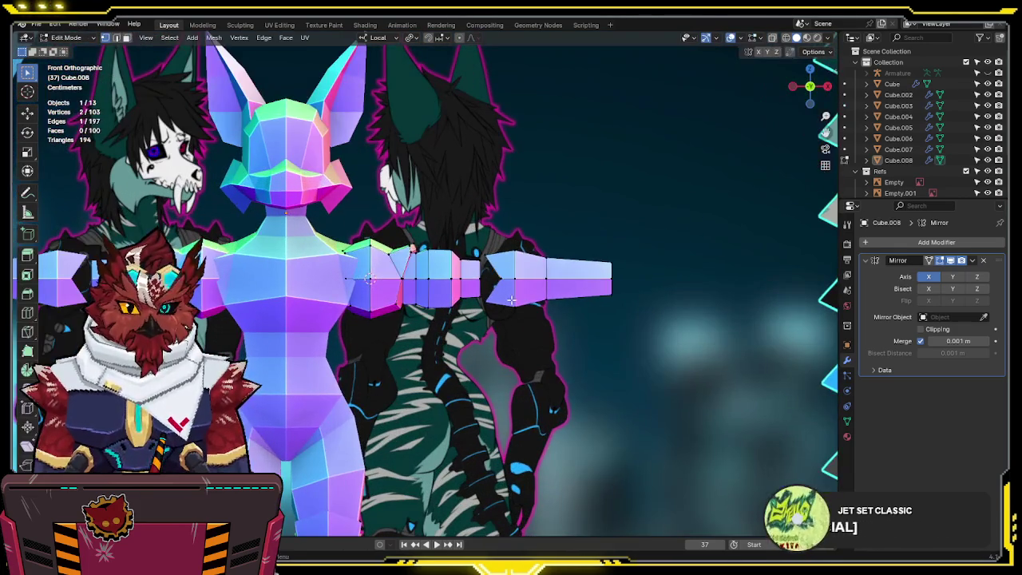
key("alt+z")
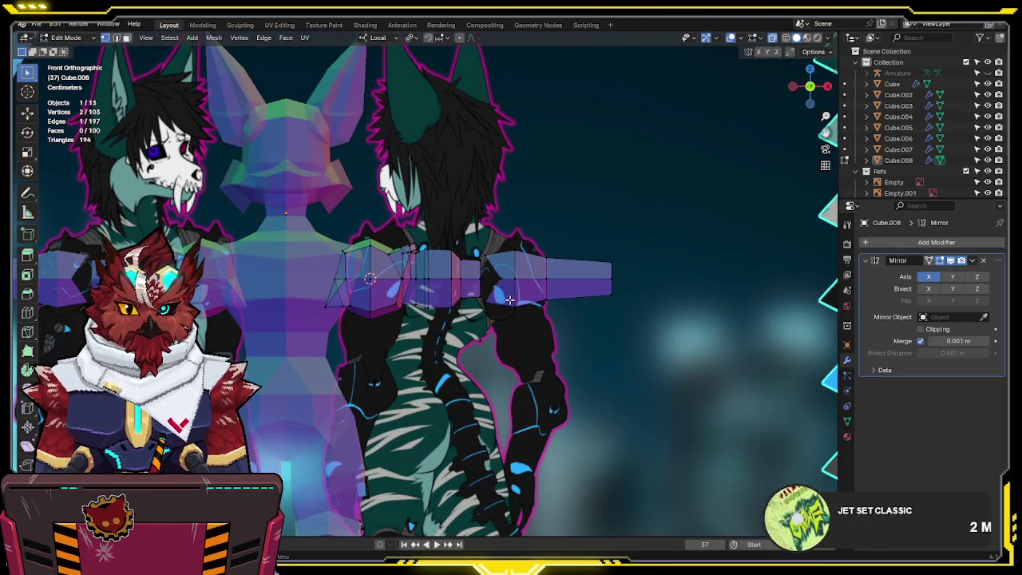
key("shift+a")
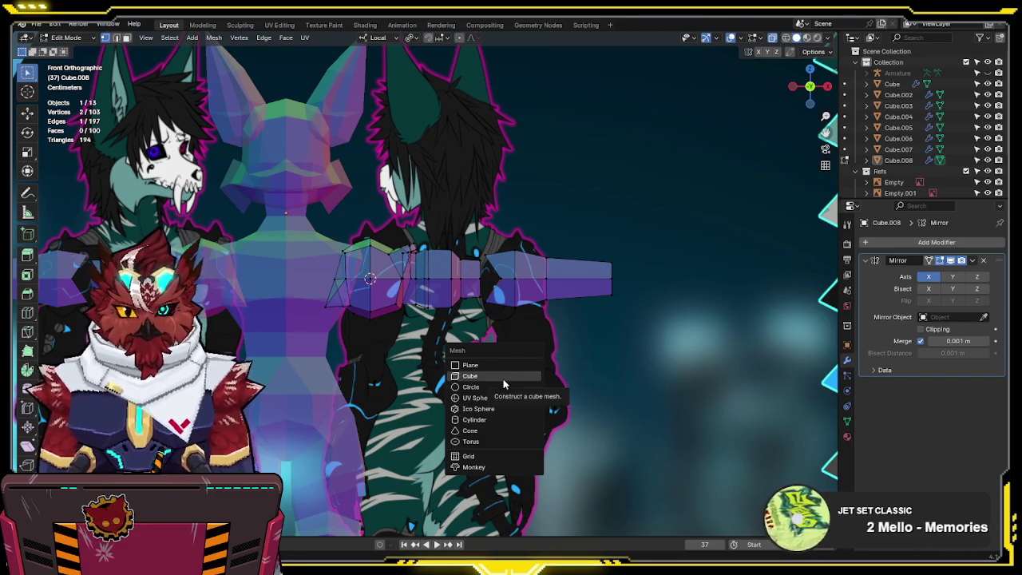
left_click(503, 377)
key("s")
left_click(447, 335)
key("g")
key("x")
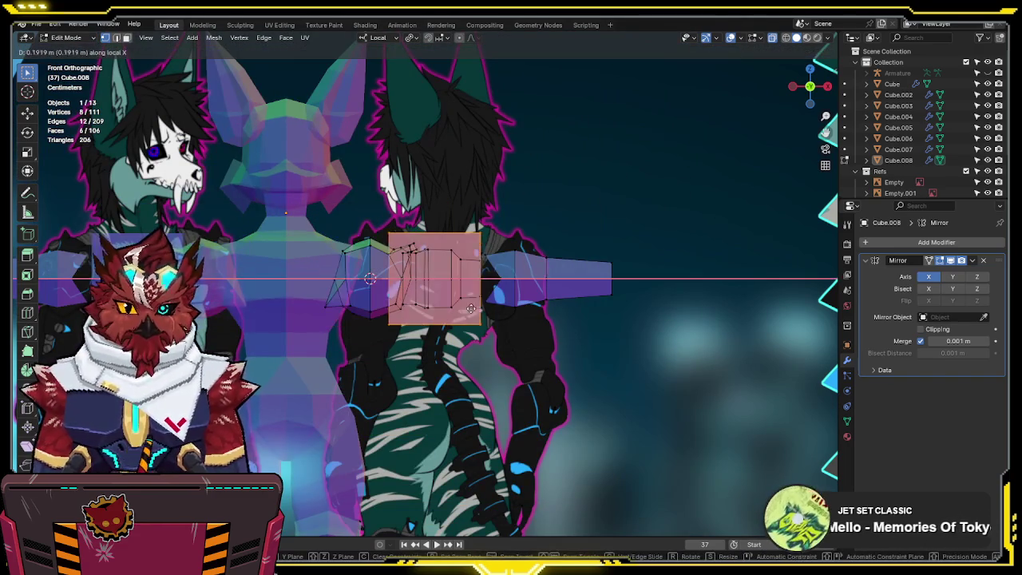
left_click(516, 313)
- Shrink the box further and nudge it along X toward the hand
key("s")
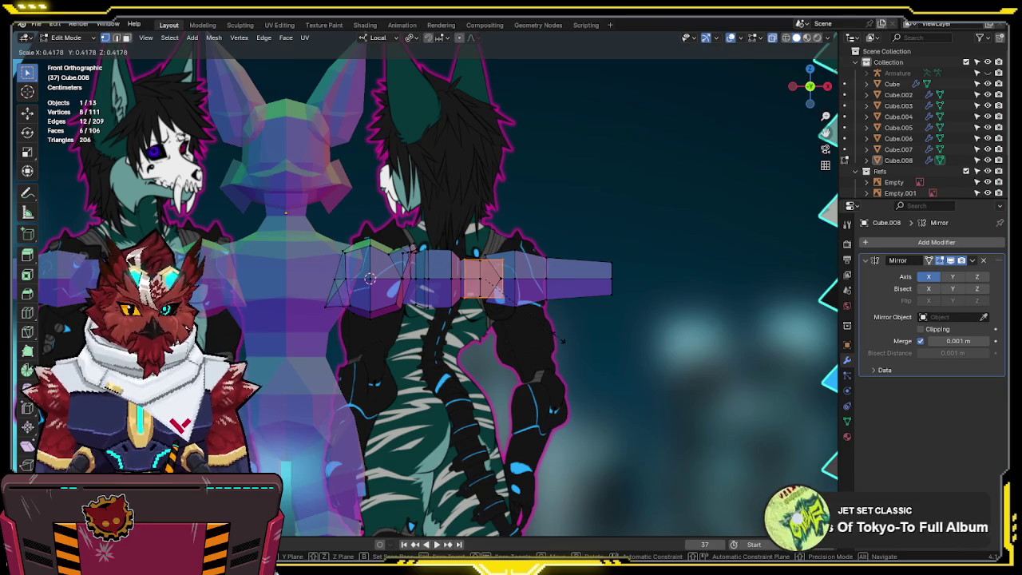
left_click(557, 334)
key("g")
key("x")
left_click(568, 336)
key("g")
key("x")
left_click(585, 334)
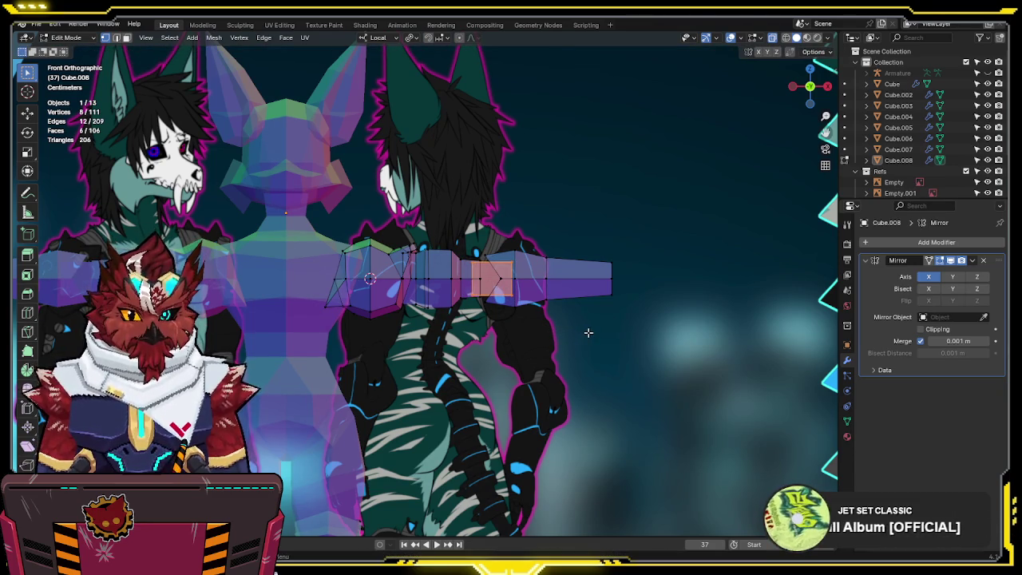
- From the top view, extrude a side face of the box outward and narrow its end
key("KP_7")
scroll(599, 325, "up", 3)
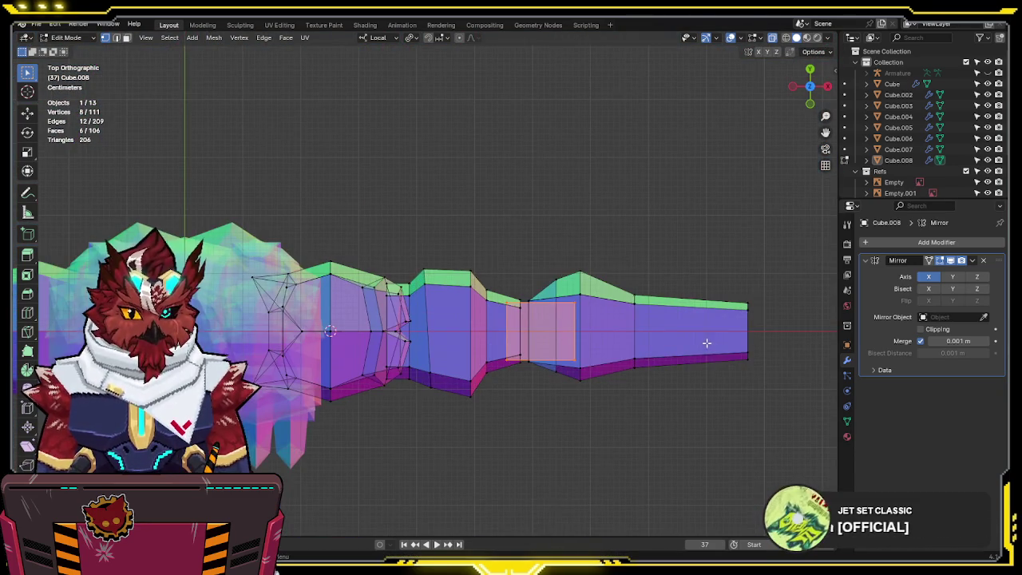
left_click(556, 303)
key("e")
left_click(645, 275)
key("s")
left_click(630, 276)
key("KP_1")
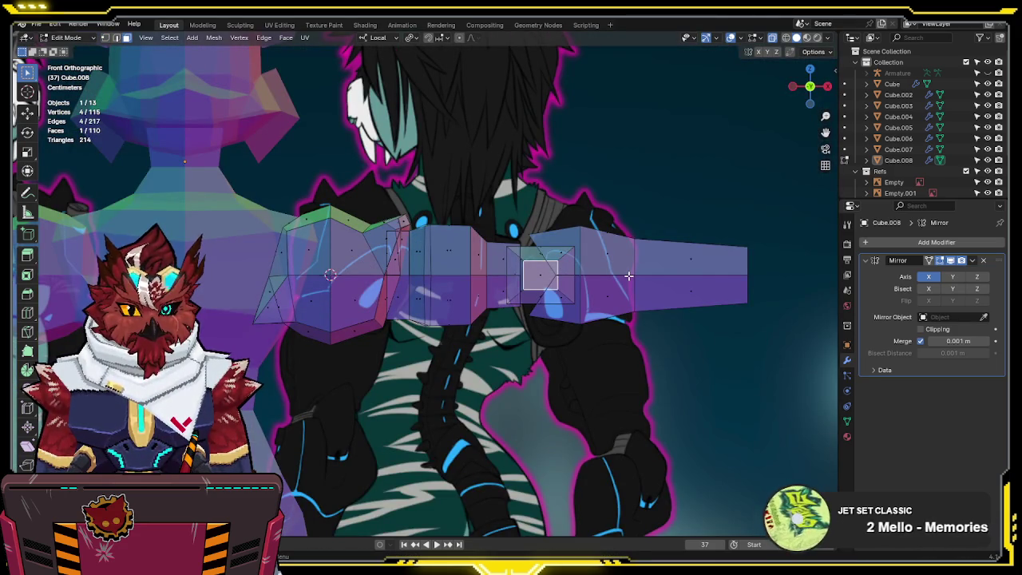
key("KP_7")
- Scale the extruded end to a point and lower the tip along Y into a thumb spike
key("s")
key("y")
key("x")
key("0")
key("Return")
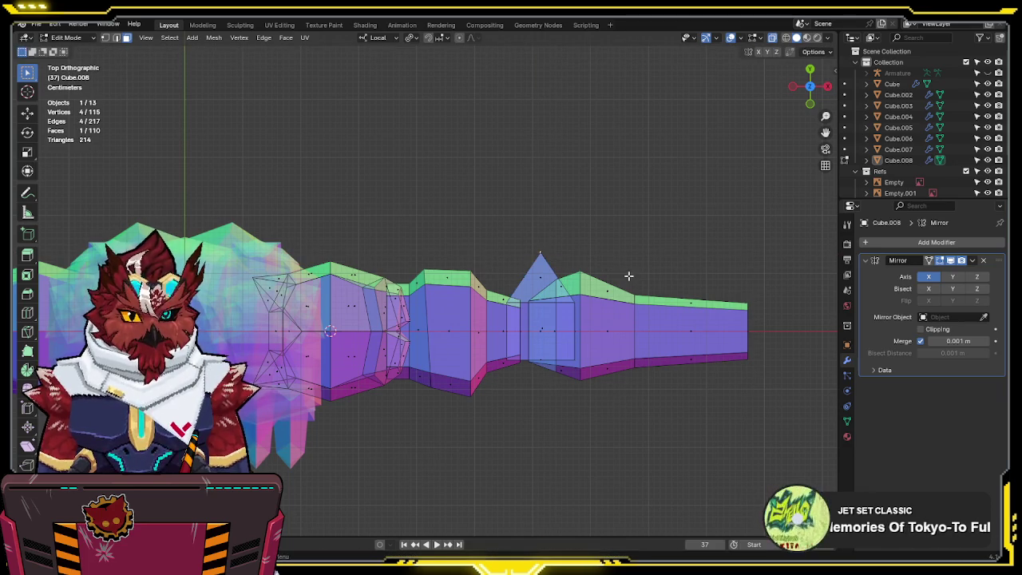
key("g")
key("y")
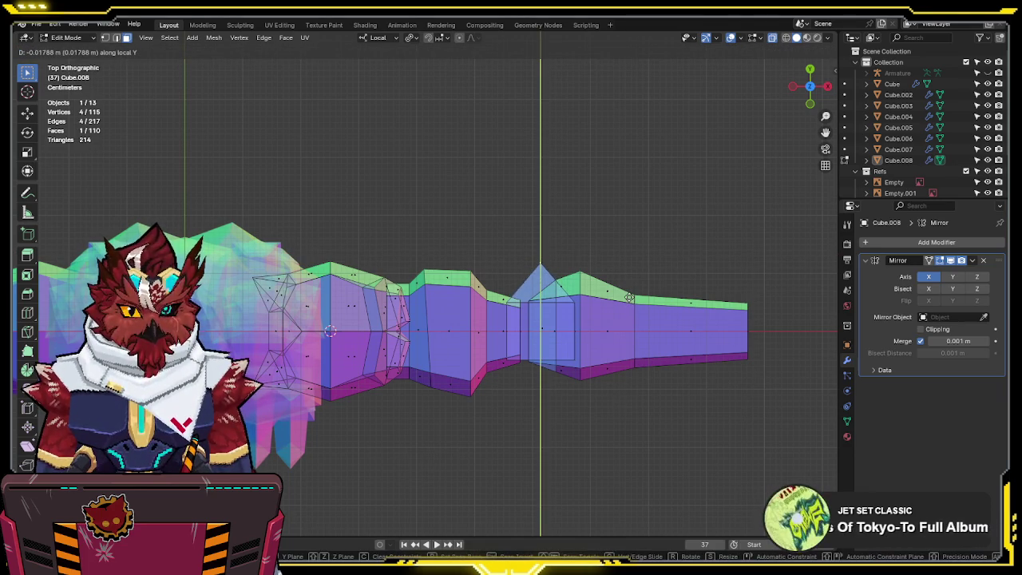
left_click(630, 297)
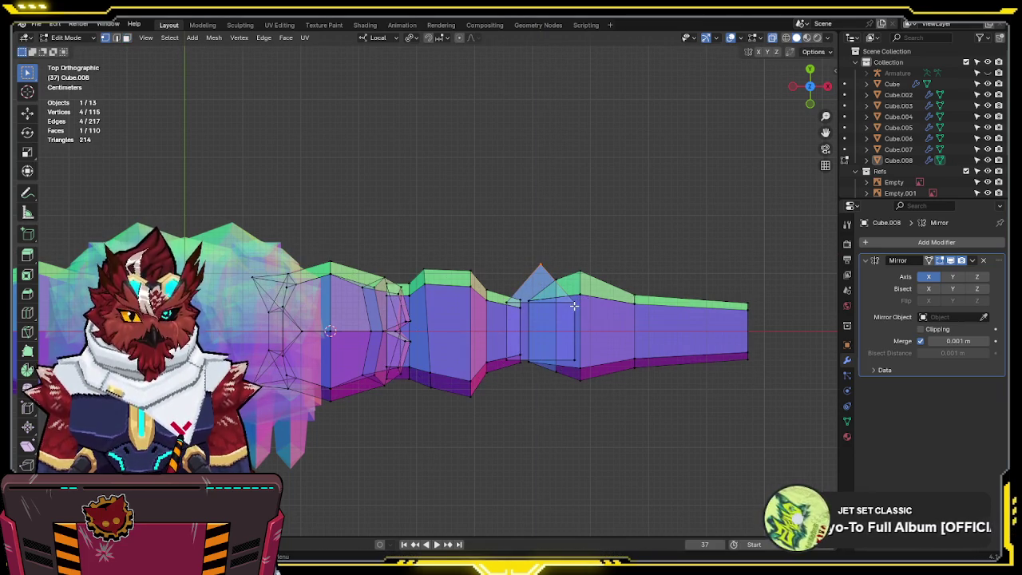
key("KP_1")
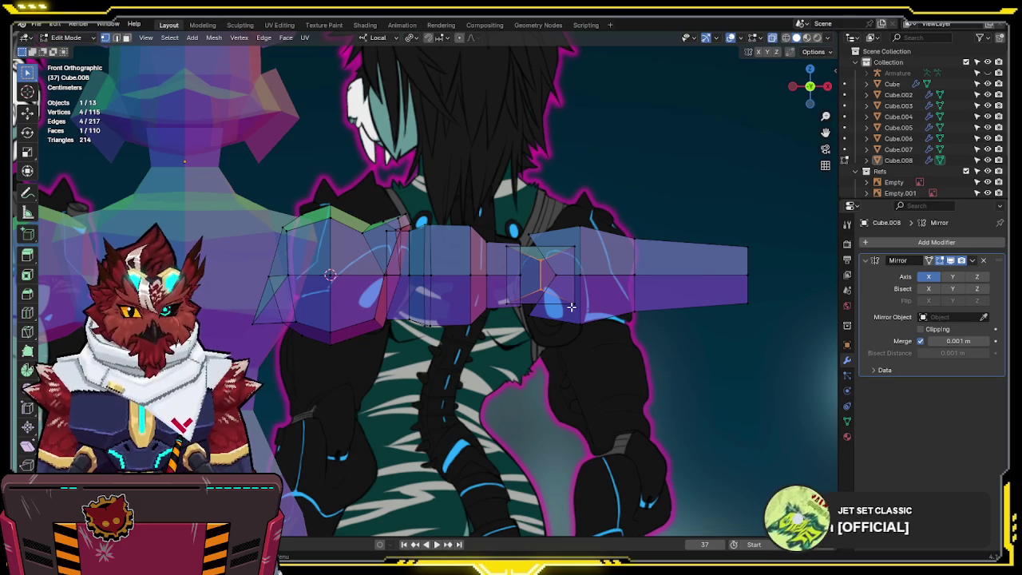
scroll(572, 306, "down", 1)
middle_click_drag(572, 307, 401, 359)
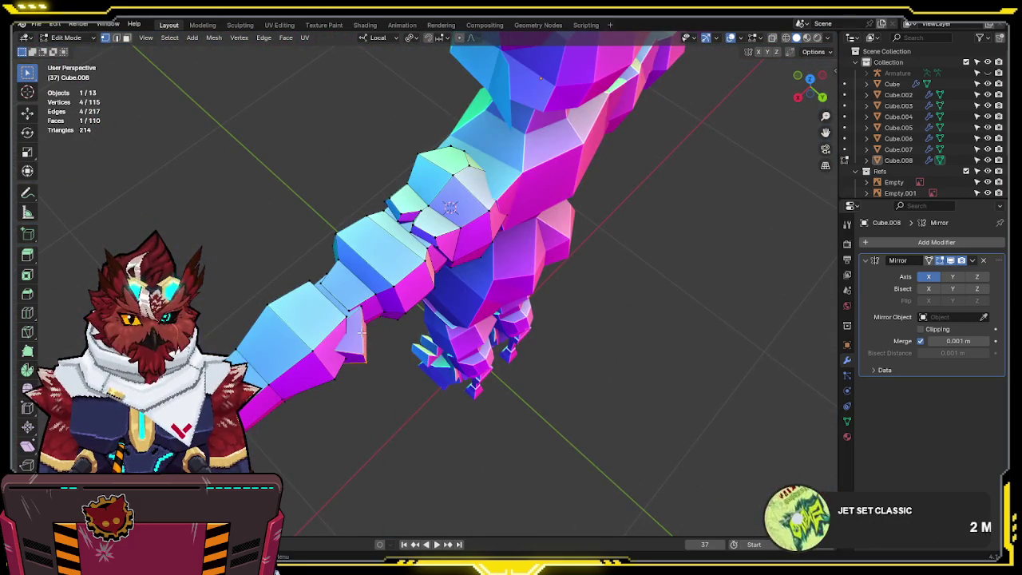
- With X-ray on, move the new thumb spike's vertices along Y toward the hand
key("alt+z")
left_click(344, 359, "shift")
mouse_move(390, 349)
middle_mouse_down()
mouse_move(391, 365)
mouse_move(451, 370)
middle_mouse_up()
left_click(392, 364, "shift")
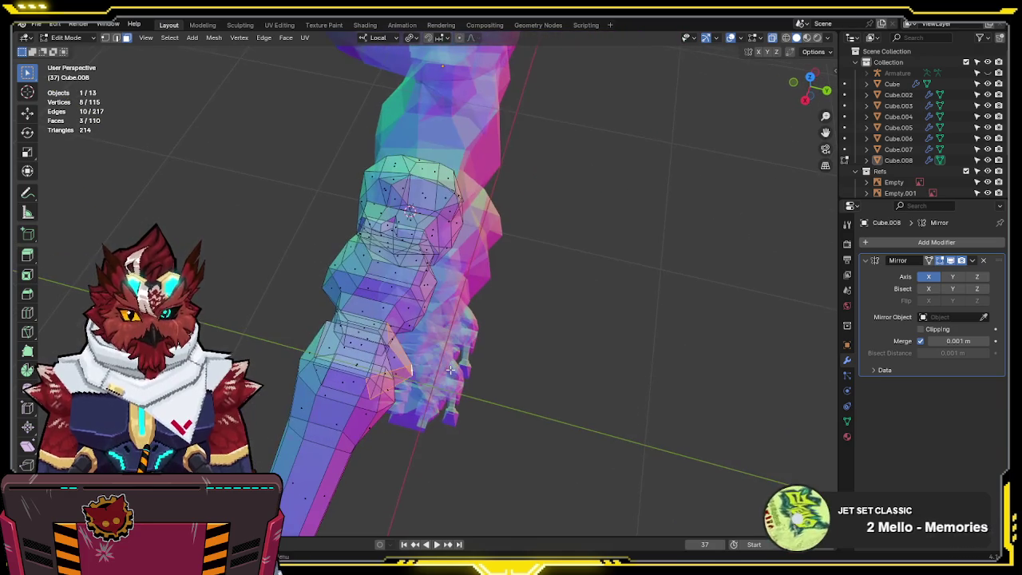
key("g")
key("y")
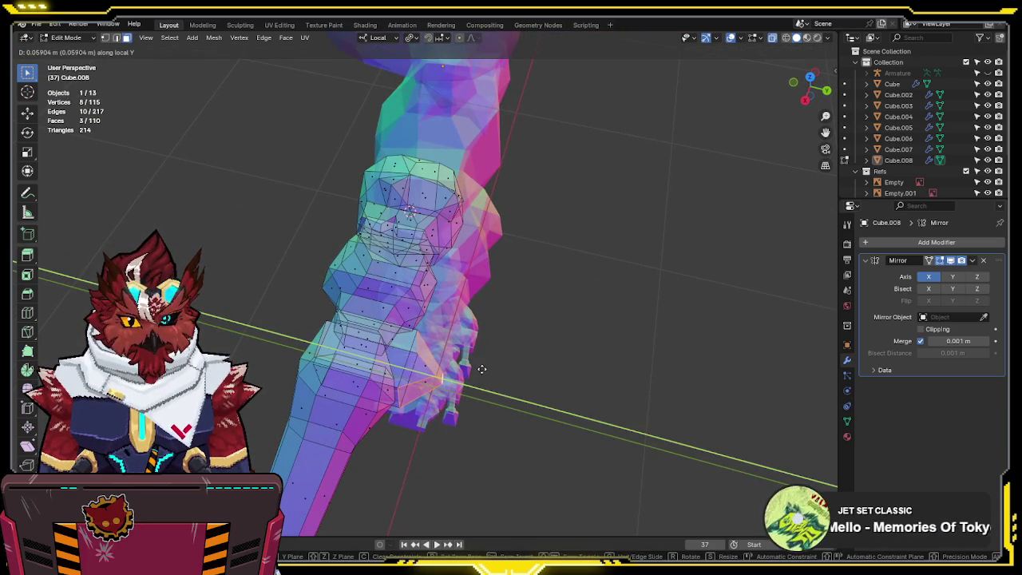
left_click(479, 369)
key("alt+z")
middle_click_drag(479, 368, 407, 347)
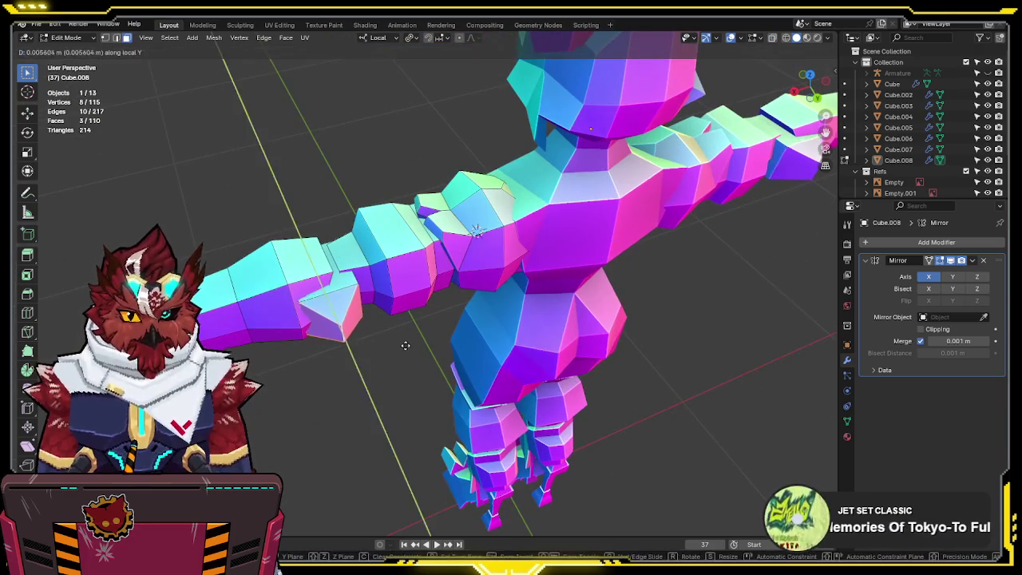
- Merge the overlapping spike vertices by distance, then shift them along X in top view
left_click(332, 327, "shift")
key("F3")
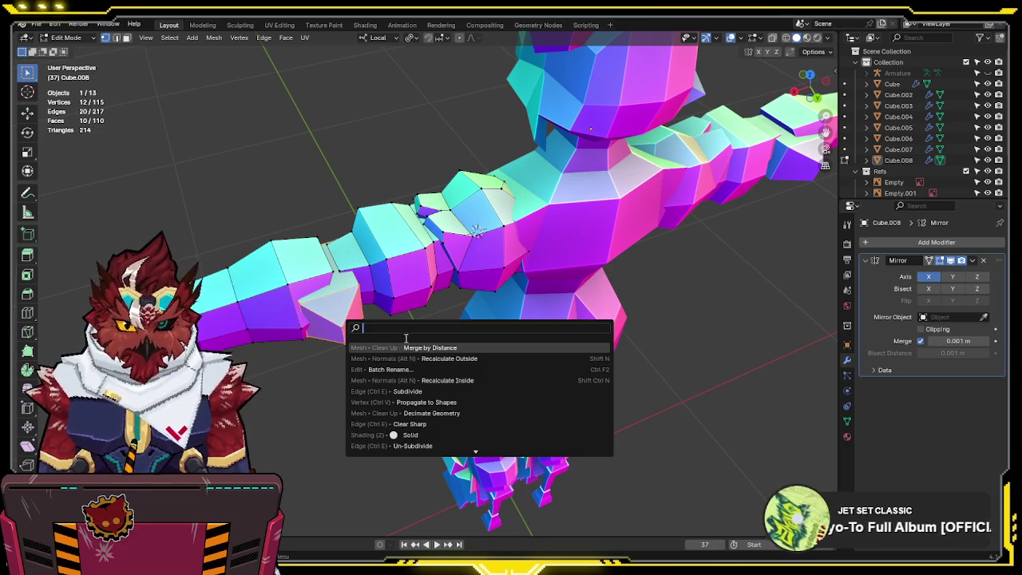
left_click(407, 345)
key("KP_7")
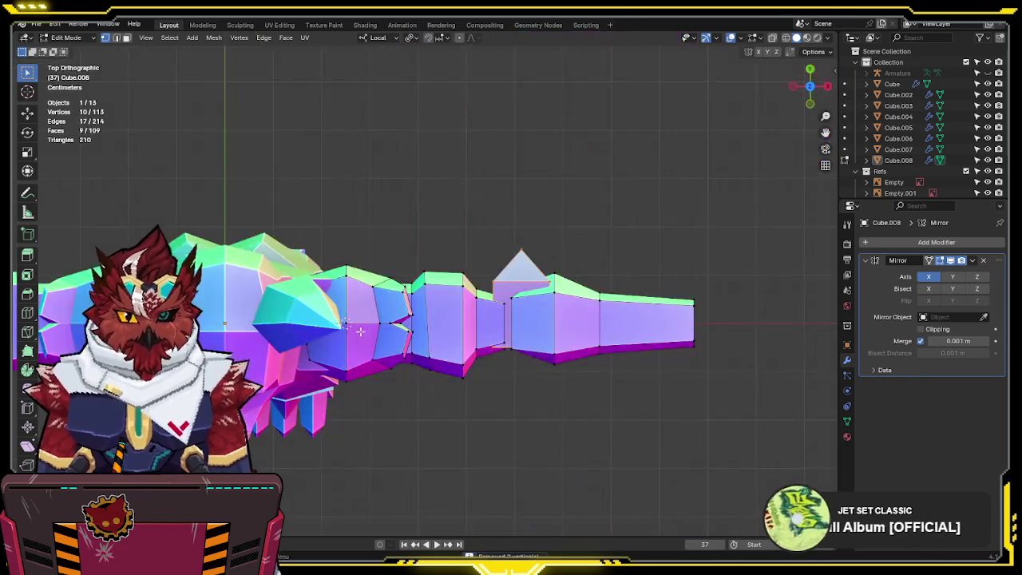
key("g")
key("x")
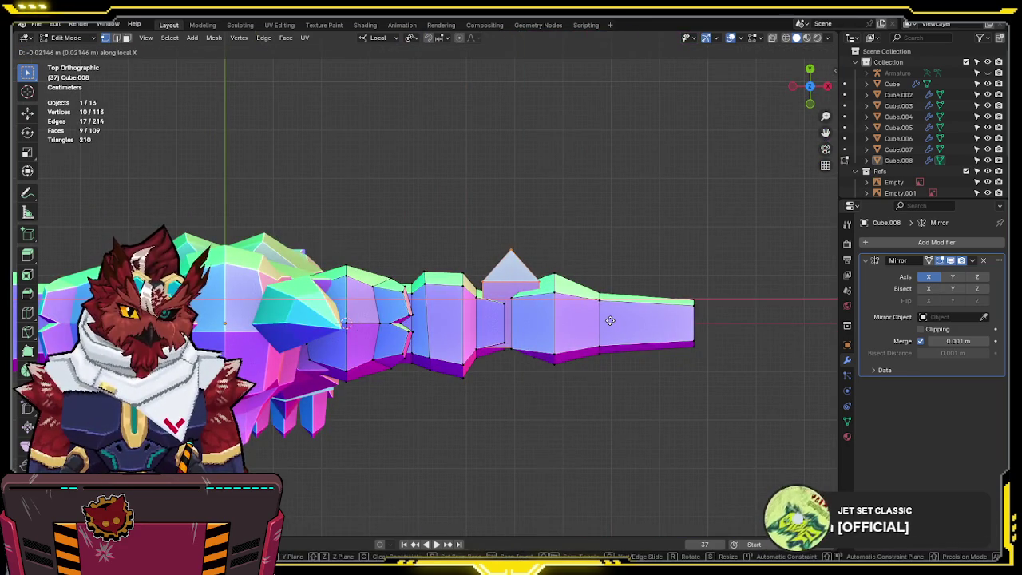
left_click(614, 320)
- Check the hand against the front reference and add an edge loop across the hand
key("alt+z")
scroll(610, 320, "up", 1)
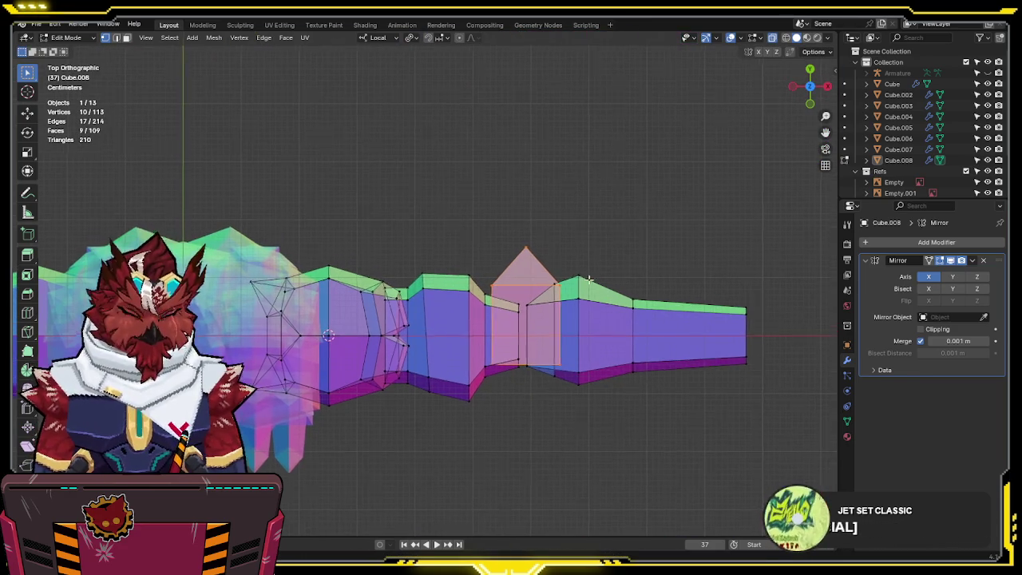
middle_click_drag(565, 327, 559, 321, "shift")
key("KP_1")
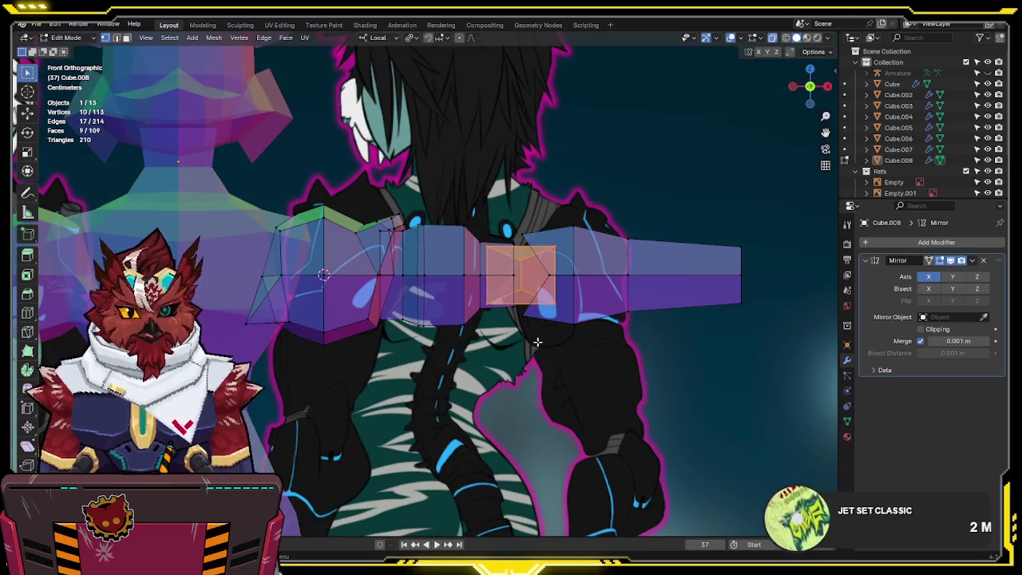
scroll(537, 341, "down", 1)
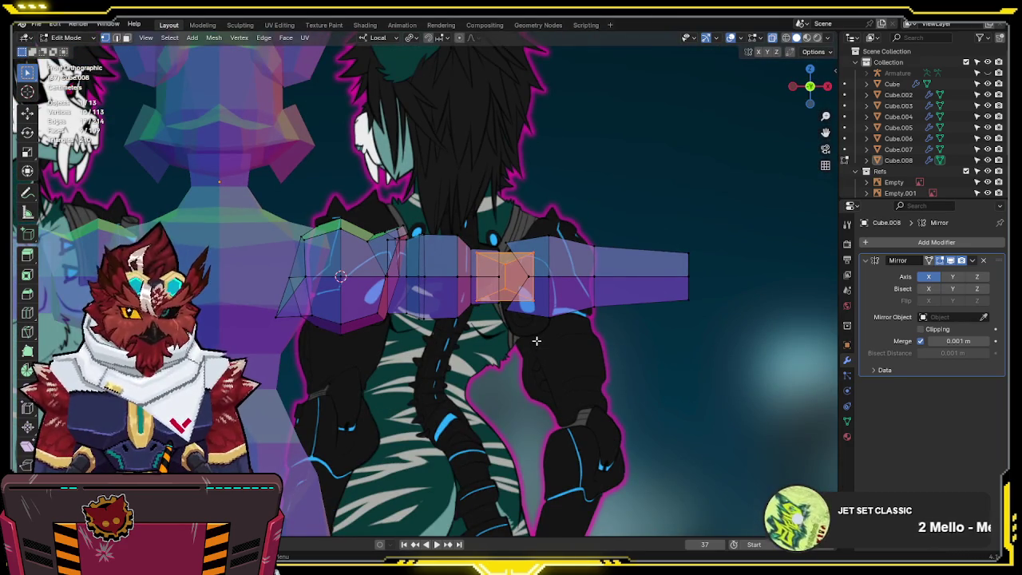
mouse_move(536, 341)
middle_mouse_down()
mouse_move(563, 328)
mouse_move(511, 351)
mouse_move(478, 377)
mouse_move(475, 395)
middle_mouse_up()
key("alt+z")
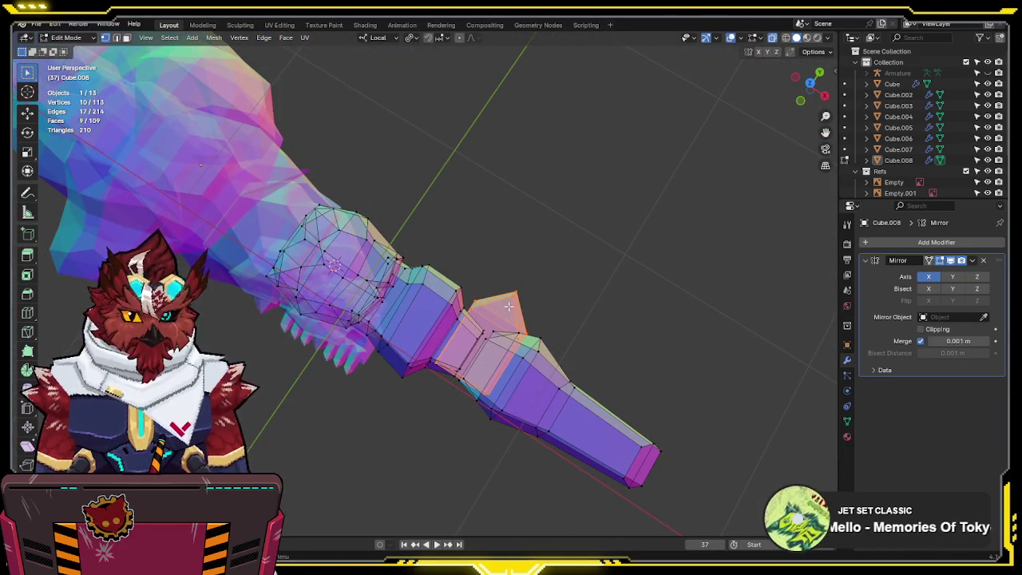
key("ctrl+r")
left_click(501, 310)
- Scale the two edge loops near the thumb along Y in top view
mouse_move(538, 310)
middle_mouse_down()
mouse_move(493, 296)
mouse_move(498, 309)
mouse_move(483, 303)
middle_mouse_up()
left_click(479, 303, "alt")
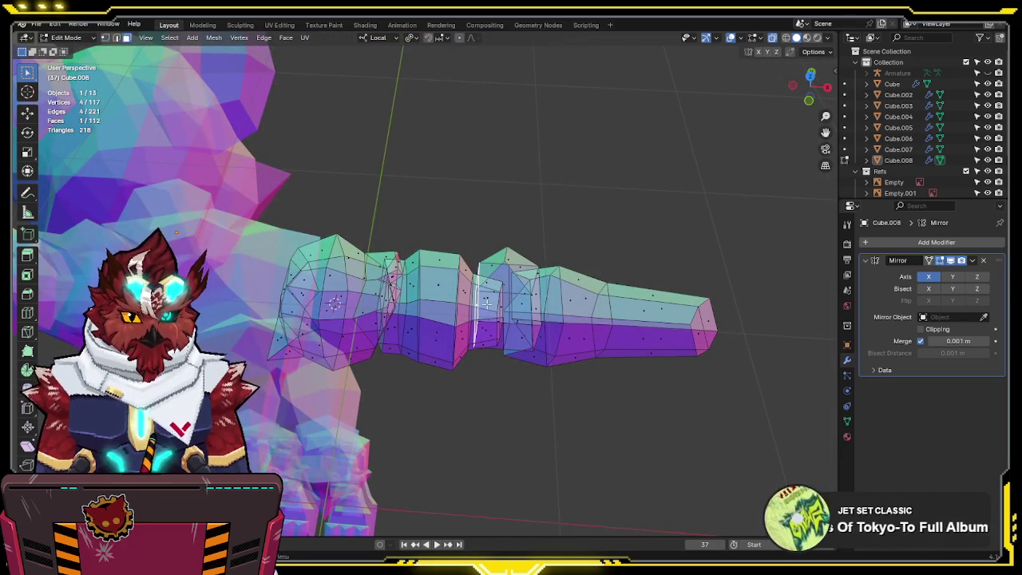
left_click(541, 317, "alt+shift")
key("KP_7")
key("s")
key("y")
key("y")
left_click(583, 313)
- Lower the spike's peak vertices along Y
left_click(490, 261)
key("g")
key("y")
key("y")
left_click(491, 275)
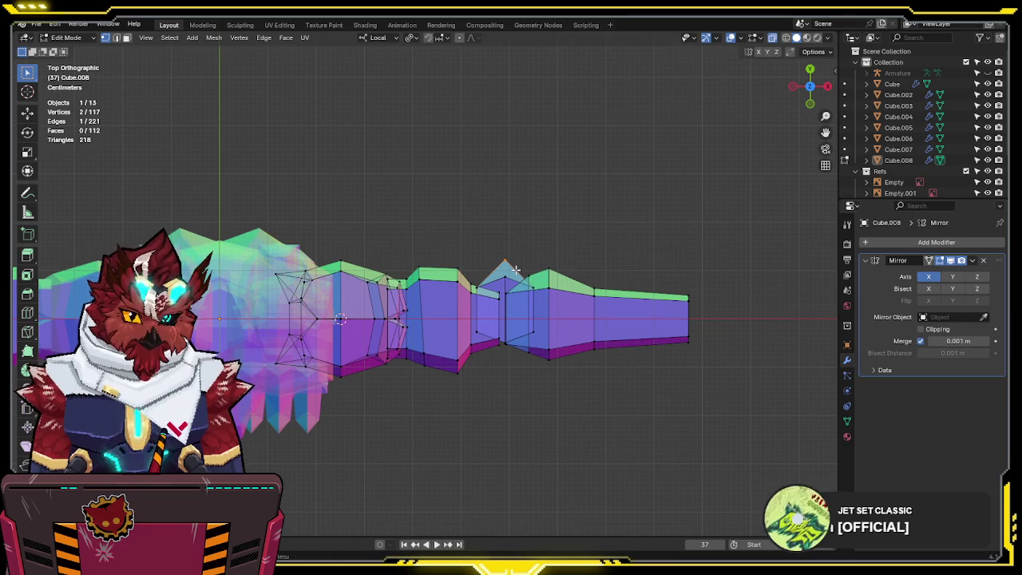
mouse_move(515, 270)
middle_mouse_down()
mouse_move(548, 319)
mouse_move(588, 302)
middle_mouse_up()
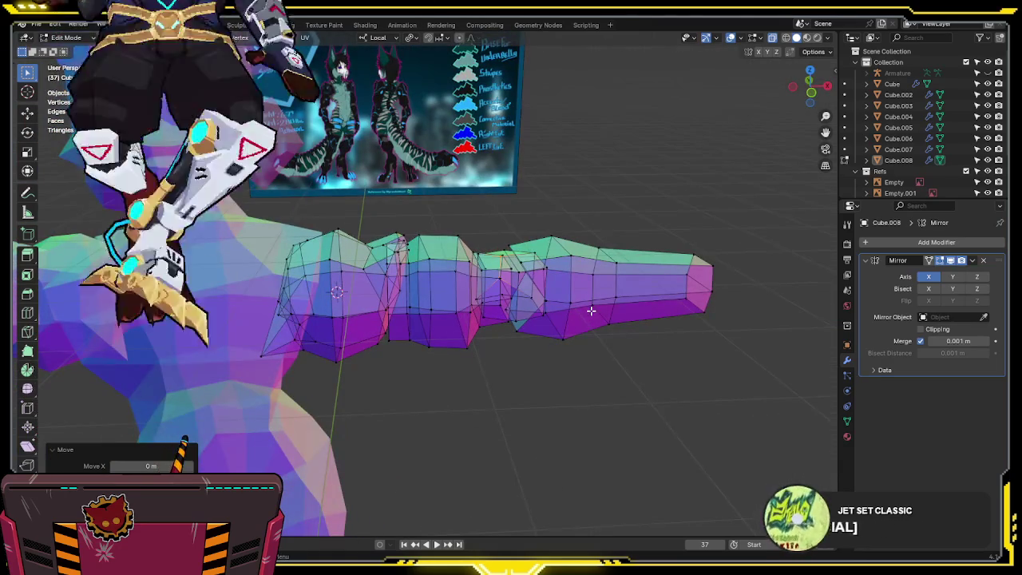
- In front view, scale the hand block's face along Z to flatten it
key("KP_1")
scroll(557, 292, "up", 5)
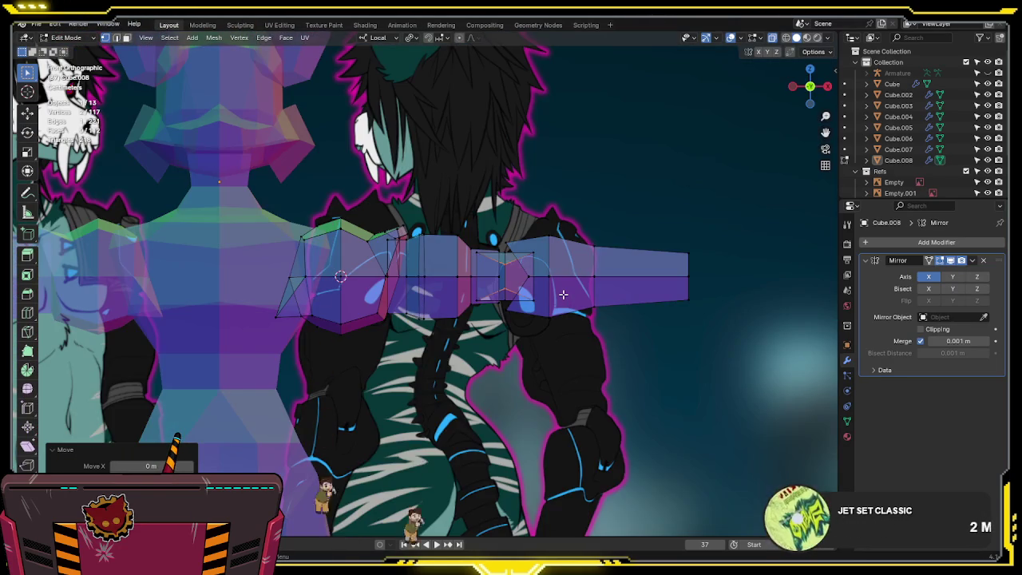
left_click(539, 254)
key("g")
key("x")
key("s")
key("z")
left_click(576, 273)
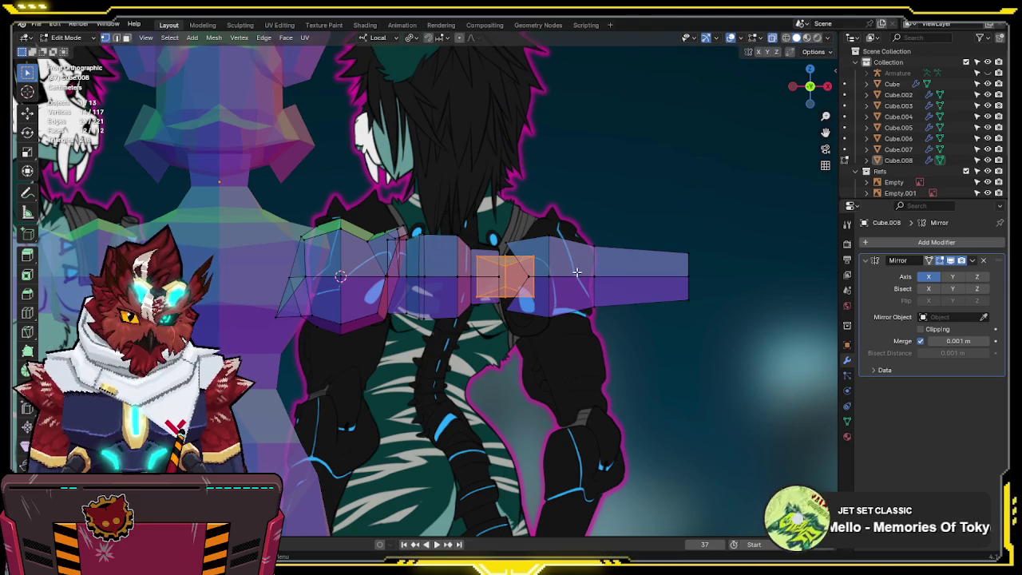
key("alt+z")
mouse_move(576, 273)
middle_mouse_down()
mouse_move(426, 206)
mouse_move(487, 289)
mouse_move(410, 370)
mouse_move(429, 263)
mouse_move(384, 298)
mouse_move(421, 311)
mouse_move(509, 310)
mouse_move(537, 169)
middle_mouse_up()
- Re-enter Edit Mode on Cube.008 and move the thumb-tip vertex about 0.027 m along Y
key("Tab")
left_click(420, 346)
key("Tab")
key("alt+z")
left_click(479, 232)
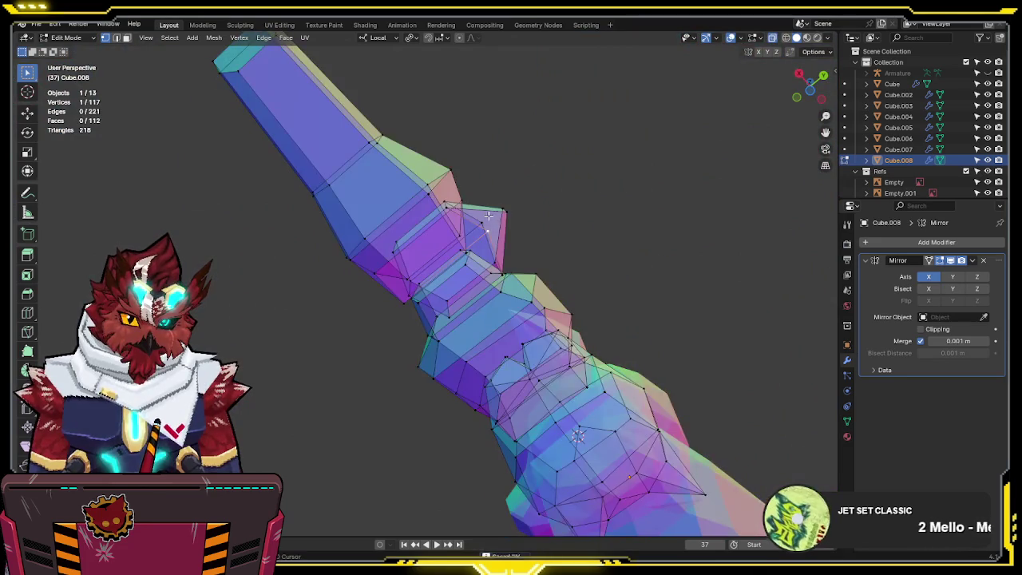
key("alt+z")
key("g")
key("y")
key("y")
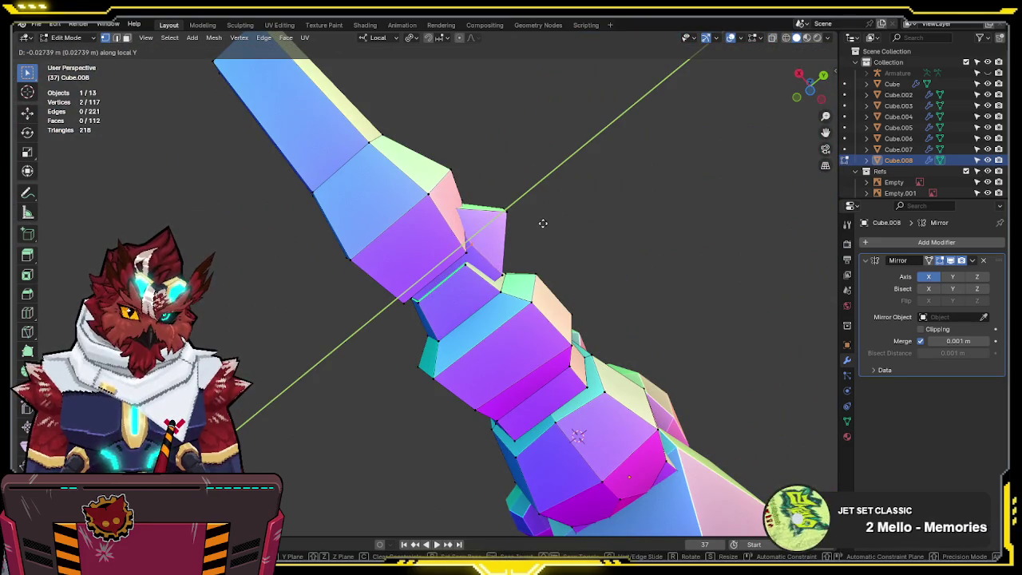
left_click(546, 227)
- Return to Object Mode and deselect everything to show the whole T-posed wolf
mouse_move(547, 228)
middle_mouse_down()
mouse_move(466, 309)
mouse_move(542, 351)
mouse_move(685, 338)
mouse_move(679, 305)
mouse_move(529, 358)
mouse_move(399, 318)
mouse_move(471, 211)
mouse_move(604, 236)
mouse_move(655, 278)
middle_mouse_up()
key("Tab")
key("alt+a")
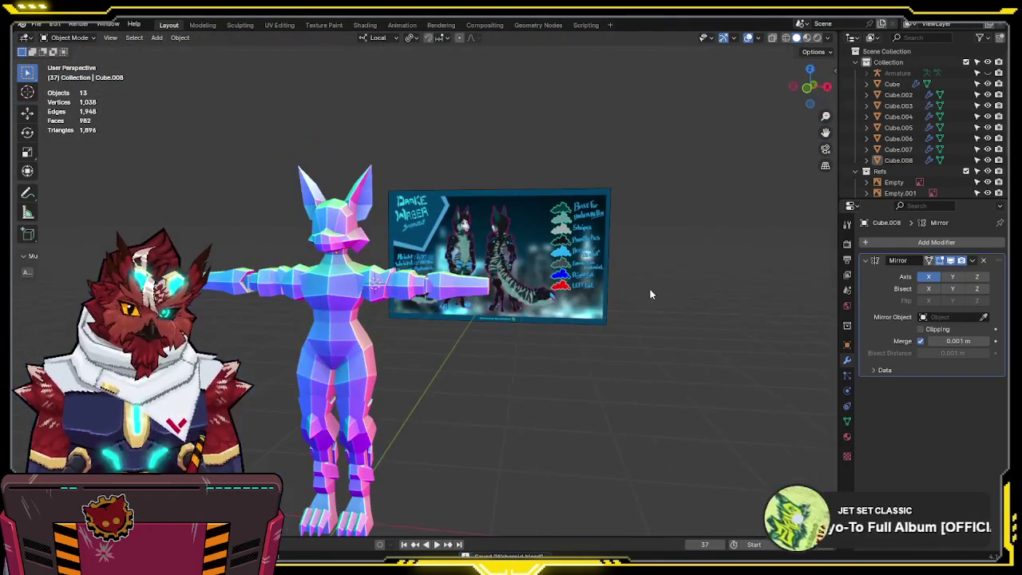
- Look around the model, then settle on a front orthographic view
key("KP_1")
scroll(587, 371, "up", 4)
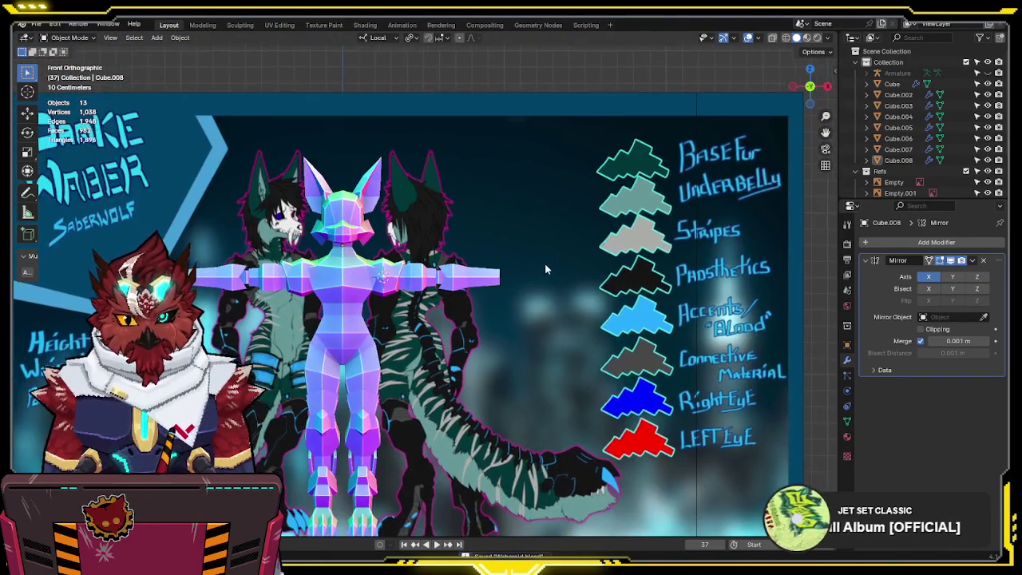
scroll(537, 277, "up", 2)
middle_click_drag(538, 277, 587, 233, "shift")
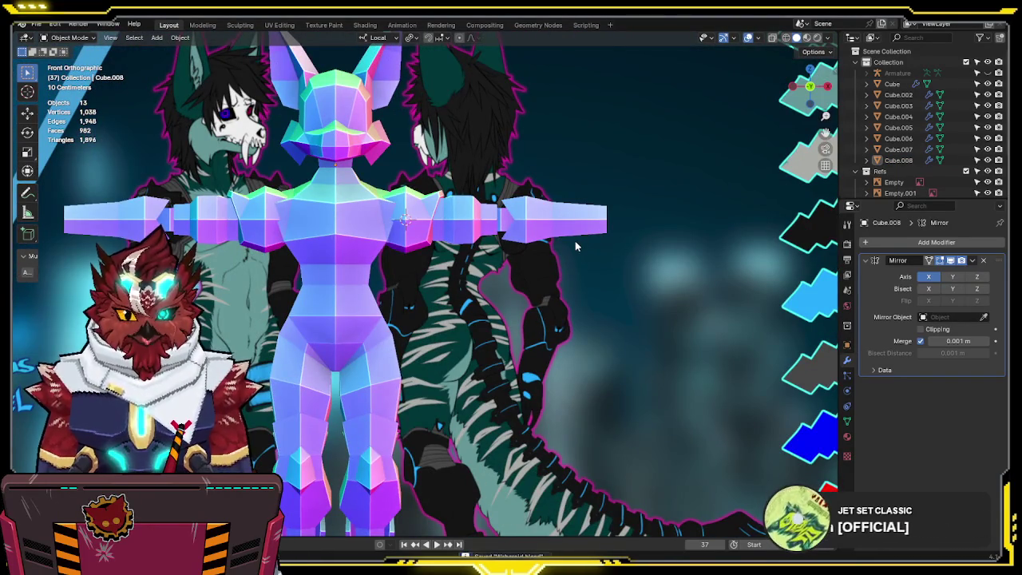
scroll(575, 241, "down", 4)
scroll(546, 263, "up", 3)
mouse_move(536, 271)
middle_mouse_down("shift")
mouse_move(551, 287)
mouse_move(507, 243)
mouse_move(499, 254)
middle_mouse_up("shift")
scroll(511, 248, "up", 3)
scroll(536, 240, "down", 2)
mouse_move(536, 239)
middle_mouse_down()
mouse_move(554, 250)
mouse_move(530, 292)
mouse_move(639, 285)
mouse_move(471, 318)
middle_mouse_up()
scroll(639, 285, "up", 2)
key("KP_1")
key("shift+alt+z")
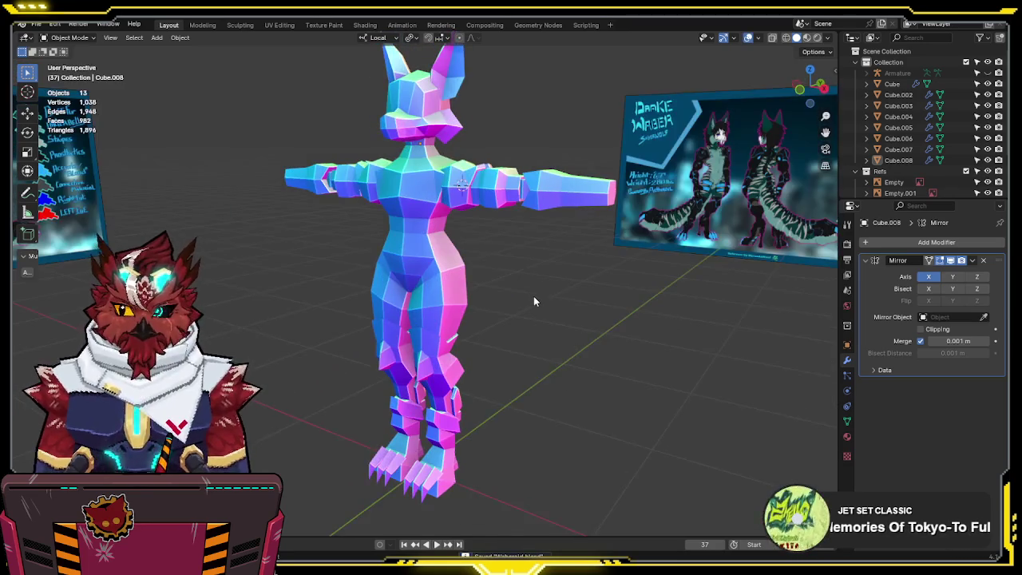
key("KP_5")
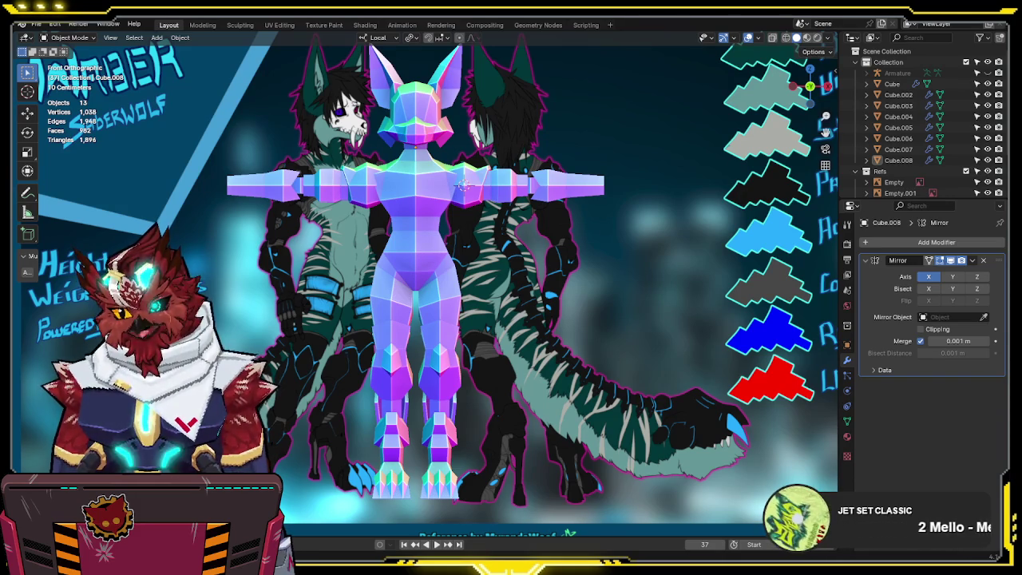
- Snap the 3D cursor to the selected Cube.003
mouse_move(584, 303)
middle_mouse_down("shift")
mouse_move(566, 330)
mouse_move(571, 353)
mouse_move(564, 339)
middle_mouse_up("shift")
left_click(440, 250)
key("shift+s")
left_click(430, 313)
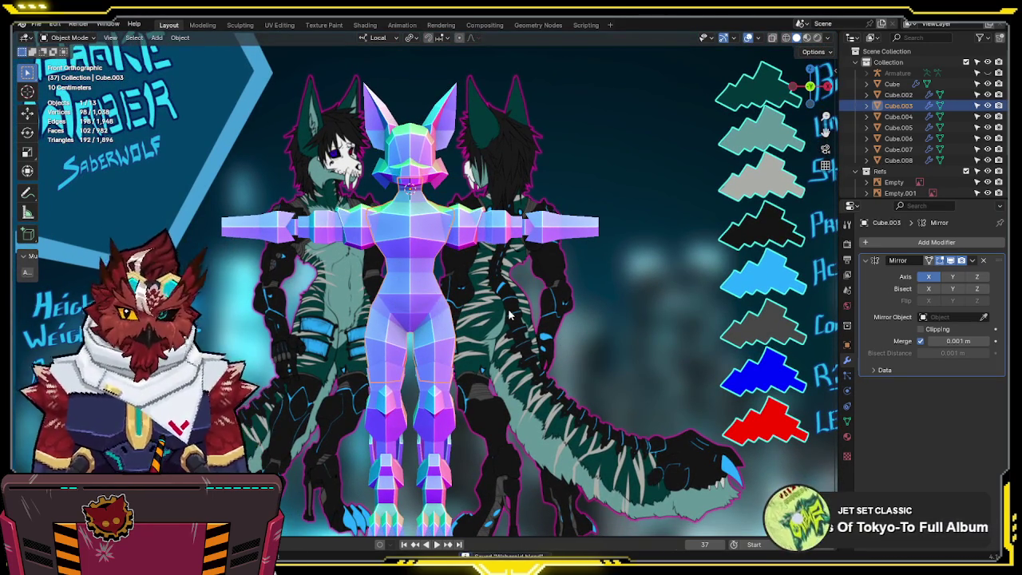
key("shift+a")
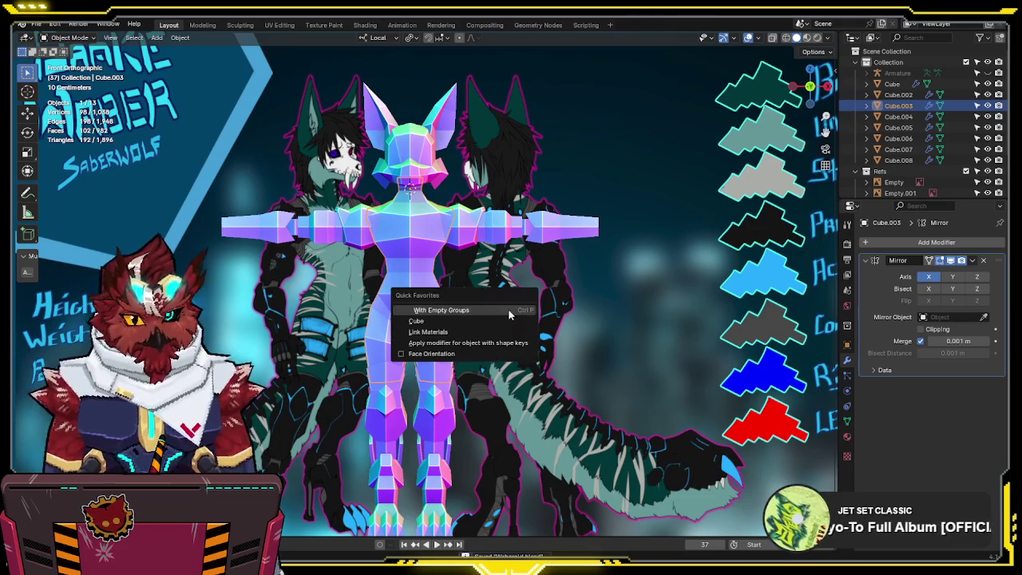
- Add a small cube, move it past the right arm, and give it a Mirror modifier
left_click(472, 324)
key("s")
left_click(426, 232)
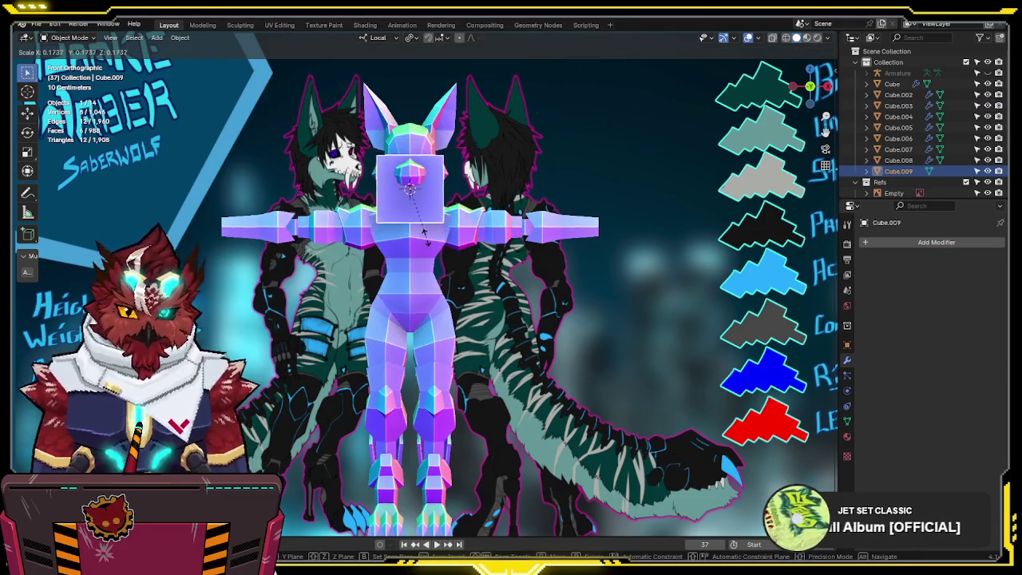
key("Tab")
key("alt+z")
key("g")
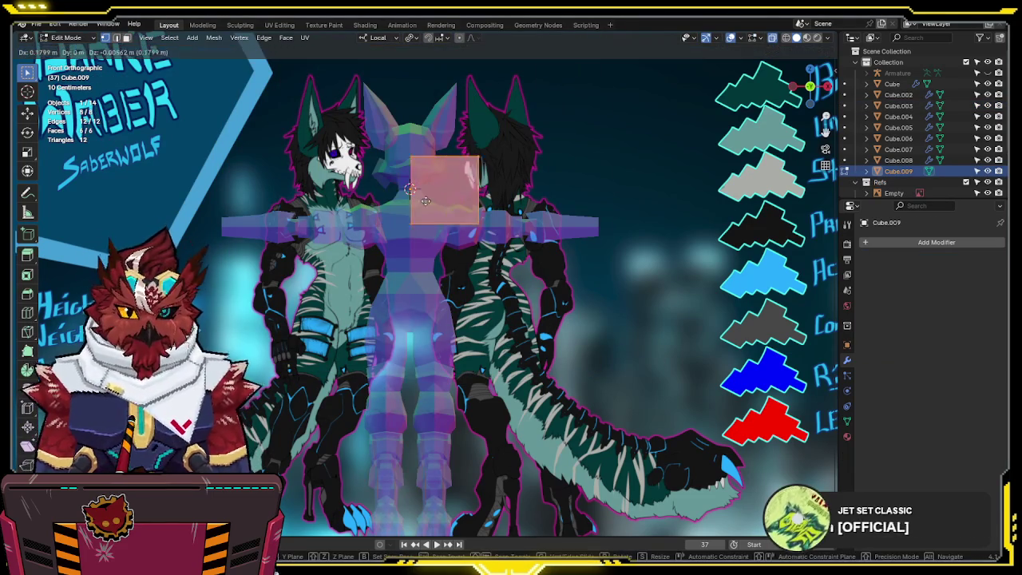
left_click(612, 235)
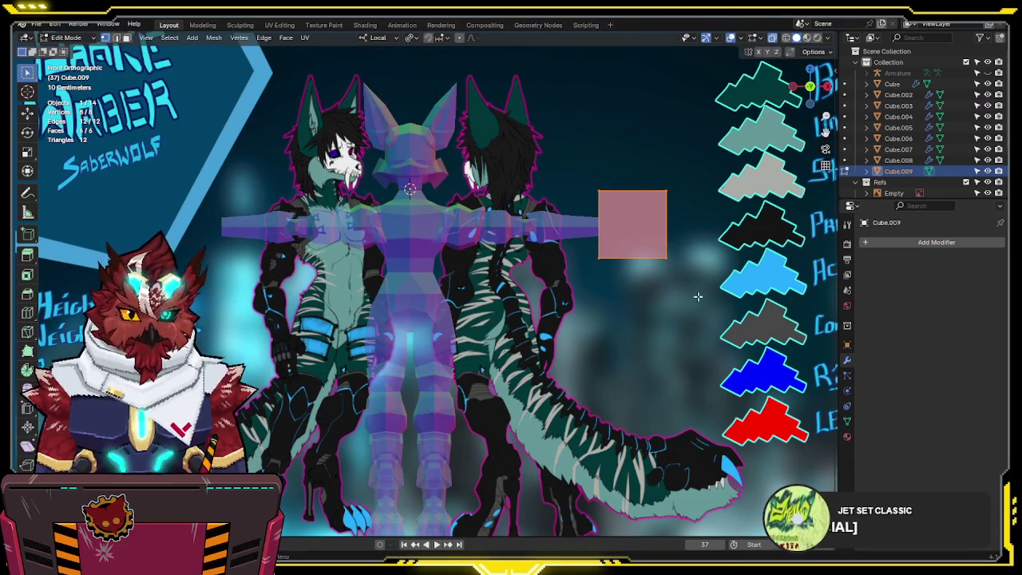
key("q")
left_click(665, 381)
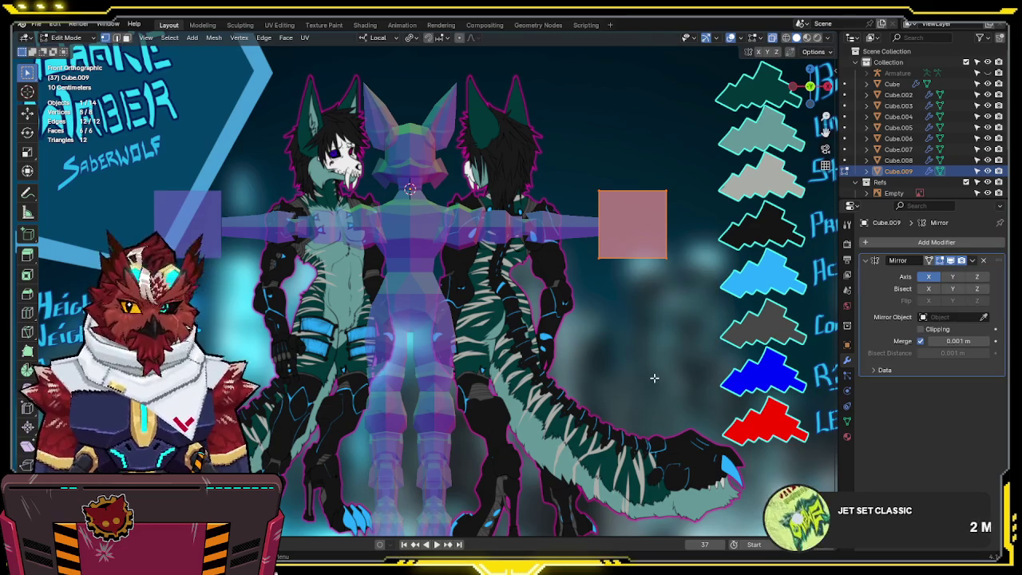
- In front view, flatten the cube along Z into a thin block and reposition it
middle_click_drag(699, 269, 590, 320, "shift")
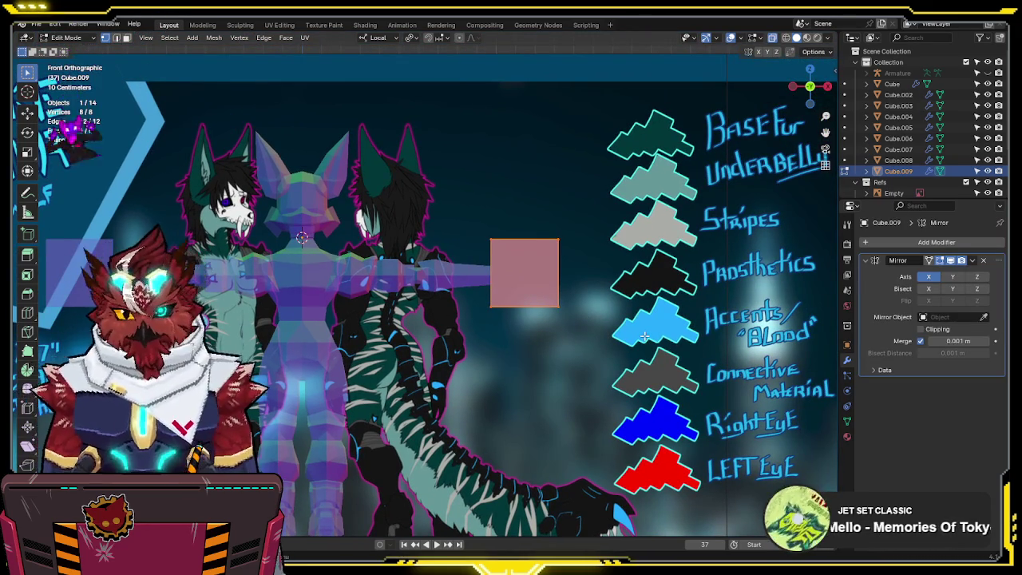
scroll(644, 337, "up", 3)
mouse_move(644, 336)
middle_mouse_down("shift")
mouse_move(760, 155)
mouse_move(595, 274)
middle_mouse_up("shift")
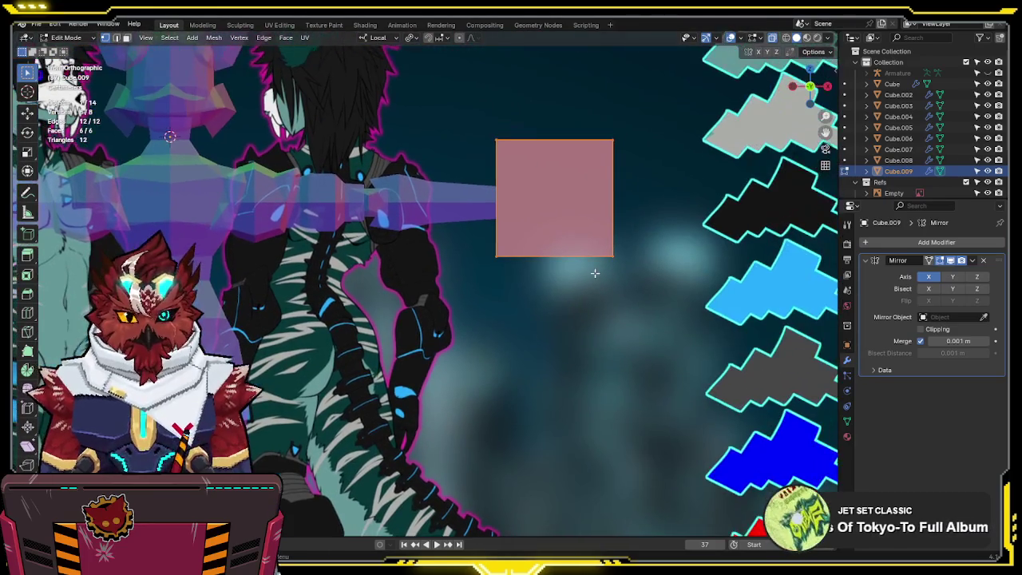
scroll(547, 278, "down", 6)
scroll(591, 295, "up", 1)
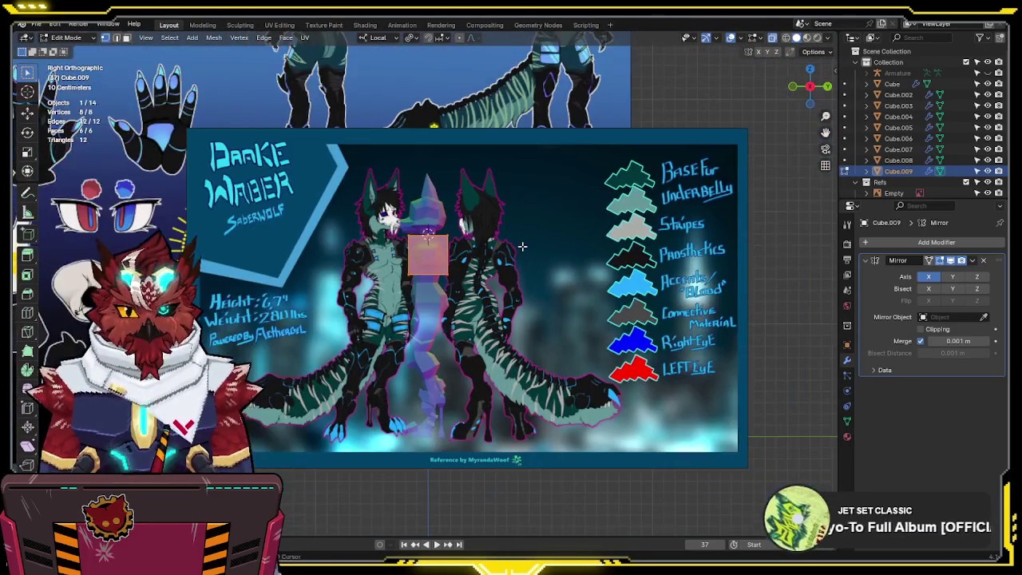
scroll(613, 305, "up", 1)
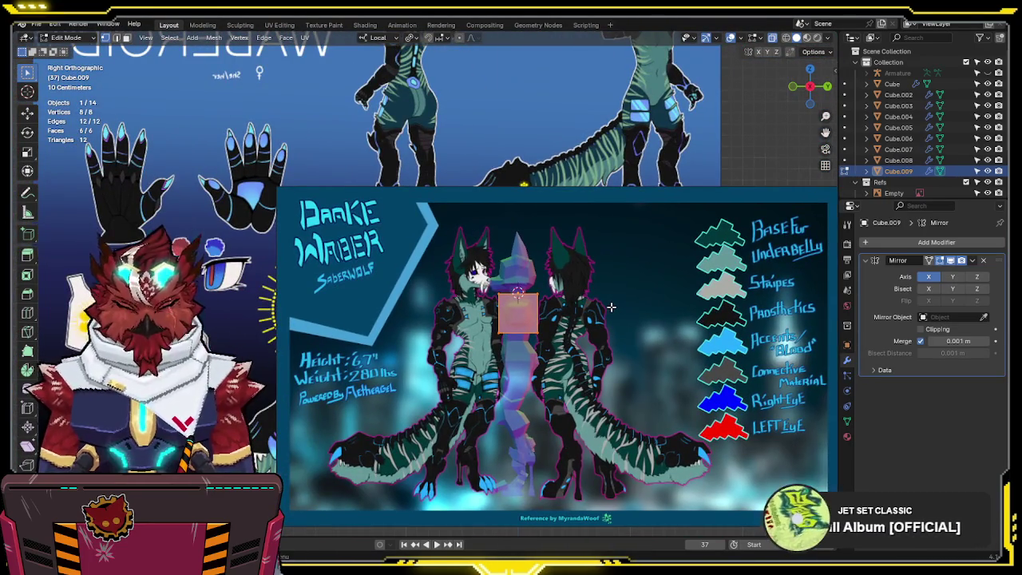
key("KP_1")
scroll(442, 336, "up", 5)
mouse_move(568, 310)
middle_mouse_down("shift")
mouse_move(714, 197)
mouse_move(554, 229)
mouse_move(418, 290)
middle_mouse_up("shift")
scroll(563, 312, "up", 3)
middle_click_drag(563, 312, 627, 327, "shift")
key("s")
key("z")
left_click(525, 289)
key("g")
left_click(518, 355)
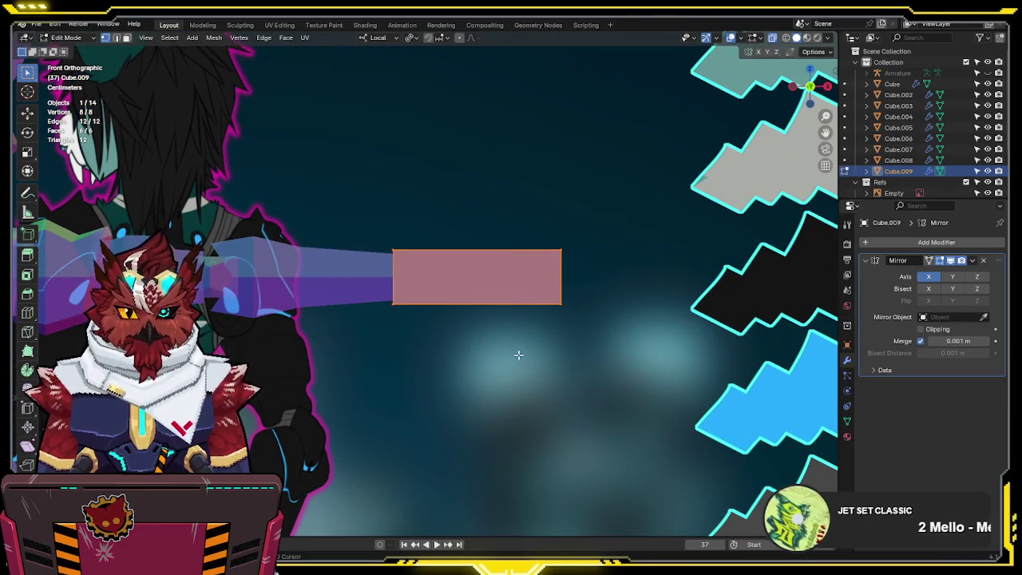
- In top view, taper the block's left face by scaling it along Y
key("KP_7")
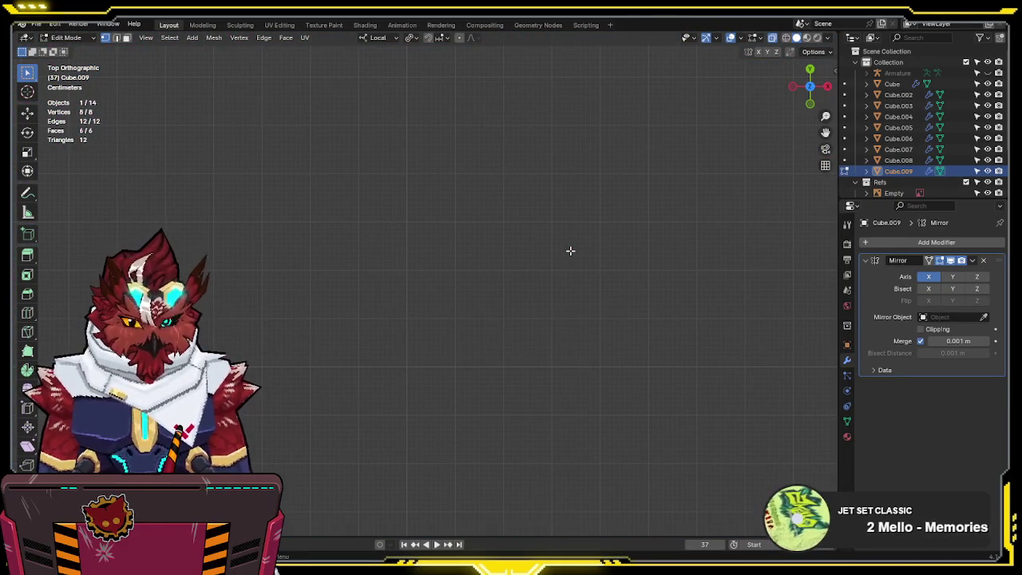
key("KP_Decimal")
scroll(592, 253, "down", 4)
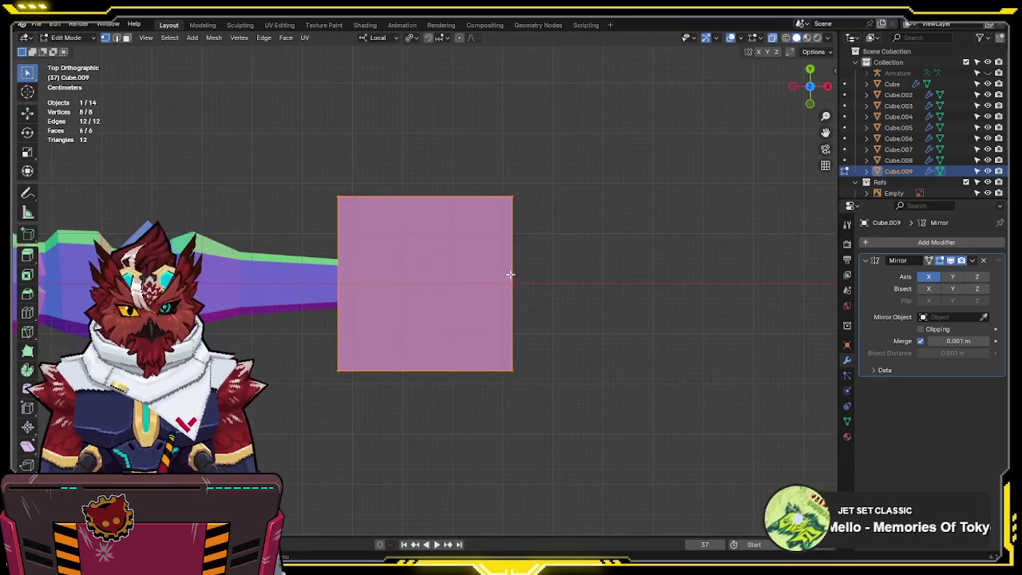
key("3")
left_click(338, 284)
key("s")
key("y")
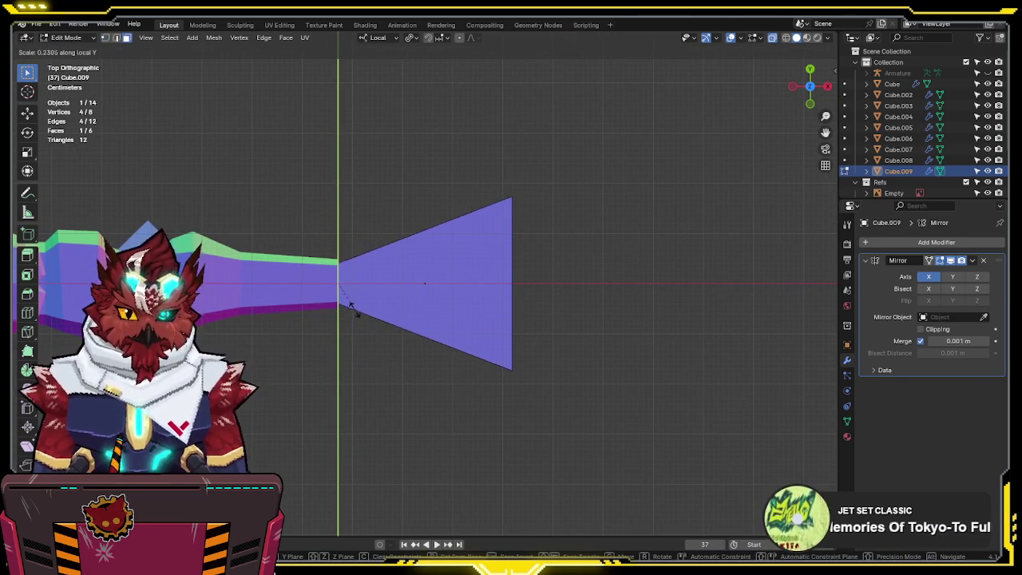
left_click(371, 308)
- Shorten the block by moving its right face along X, then narrow that face along Y
left_click(512, 275)
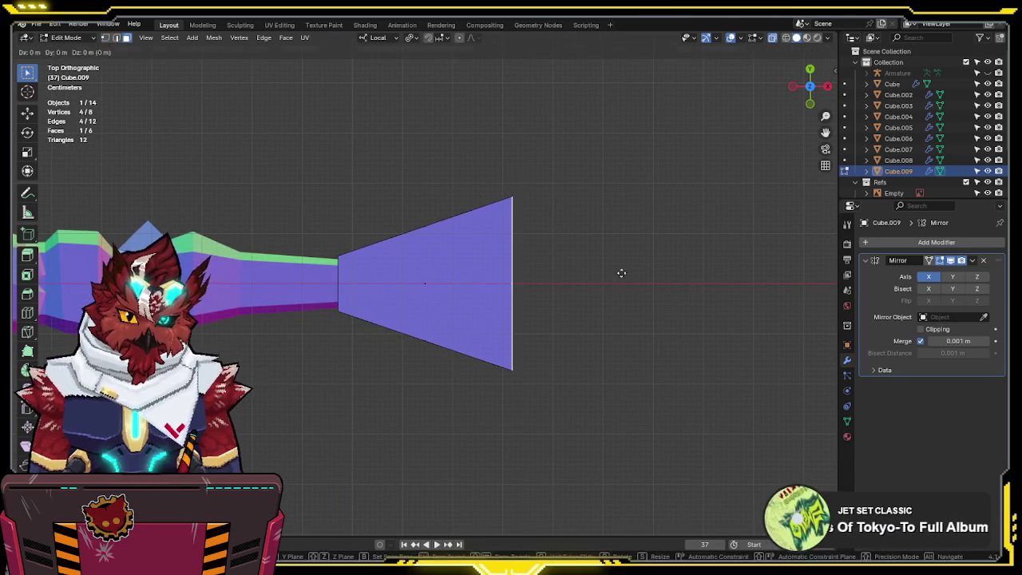
key("g")
key("x")
left_click(531, 281)
key("s")
key("y")
key("y")
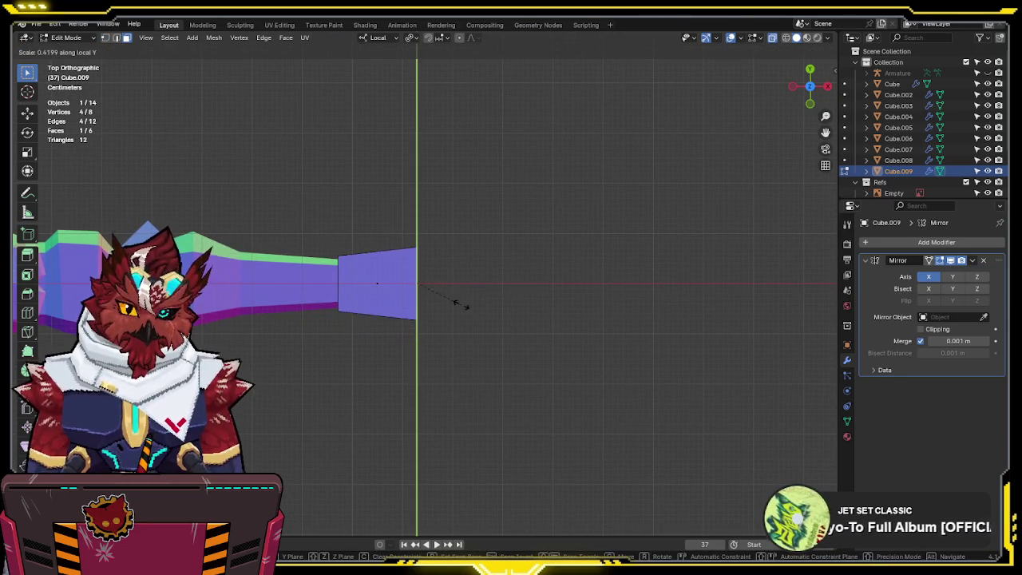
key("g")
key("x")
key("s")
key("y")
key("y")
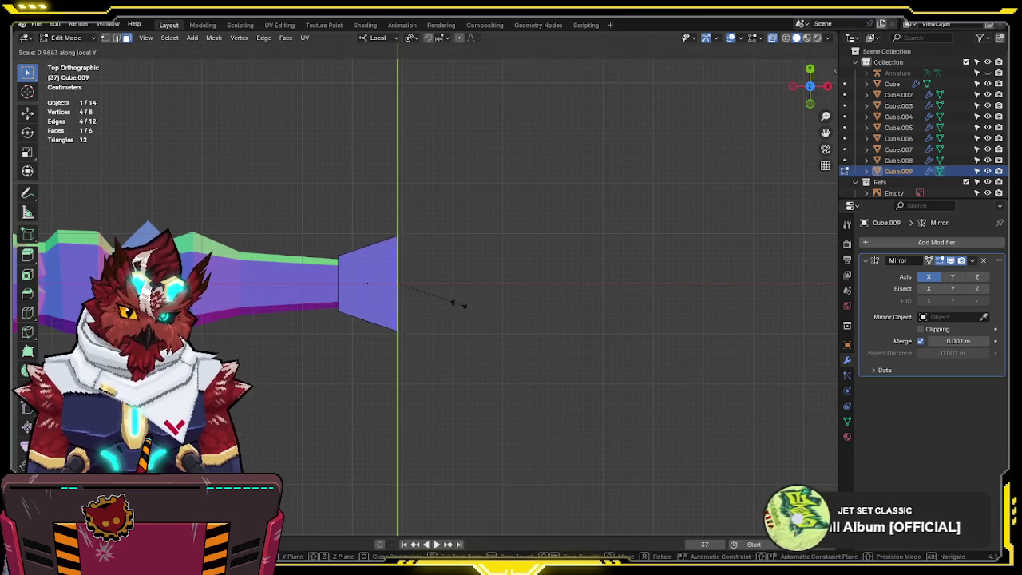
left_click(438, 303)
scroll(372, 292, "up", 1)
scroll(431, 297, "up", 2)
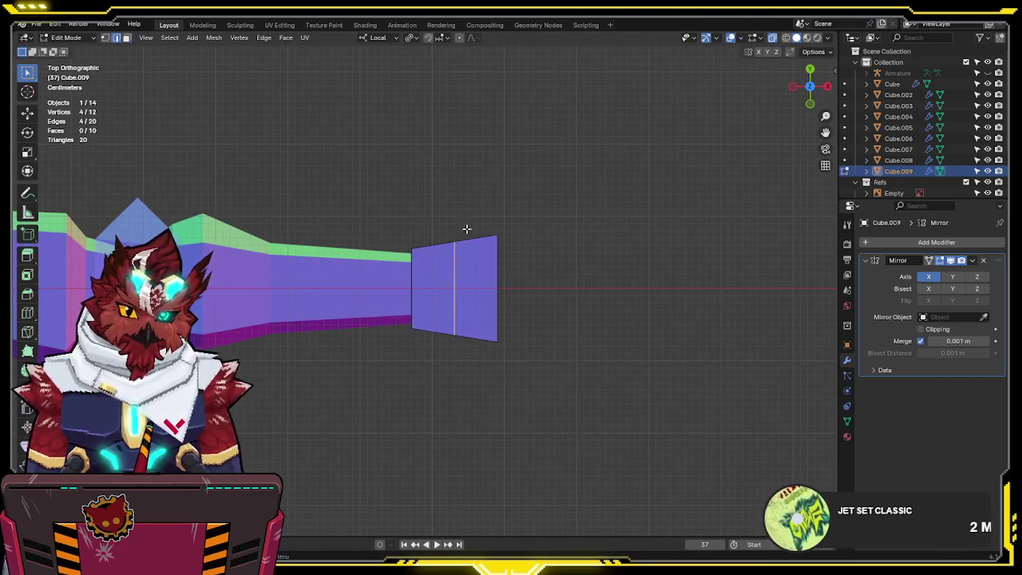
- Extrude a jointed thumb downward from the hand block's lower face in several slanted segments
left_click(434, 324)
key("e")
left_click(467, 381)
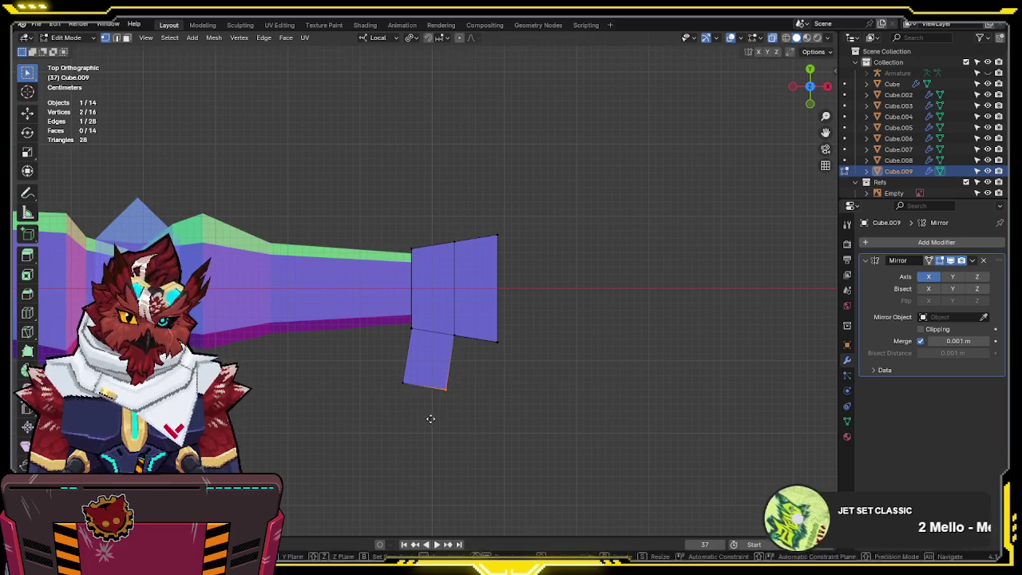
key("g")
left_click(436, 288)
key("g")
left_click(405, 381)
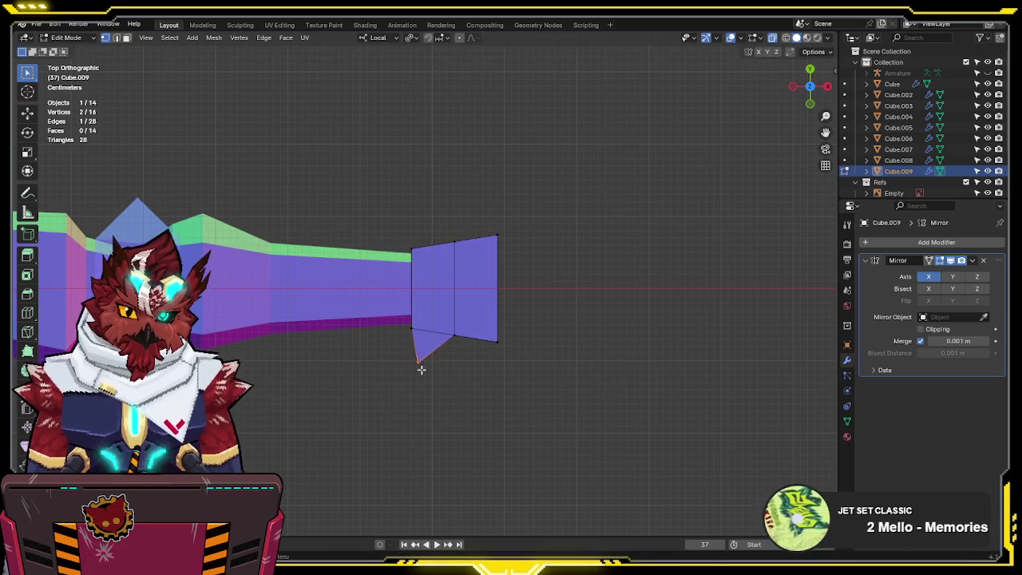
key("e")
left_click(508, 409)
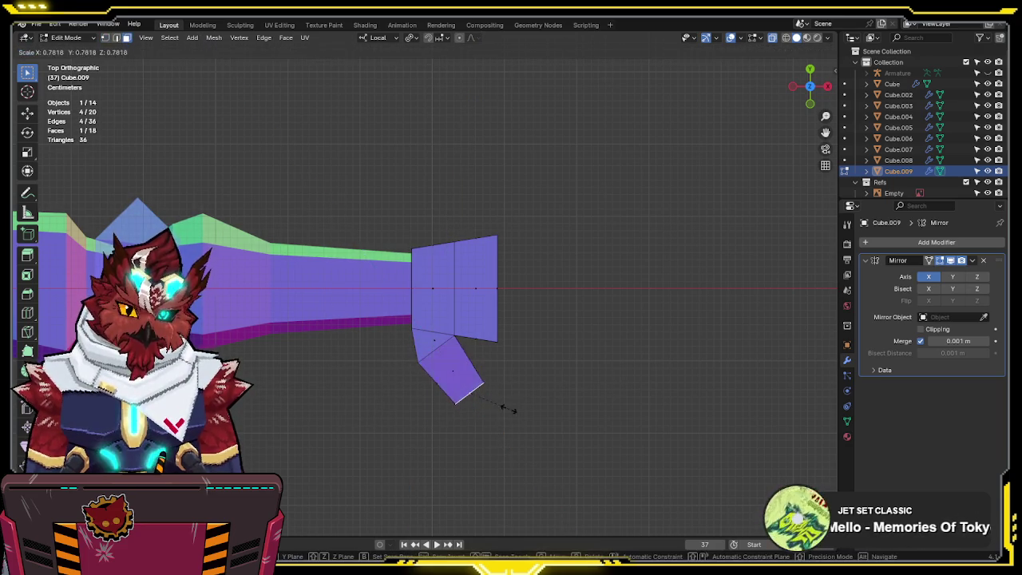
key("e")
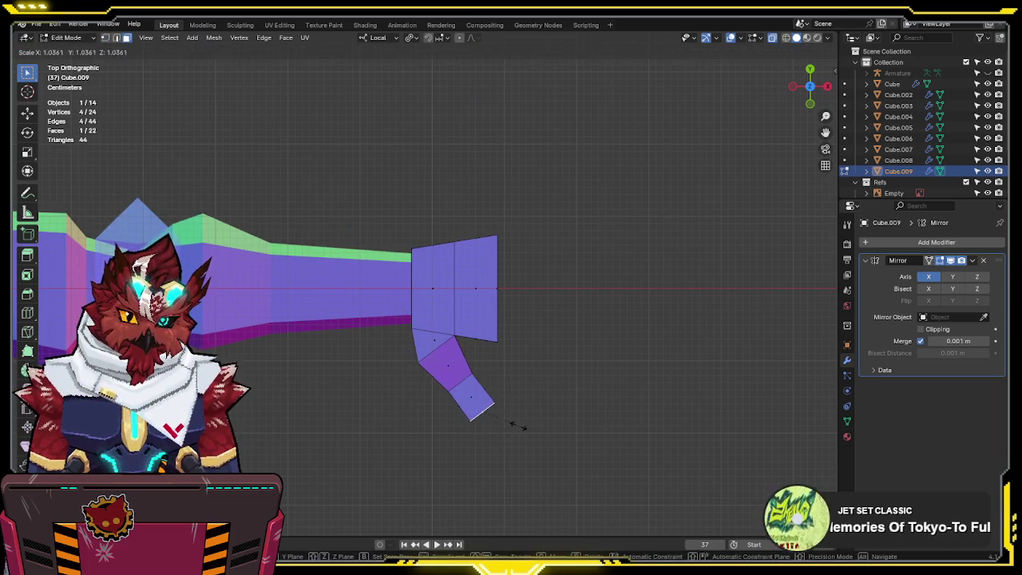
key("e")
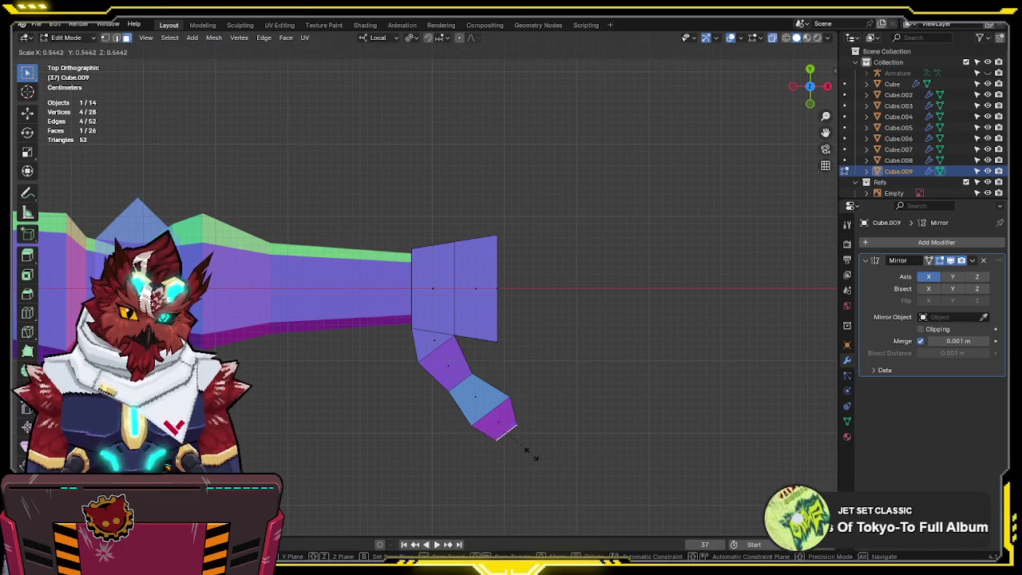
left_click(534, 461)
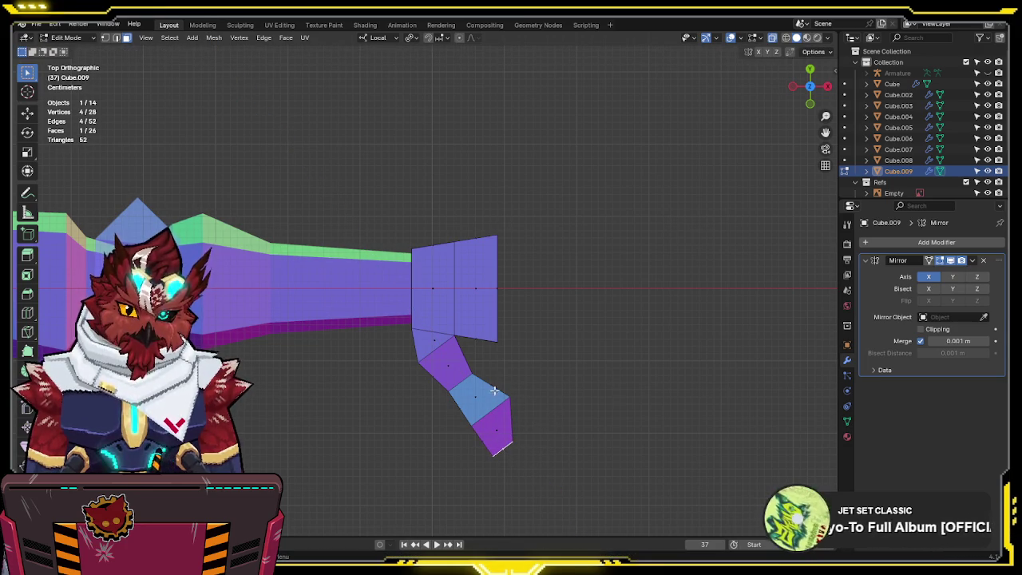
- Move the thumb's edge loop and tip edge into a cleaner downward bend
left_click(461, 383, "alt")
key("g")
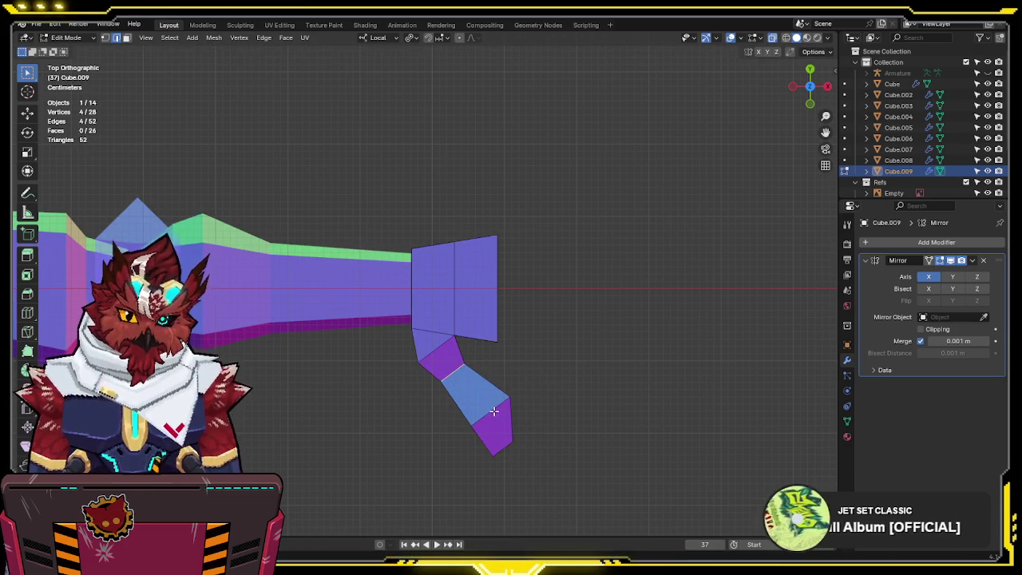
left_click(564, 392)
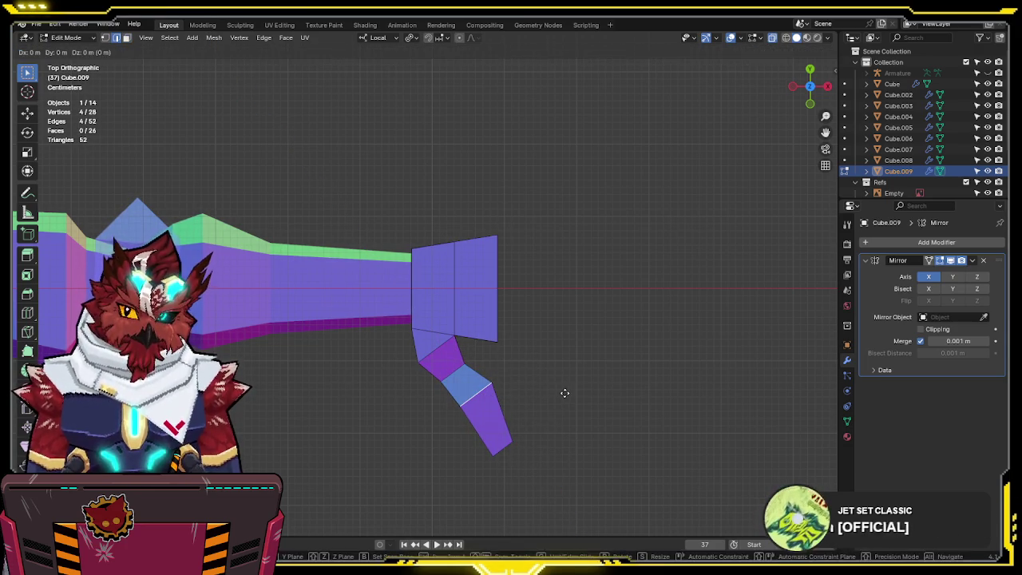
key("g")
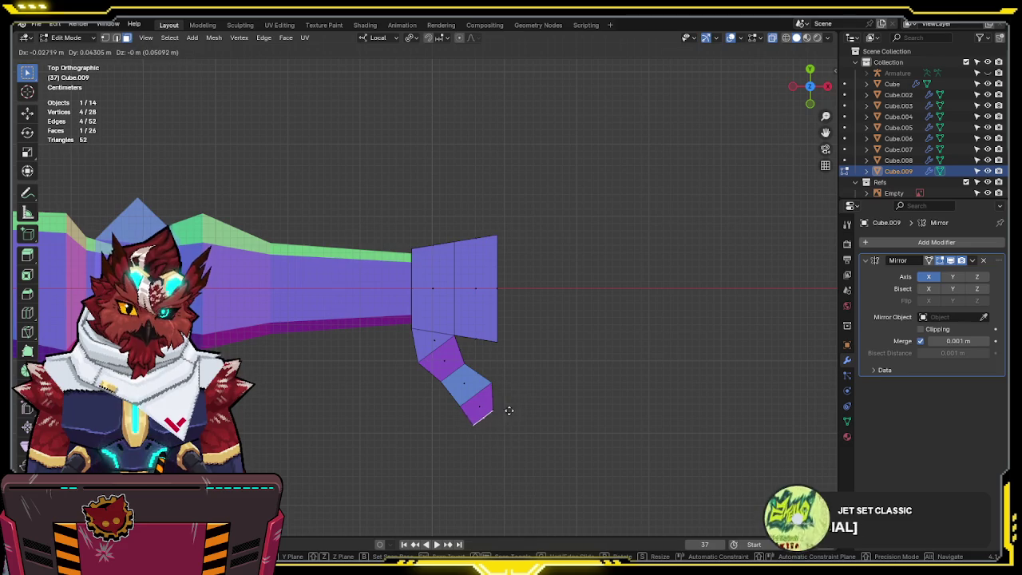
right_click(512, 415)
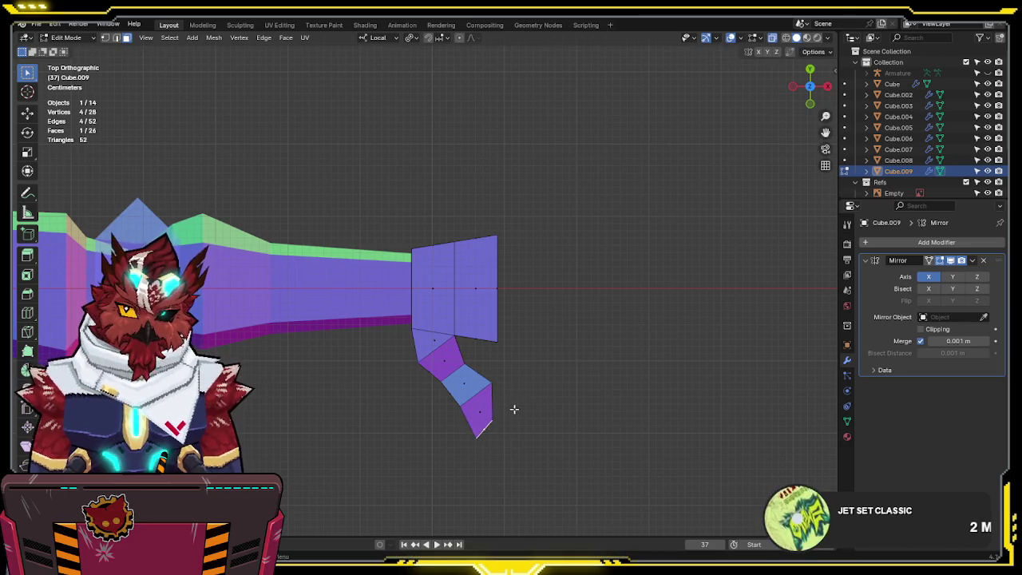
key("g")
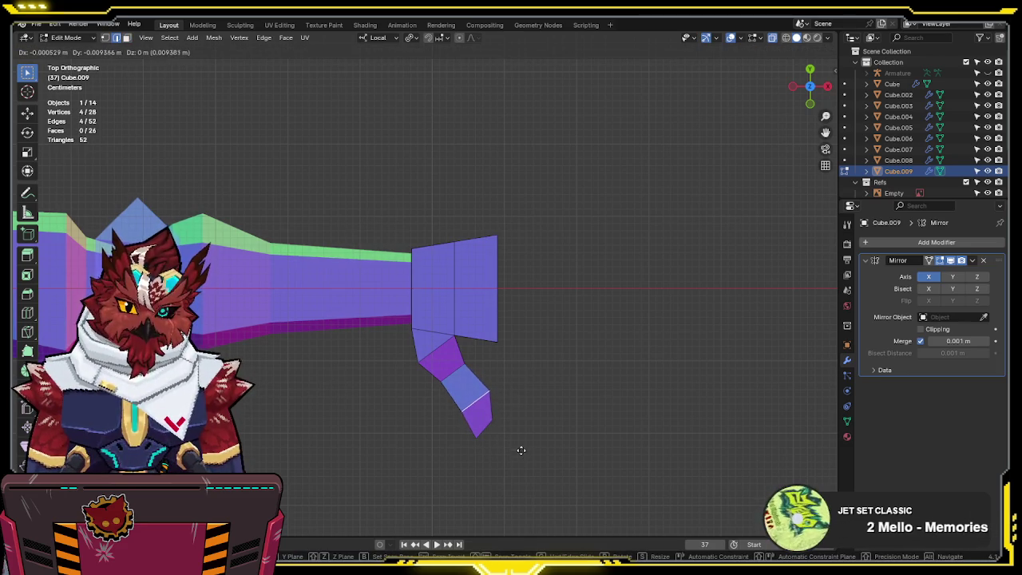
left_click(523, 445)
mouse_move(554, 297)
middle_mouse_down()
mouse_move(570, 178)
mouse_move(589, 199)
mouse_move(550, 268)
mouse_move(703, 237)
mouse_move(597, 276)
mouse_move(334, 310)
middle_mouse_up()
- Select a face on the hand block and raise it along Z
key("a")
key("g")
key("z")
right_click(675, 245)
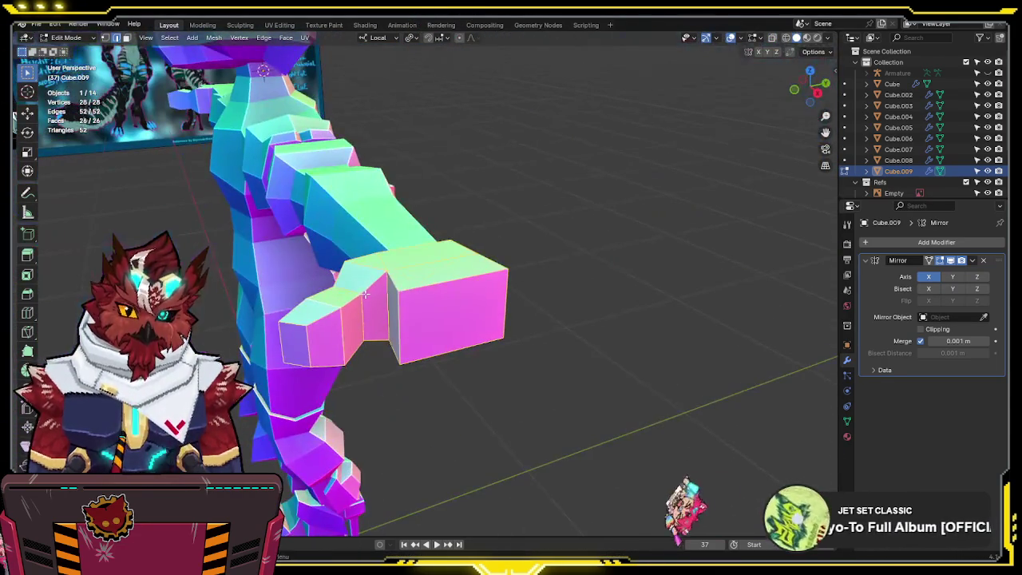
left_click(334, 310)
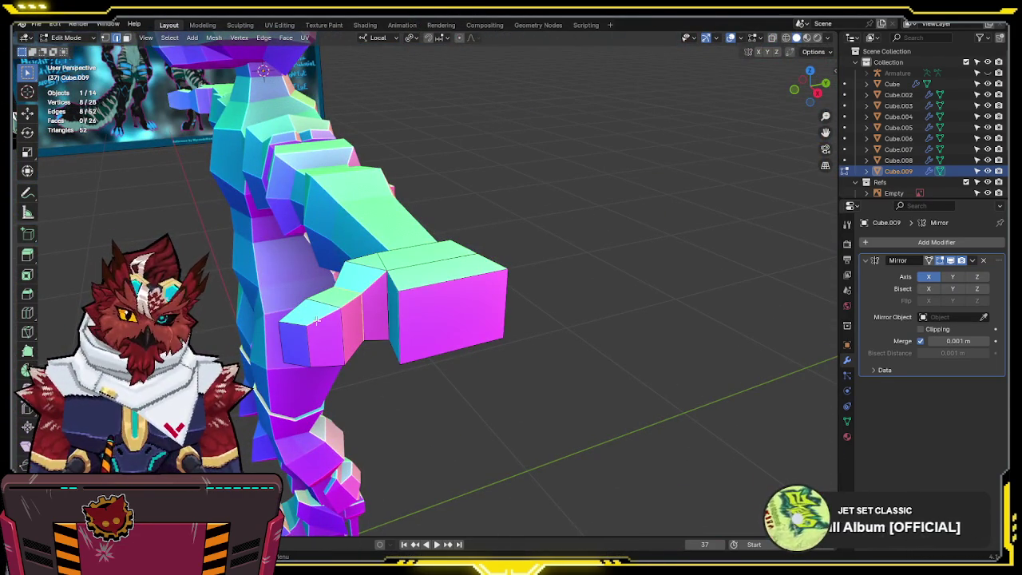
left_click(287, 345)
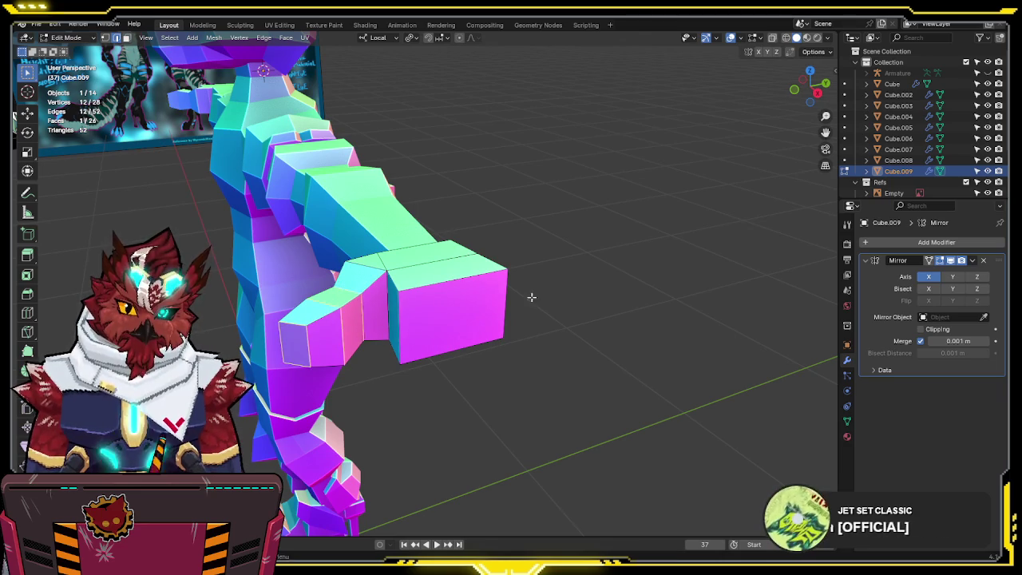
middle_click_drag(477, 294, 528, 283)
key("g")
key("z")
- Scale a hand edge along local Z, then shift the selection along local Z
key("z")
key("z")
left_click(529, 284)
mouse_move(528, 283)
middle_mouse_down()
mouse_move(621, 368)
mouse_move(667, 344)
middle_mouse_up()
left_click(477, 295)
key("s")
key("z")
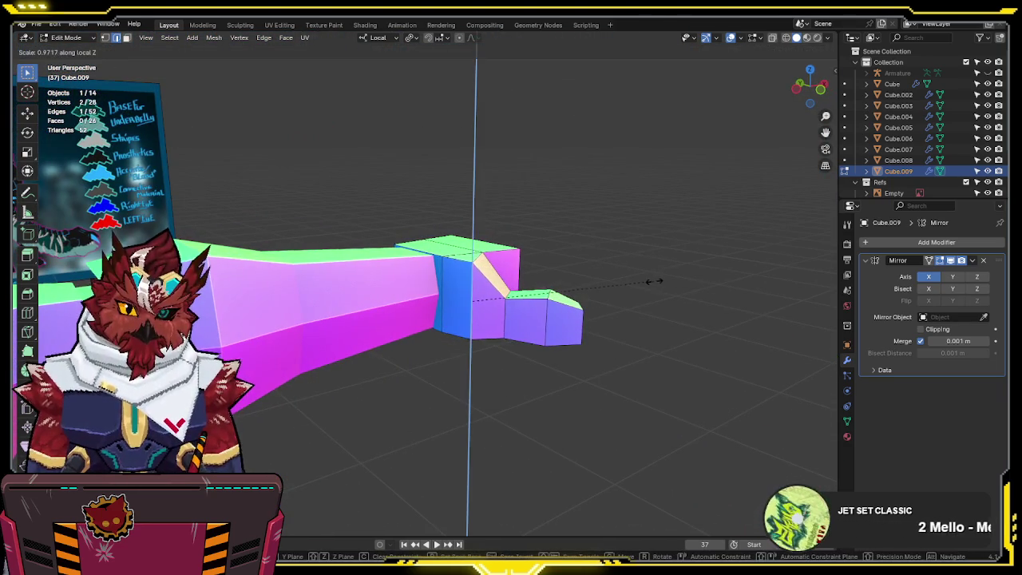
key("z")
key("z")
key("z")
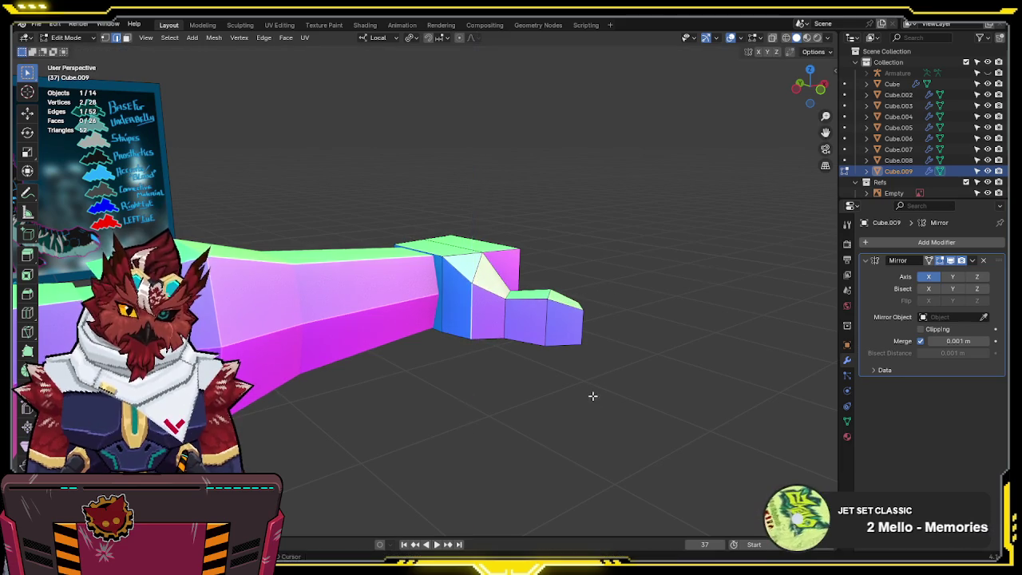
left_click(594, 393)
middle_click_drag(594, 393, 651, 305)
key("g")
key("z")
key("z")
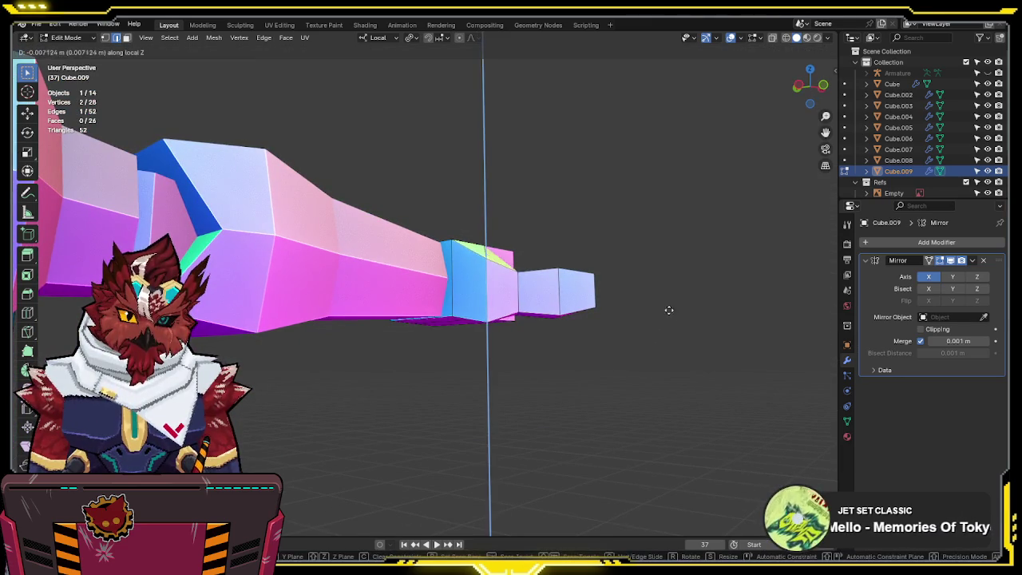
left_click(663, 281)
- Nudge the hand selection further up along local Z
mouse_move(663, 255)
middle_mouse_down()
mouse_move(628, 296)
mouse_move(513, 303)
mouse_move(488, 273)
mouse_move(494, 287)
middle_mouse_up()
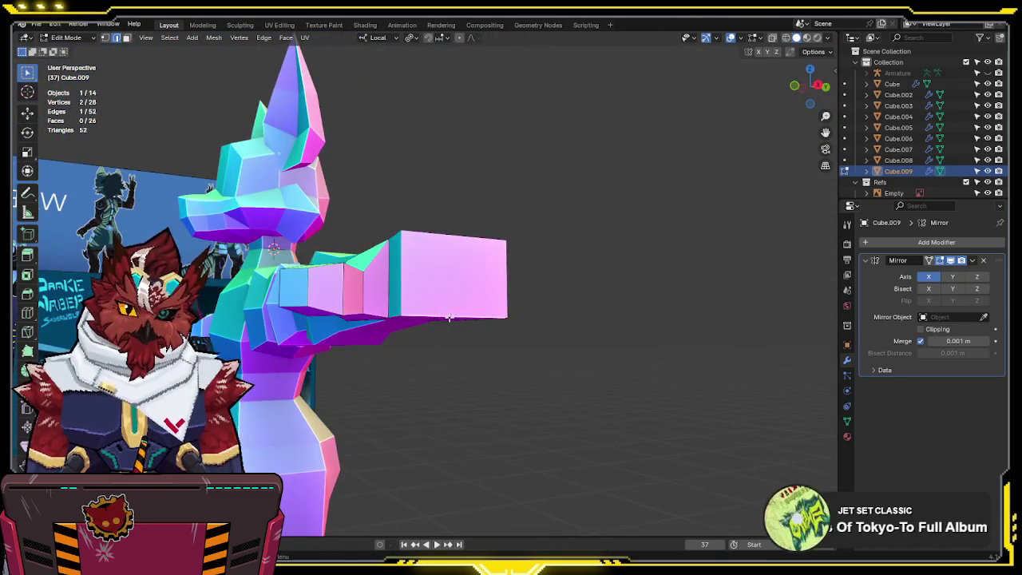
middle_click_drag(438, 319, 482, 244)
key("g")
key("z")
key("z")
left_click(485, 237)
mouse_move(590, 296)
middle_mouse_down()
mouse_move(609, 306)
mouse_move(598, 372)
mouse_move(595, 306)
mouse_move(577, 322)
mouse_move(451, 302)
mouse_move(532, 280)
middle_mouse_up()
- Cut new edge loops across the hand block into finger strips and adjust them along local Z
key("ctrl+r")
left_click(450, 303)
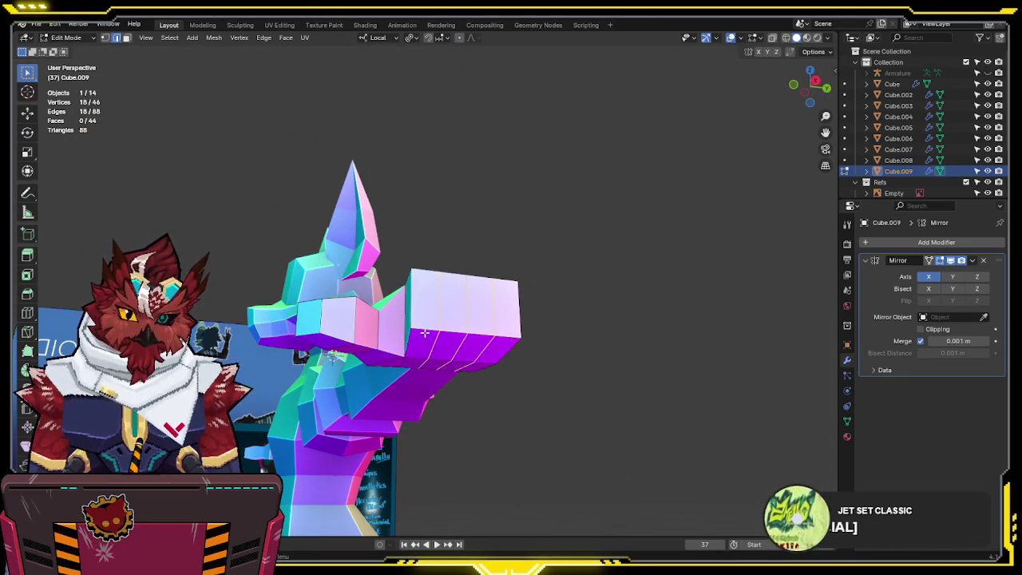
key("g")
key("z")
key("z")
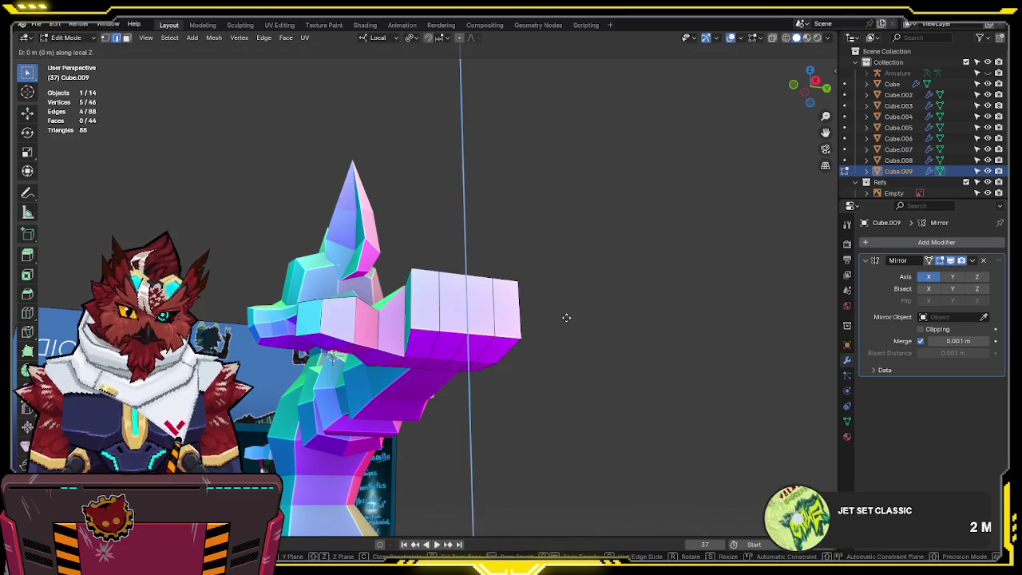
left_click(571, 291)
mouse_move(571, 292)
middle_mouse_down()
mouse_move(562, 349)
mouse_move(558, 321)
middle_mouse_up()
key("g")
key("z")
key("z")
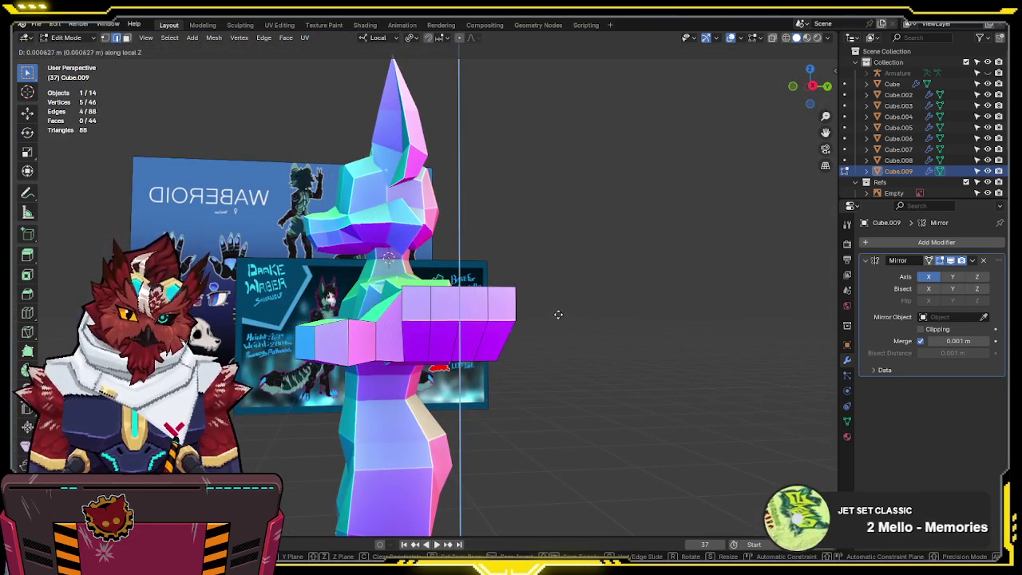
left_click(557, 286)
mouse_move(557, 286)
middle_mouse_down()
mouse_move(547, 347)
mouse_move(575, 360)
mouse_move(626, 306)
middle_mouse_up()
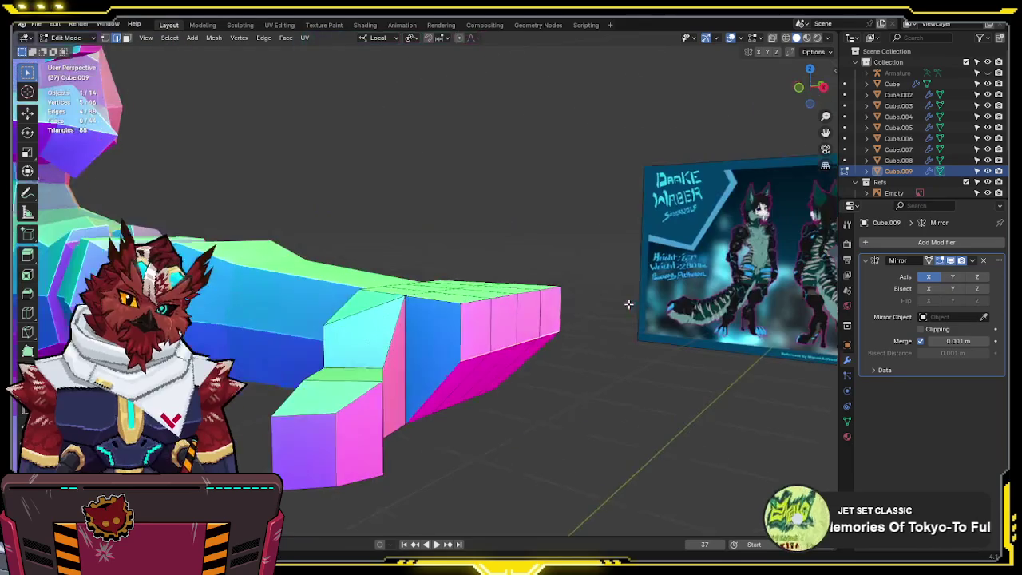
key("KP_7")
- Scale the middle column of hand vertices along local Y and enable see-through display
left_click_drag(449, 335, 415, 119)
key("s")
key("y")
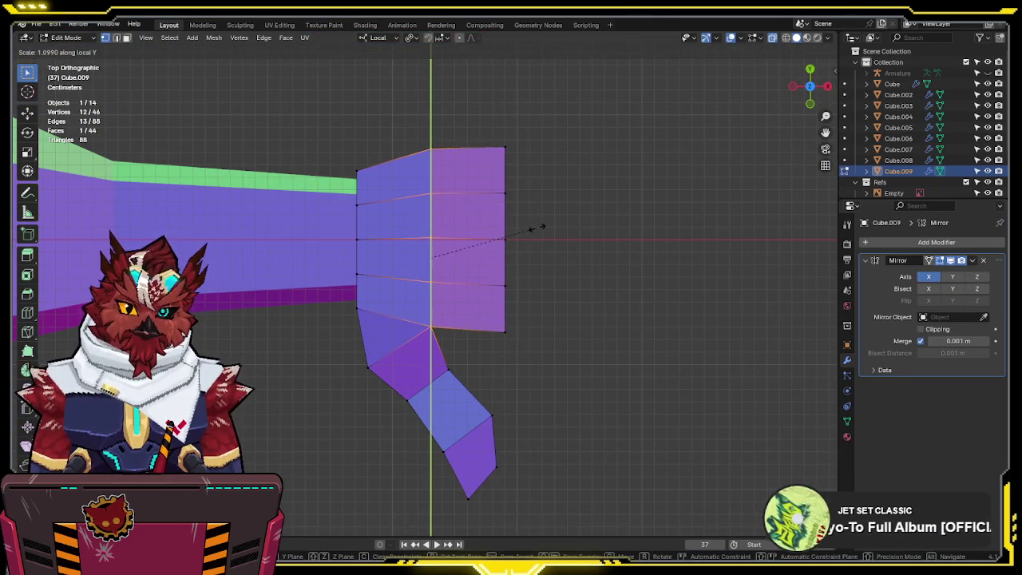
left_click(535, 229)
mouse_move(581, 259)
middle_mouse_down()
mouse_move(659, 336)
mouse_move(588, 192)
mouse_move(554, 171)
mouse_move(515, 174)
middle_mouse_up()
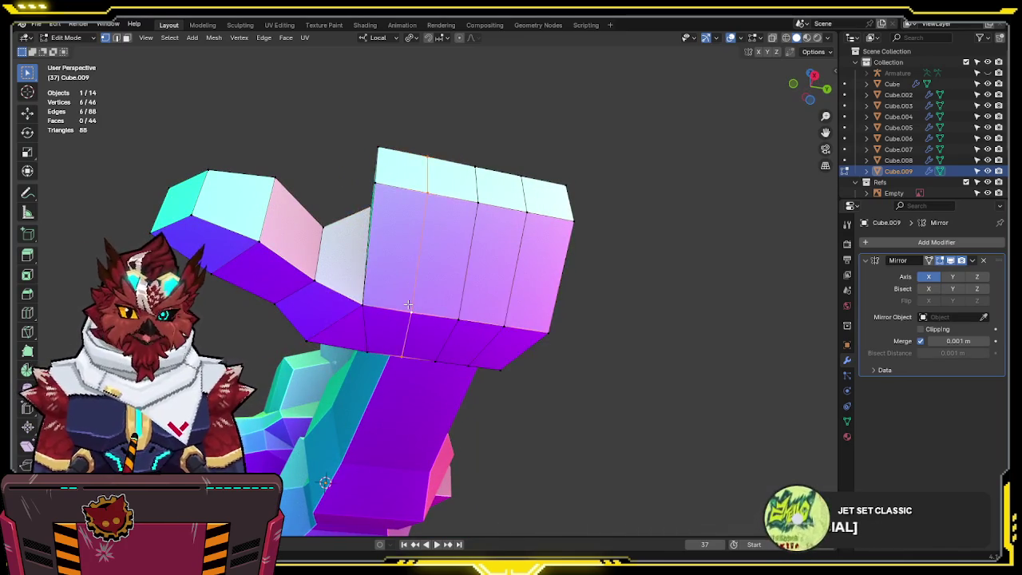
key("alt+z")
middle_click_drag(416, 273, 437, 172)
- Slide a hand edge loop, then merge overlapping vertices with Merge by Distance
left_click(438, 172, "alt")
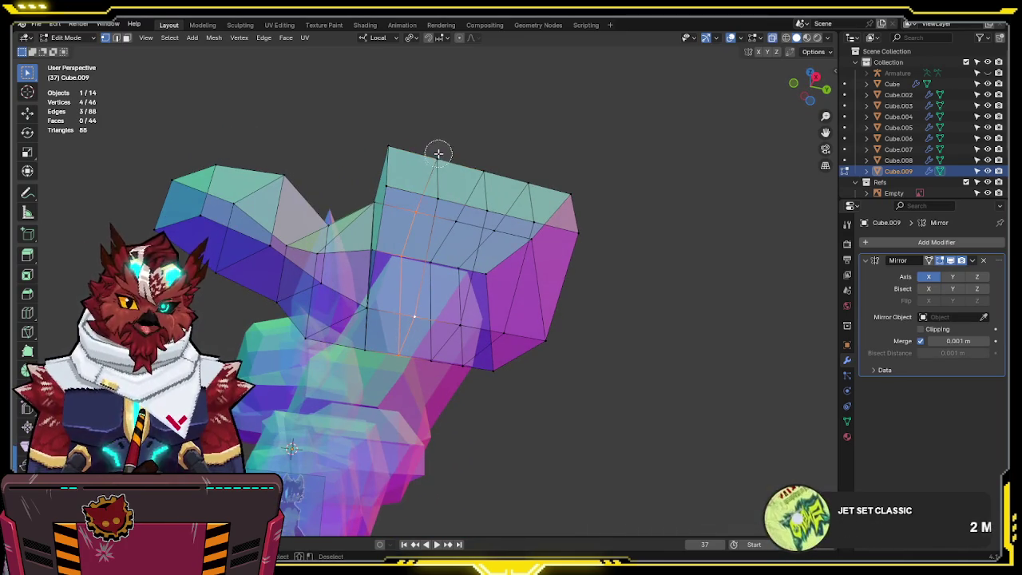
key("g")
key("g")
left_click(534, 214)
left_click(530, 199, "alt")
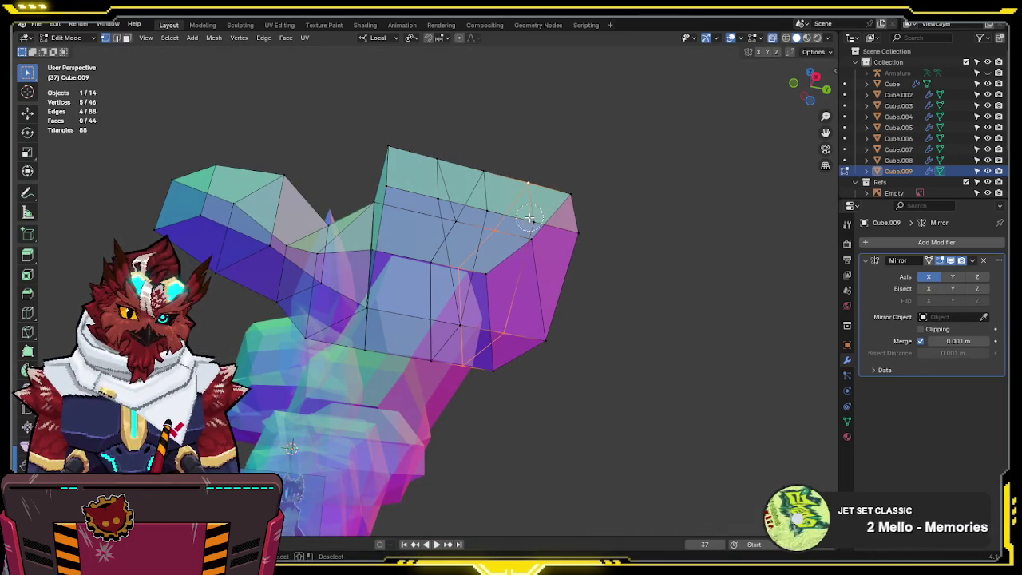
key("a")
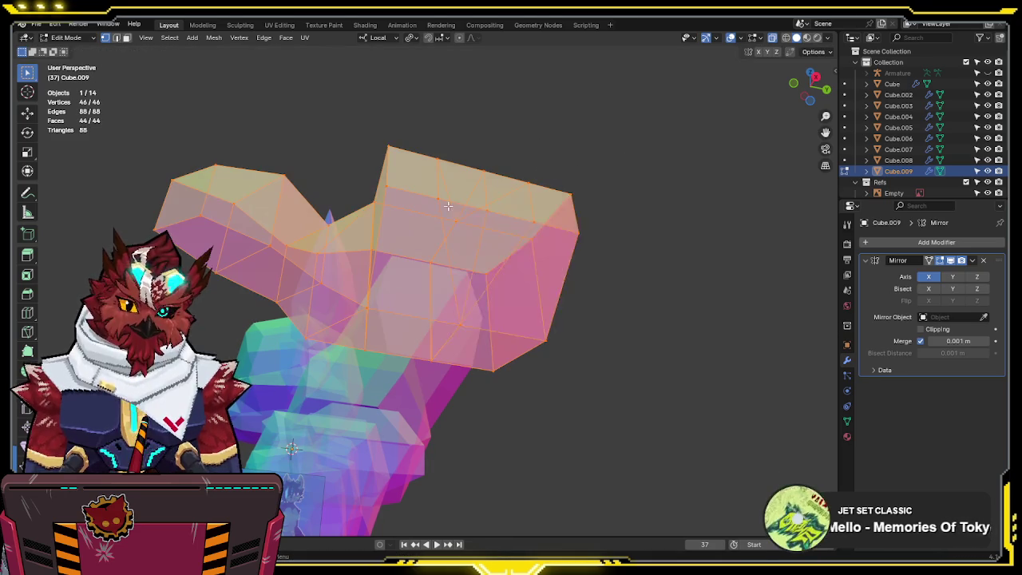
key("F3")
left_click(541, 227)
- Lower a vertex under the hand along Z, then select the fingertip faces
middle_click_drag(541, 230, 542, 255)
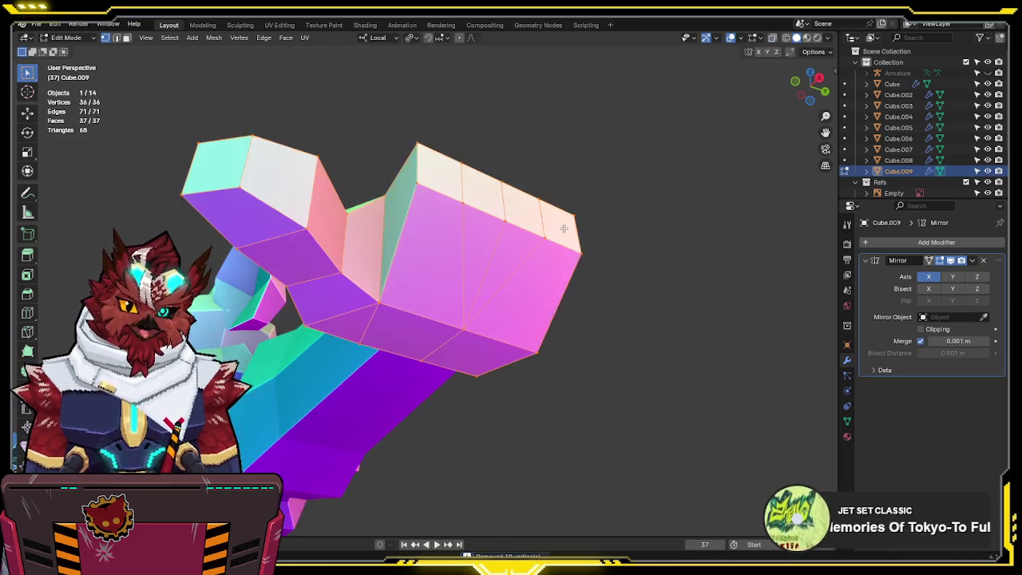
left_click(460, 345)
key("g")
key("z")
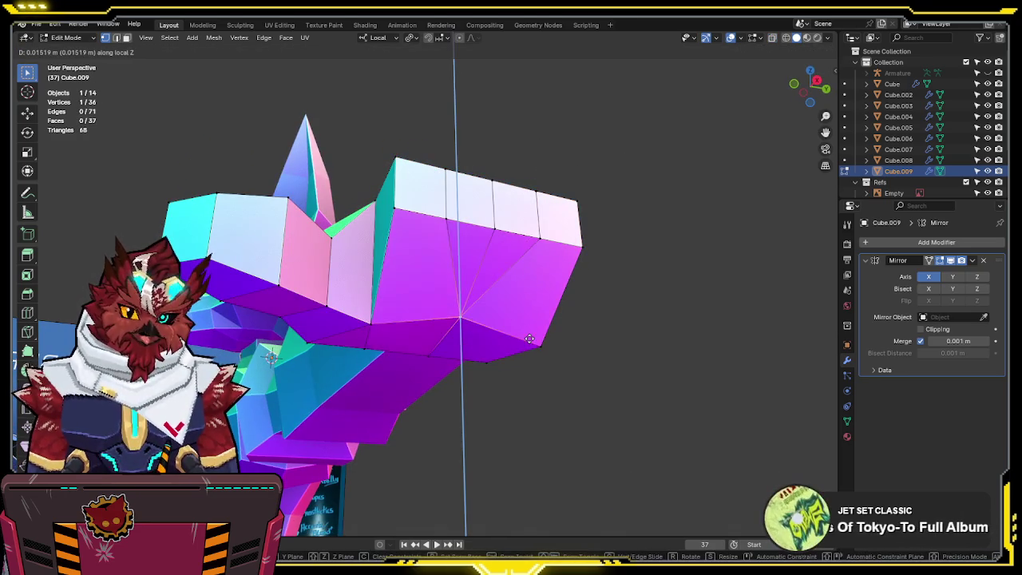
left_click(460, 348)
mouse_move(460, 348)
middle_mouse_down()
mouse_move(438, 285)
mouse_move(347, 314)
mouse_move(376, 279)
mouse_move(370, 292)
mouse_move(289, 307)
mouse_move(475, 365)
mouse_move(554, 304)
mouse_move(481, 320)
middle_mouse_up()
mouse_move(352, 315)
middle_mouse_down()
mouse_move(564, 283)
mouse_move(479, 256)
middle_mouse_up()
left_click(452, 240)
left_click(487, 238, "shift")
left_click(518, 239, "shift")
- Extrude the four fingertip faces individually outward into separate fingers
left_click(543, 244, "shift")
mouse_move(543, 244)
middle_mouse_down()
mouse_move(535, 239)
mouse_move(551, 223)
middle_mouse_up()
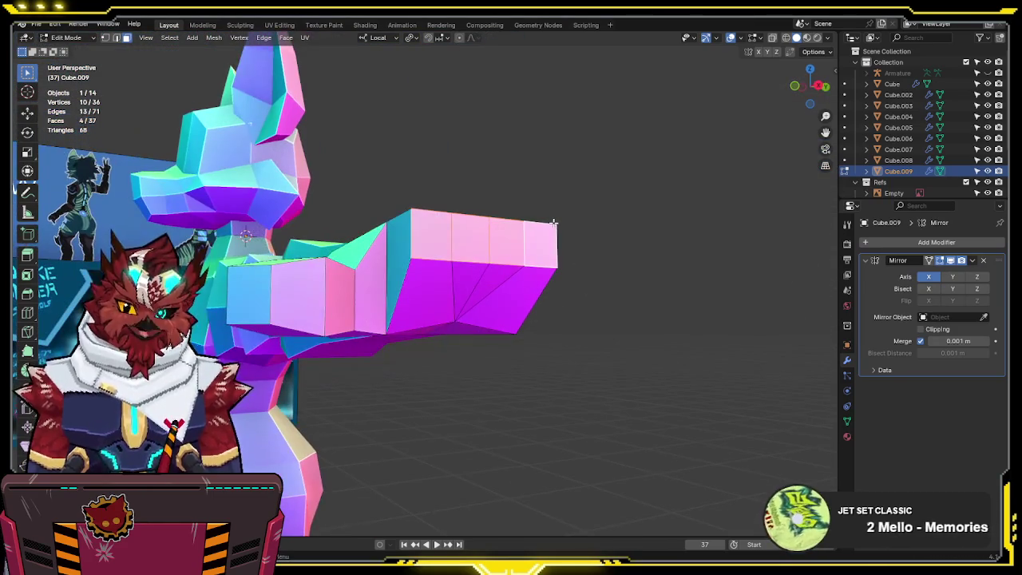
key("KP_1")
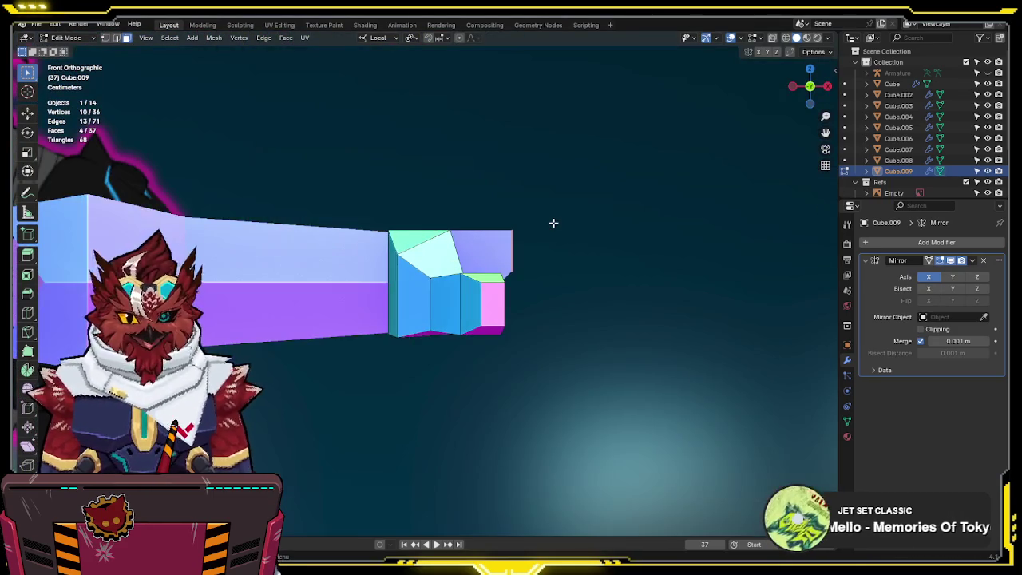
key("alt+z")
scroll(572, 271, "up", 2)
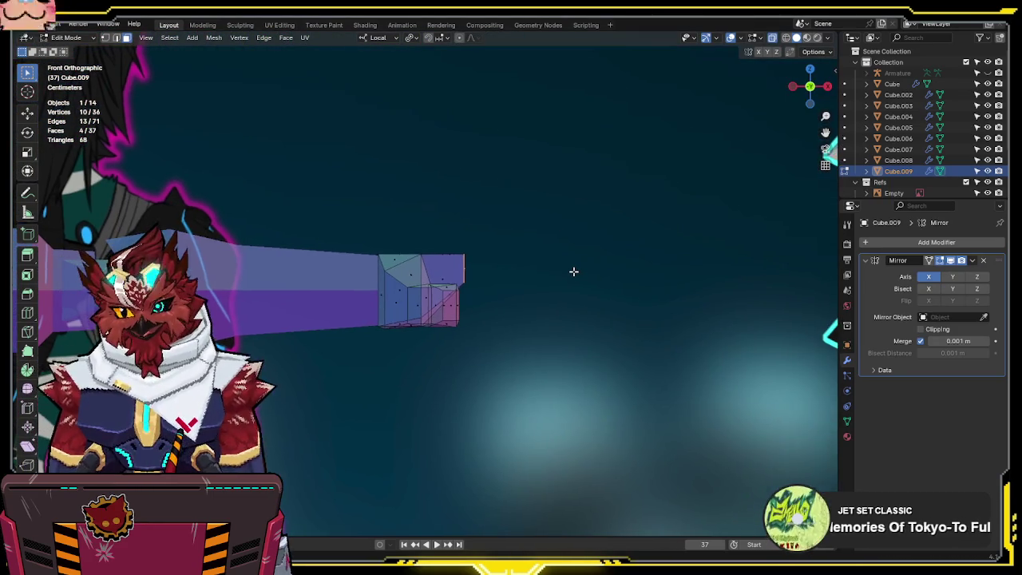
key("g")
key("x")
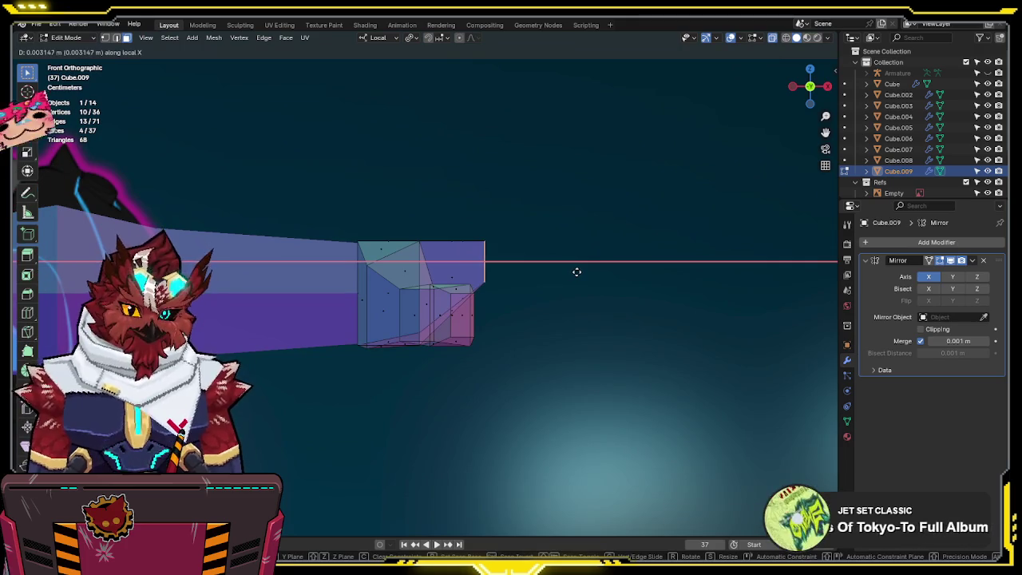
key("Escape")
key("KP_7")
key("alt+z")
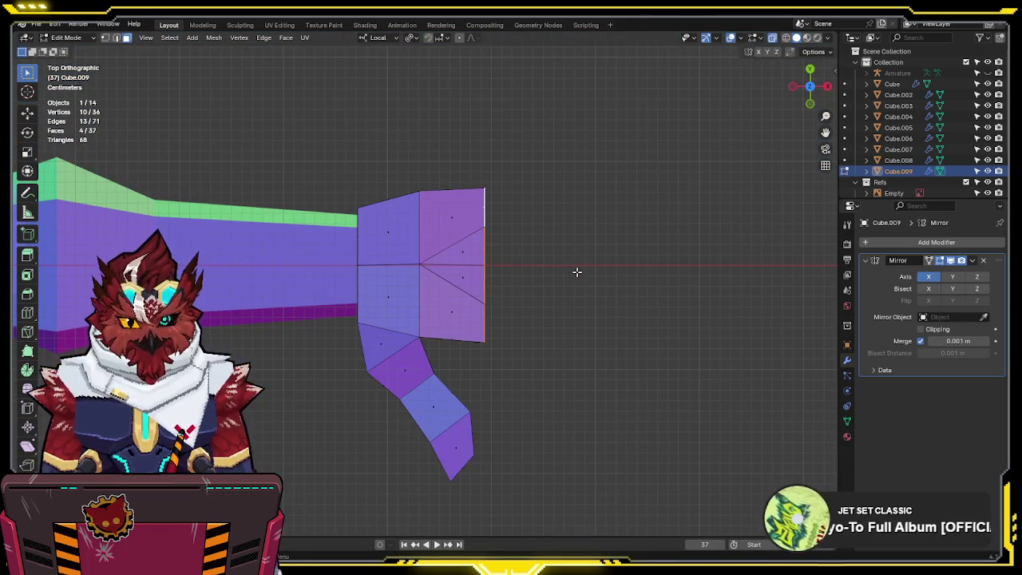
key("alt+e")
left_click(582, 282)
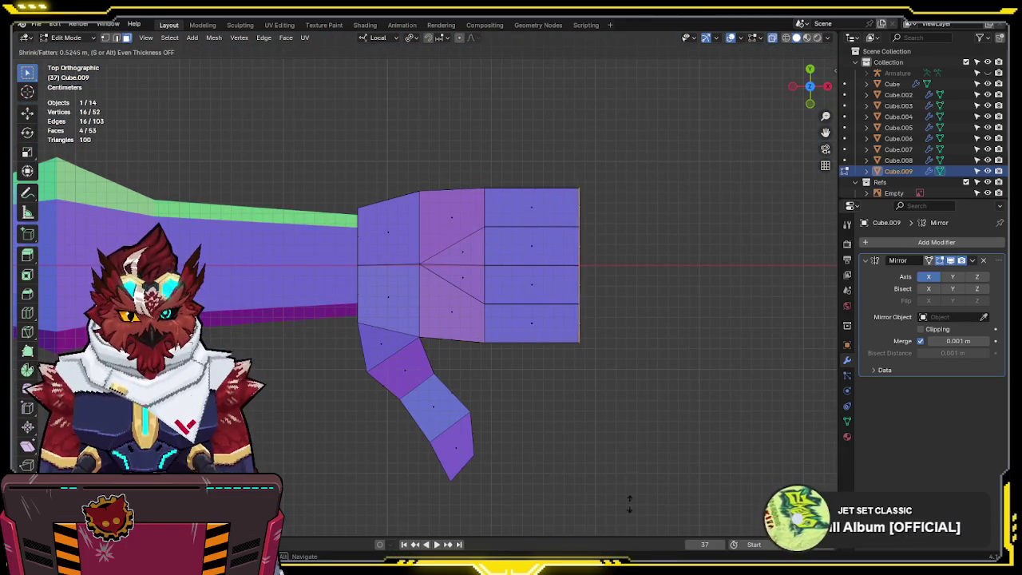
left_click(681, 286)
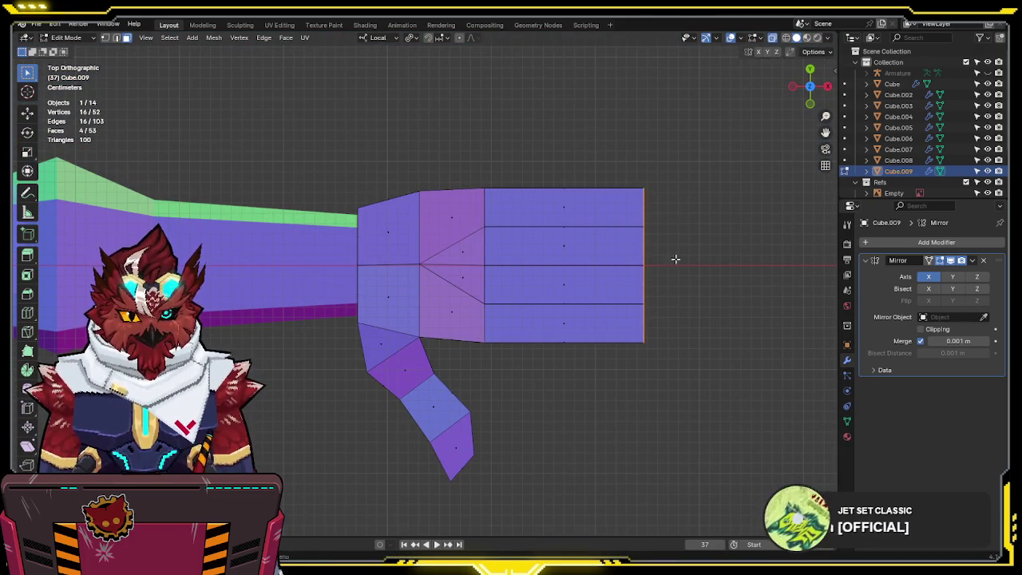
- Stagger finger lengths by shortening the top finger and extending the third along local X
left_click(656, 210)
key("g")
left_click(627, 210)
left_click(655, 294)
key("g")
left_click(663, 294)
left_click(627, 204)
key("g")
key("x")
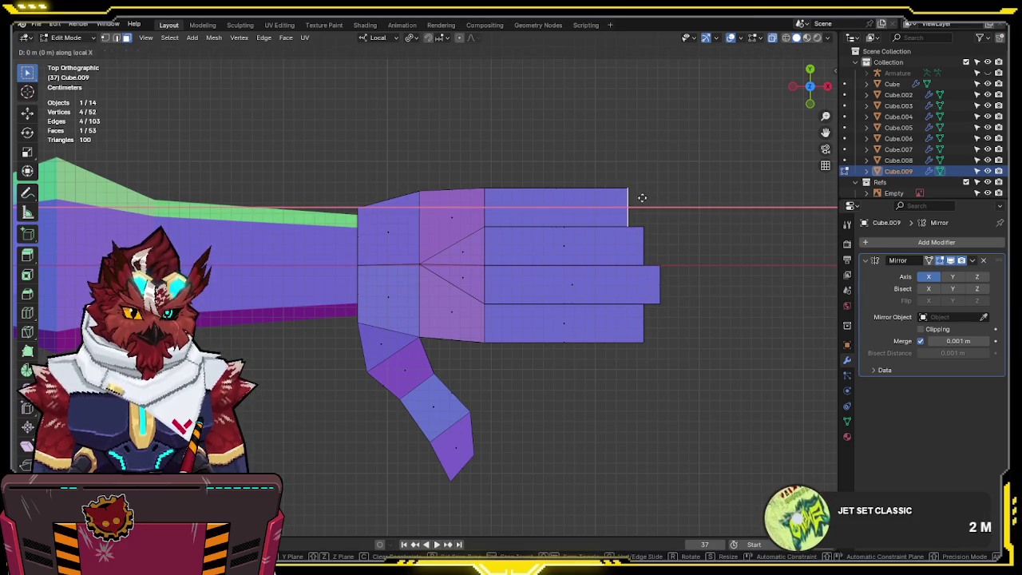
left_click(627, 199)
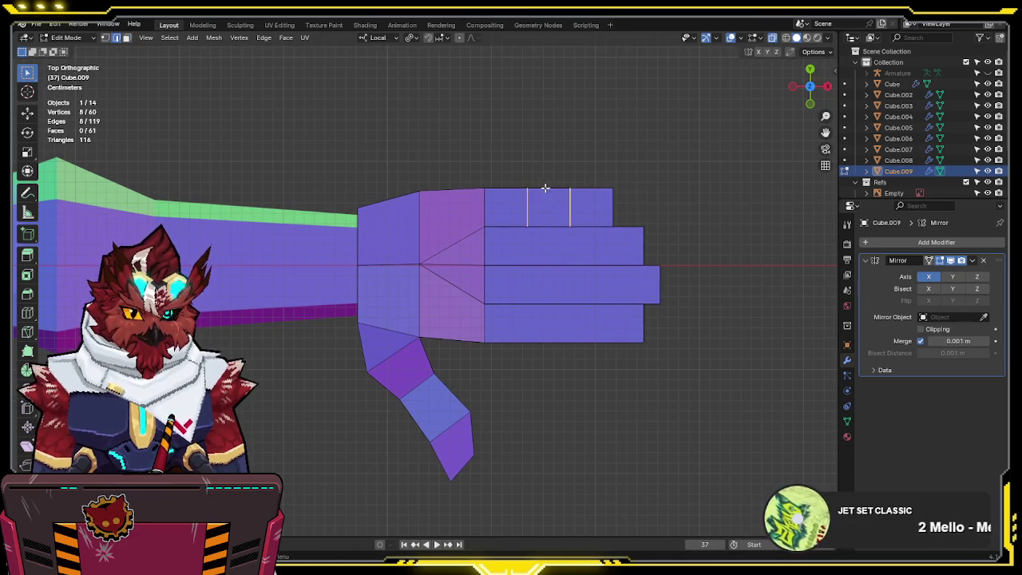
- Scale the selected fingertip faces using Local transform orientation
left_click(671, 299, "shift")
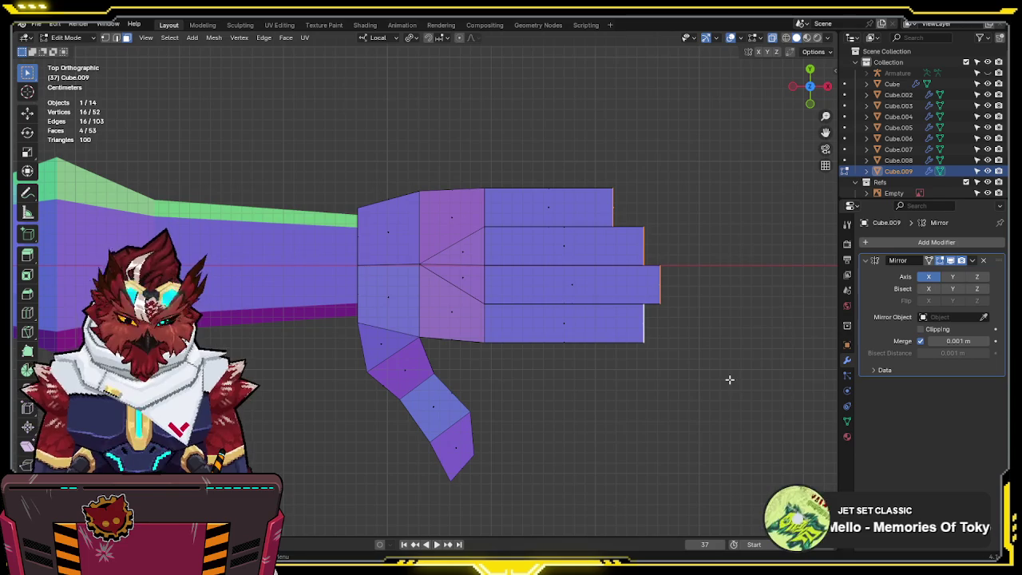
key("comma")
left_click(627, 380)
key("period")
key("Escape")
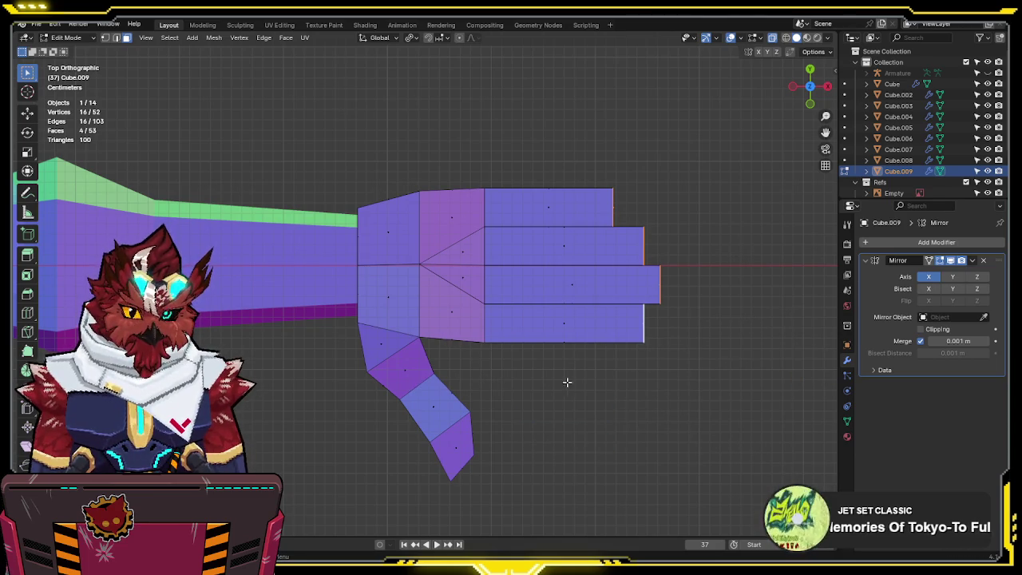
key("g")
key("Escape")
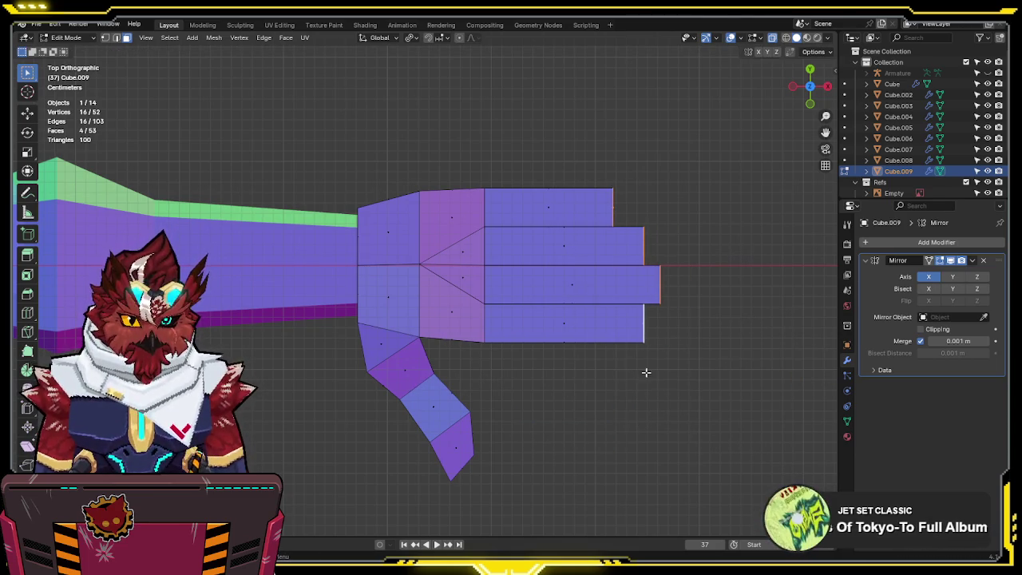
key("period")
key("period")
key("comma")
left_click(685, 407)
key("s")
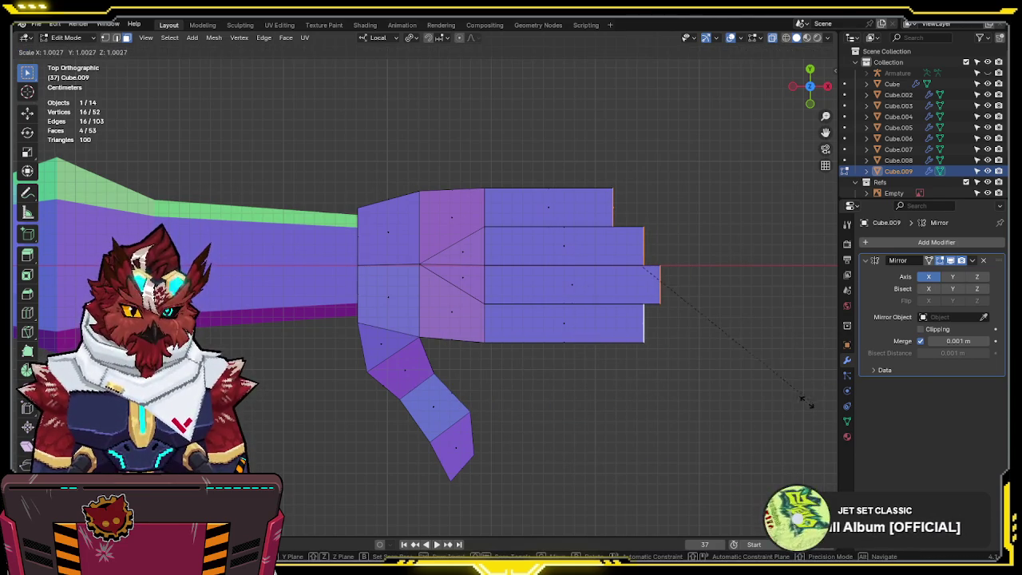
left_click(760, 383)
- Add two evenly spaced loop cuts to each of the four fingers
middle_click_drag(572, 209, 588, 260, "shift")
key("ctrl+r")
left_click(588, 259)
right_click(588, 259)
key("ctrl+r")
left_click(594, 293)
right_click(596, 292)
key("ctrl+r")
left_click(594, 326)
right_click(593, 327)
key("ctrl+r")
left_click(593, 375)
right_click(593, 375)
- Angle the top fingertip by moving its edges along local X
middle_click_drag(593, 375, 645, 299)
key("KP_1")
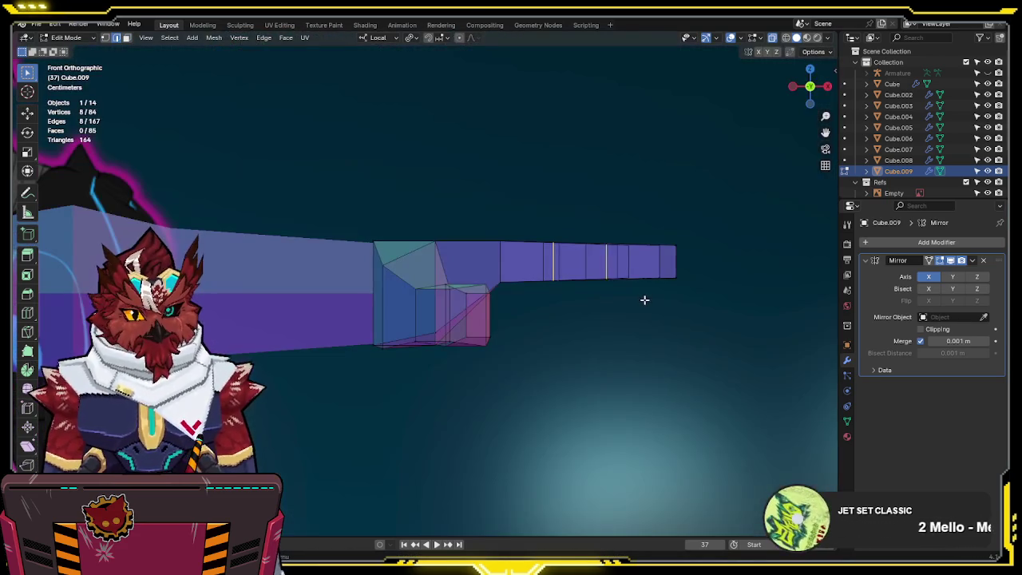
left_click_drag(692, 260, 620, 313)
middle_click_drag(798, 296, 727, 313)
key("KP_1")
key("g")
key("x")
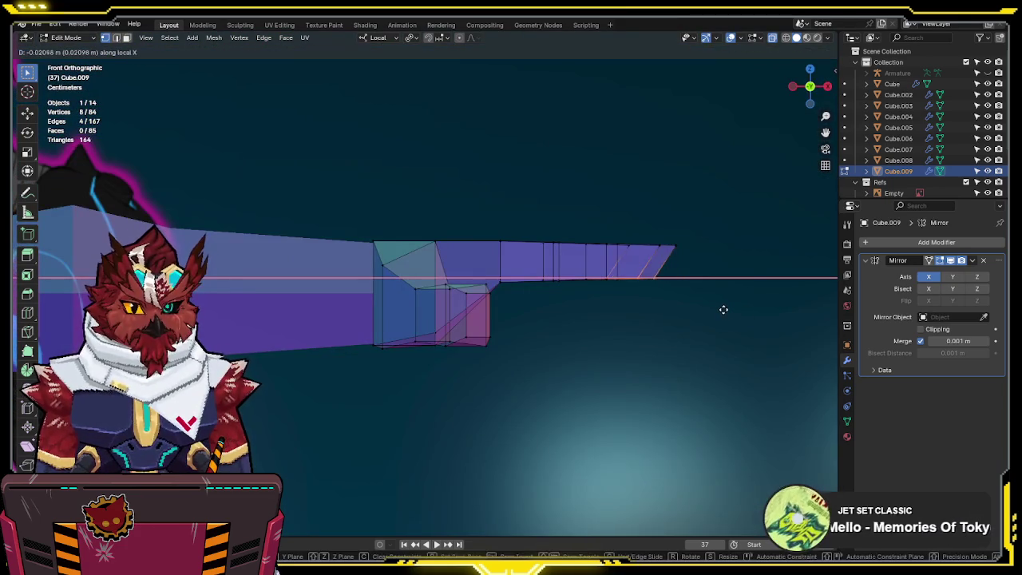
left_click(731, 309)
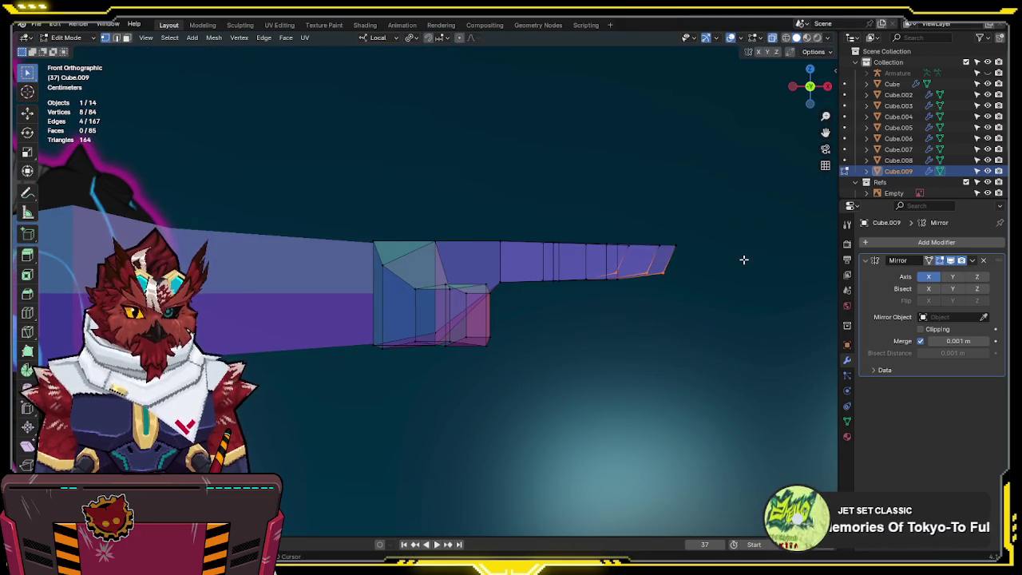
scroll(727, 289, "down", 3)
scroll(728, 289, "down", 3)
scroll(696, 306, "up", 2)
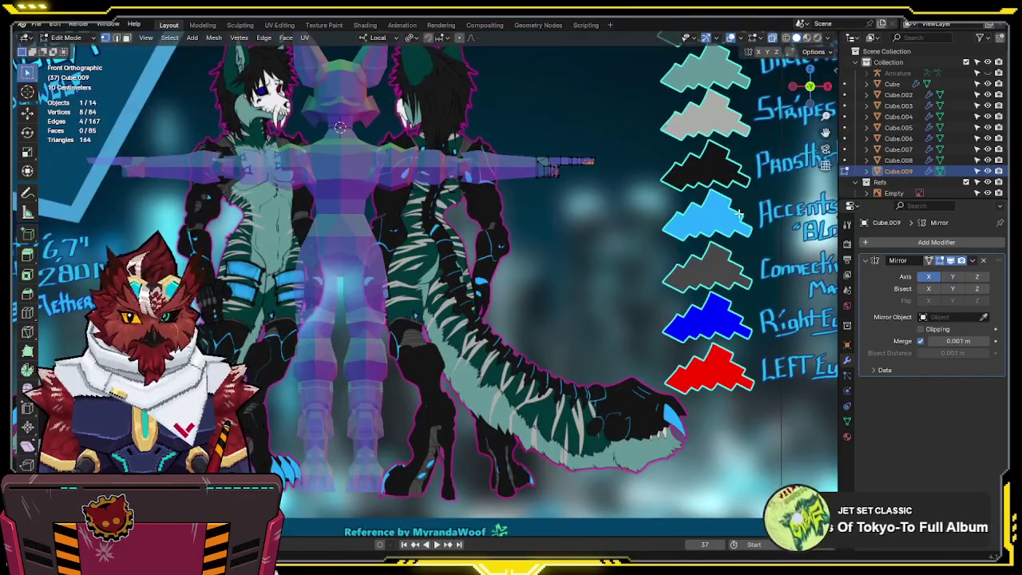
scroll(669, 339, "down", 1)
scroll(670, 340, "up", 4)
mouse_move(675, 343)
middle_mouse_down()
mouse_move(582, 290)
mouse_move(549, 328)
mouse_move(535, 318)
middle_mouse_up()
scroll(549, 327, "up", 2)
scroll(549, 327, "up", 1)
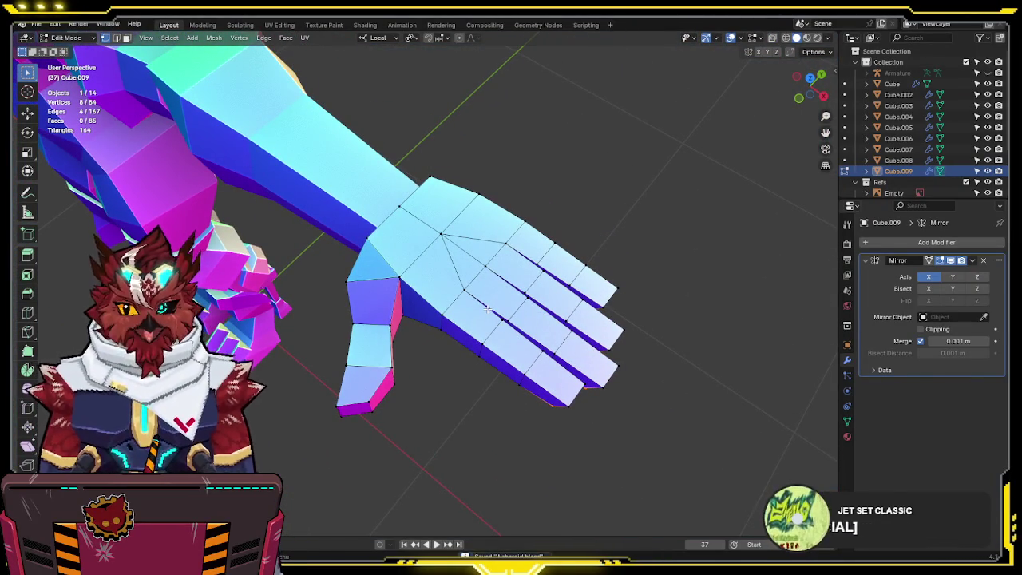
key("KP_7")
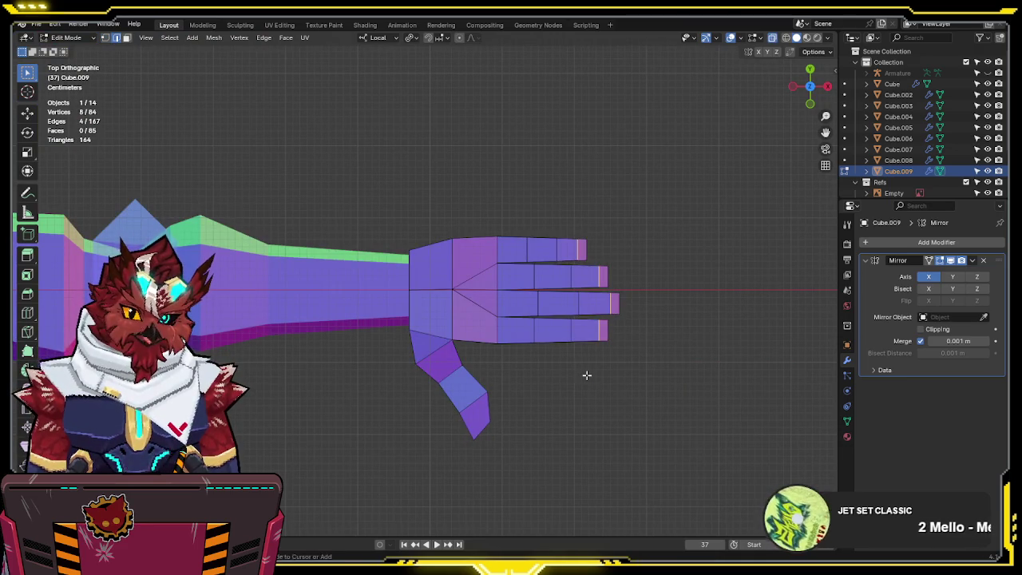
scroll(496, 345, "up", 1)
scroll(495, 345, "up", 1)
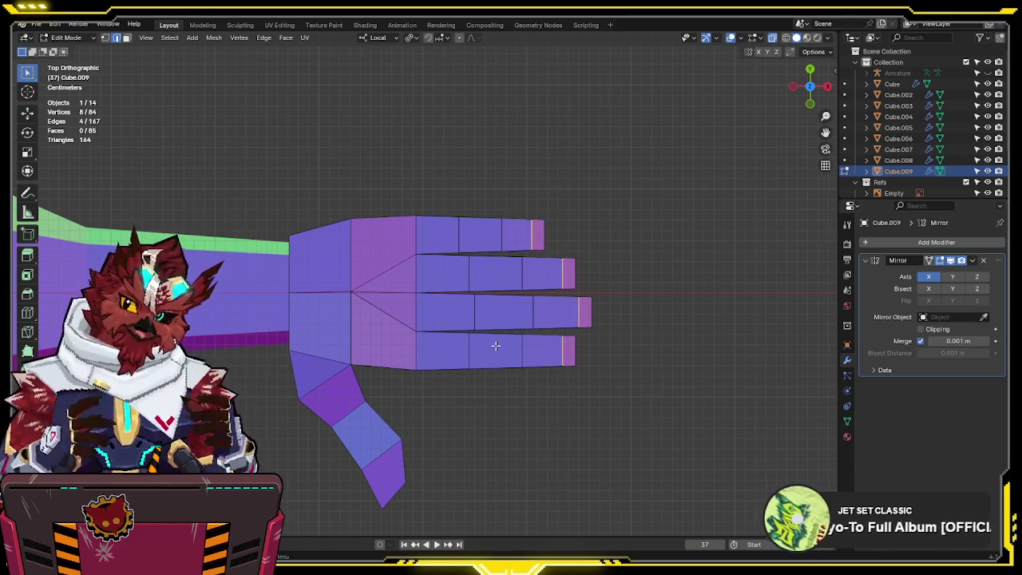
mouse_move(497, 283)
middle_mouse_down()
mouse_move(490, 183)
mouse_move(500, 216)
middle_mouse_up()
- Raise the fingertips' bottom edge loop slightly along local Z so the finger ends taper
key("alt+z")
key("KP_1")
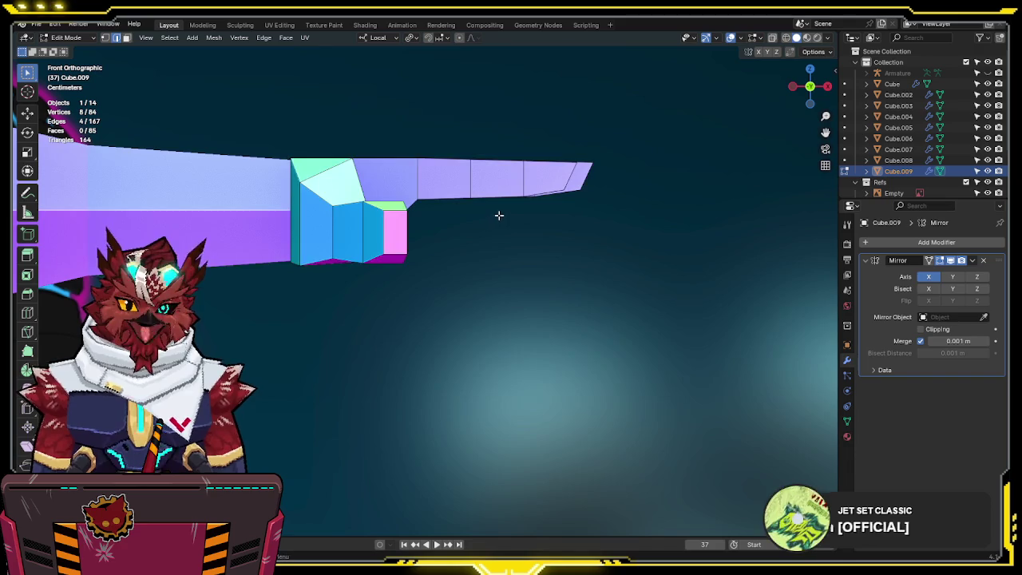
key("alt+z")
left_click(505, 197)
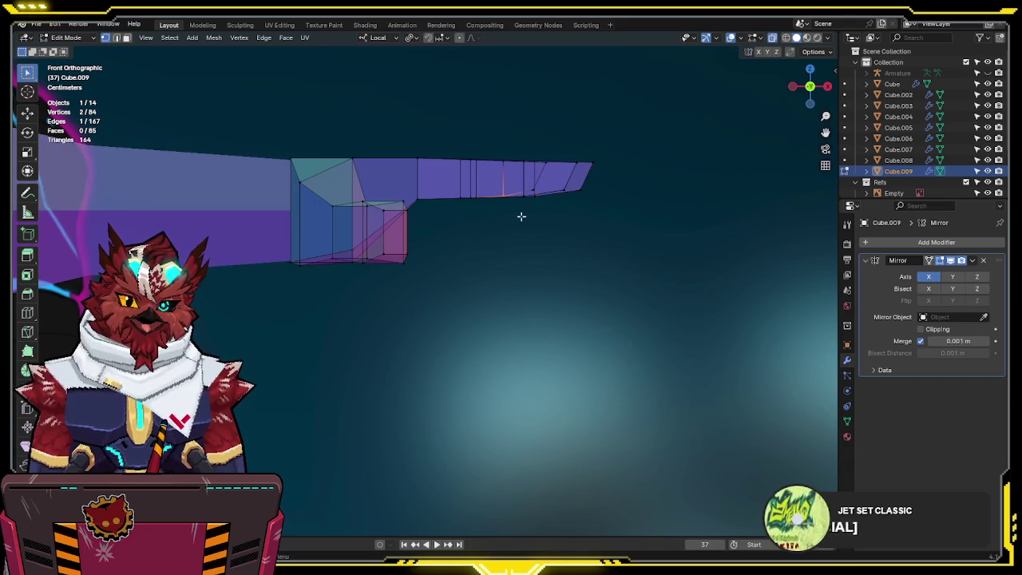
left_click(540, 194, "alt")
key("g")
key("x")
key("z")
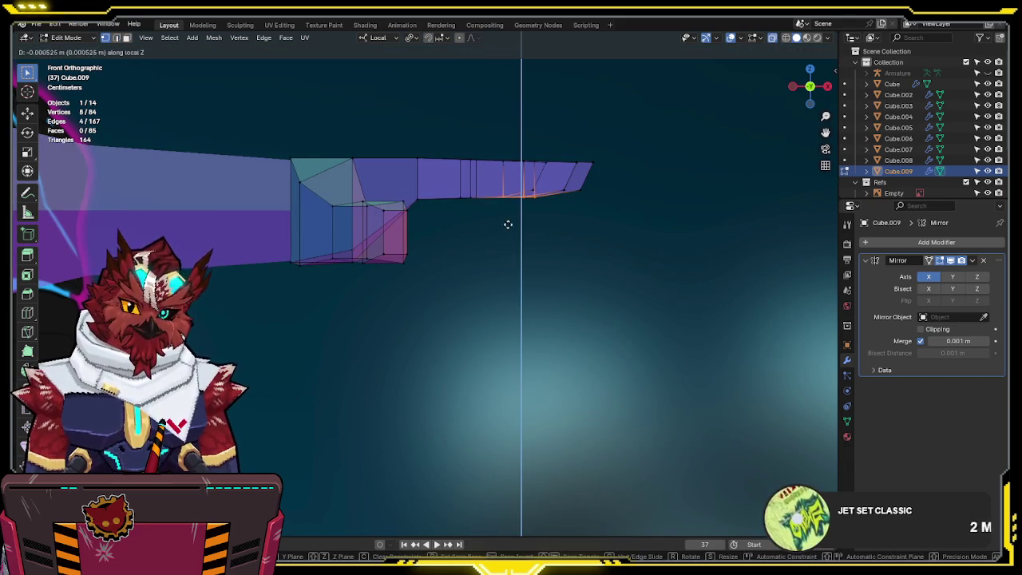
left_click(492, 263)
key("alt+z")
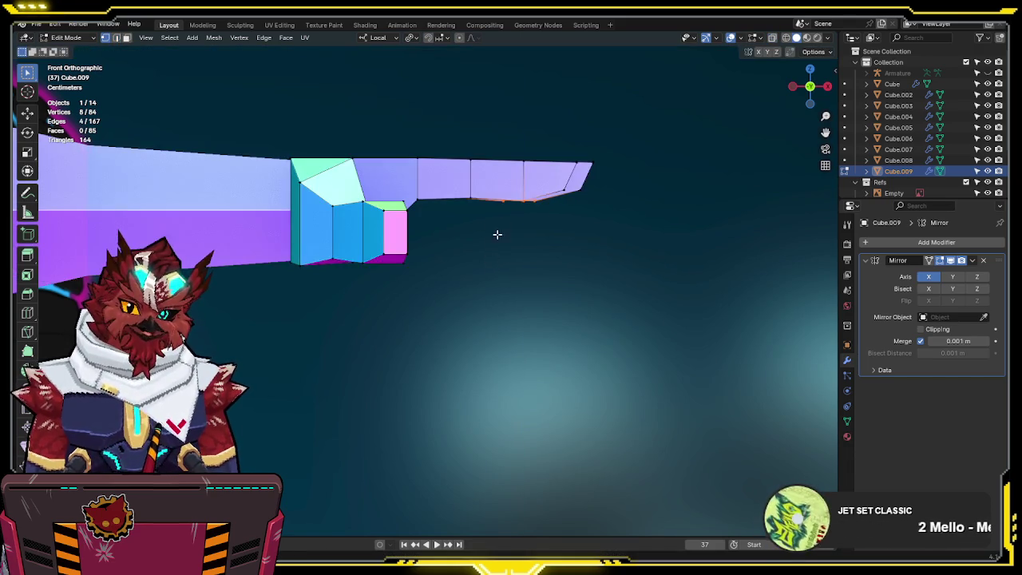
mouse_move(492, 240)
middle_mouse_down()
mouse_move(470, 285)
mouse_move(459, 247)
mouse_move(411, 220)
middle_mouse_up()
key("ctrl+r")
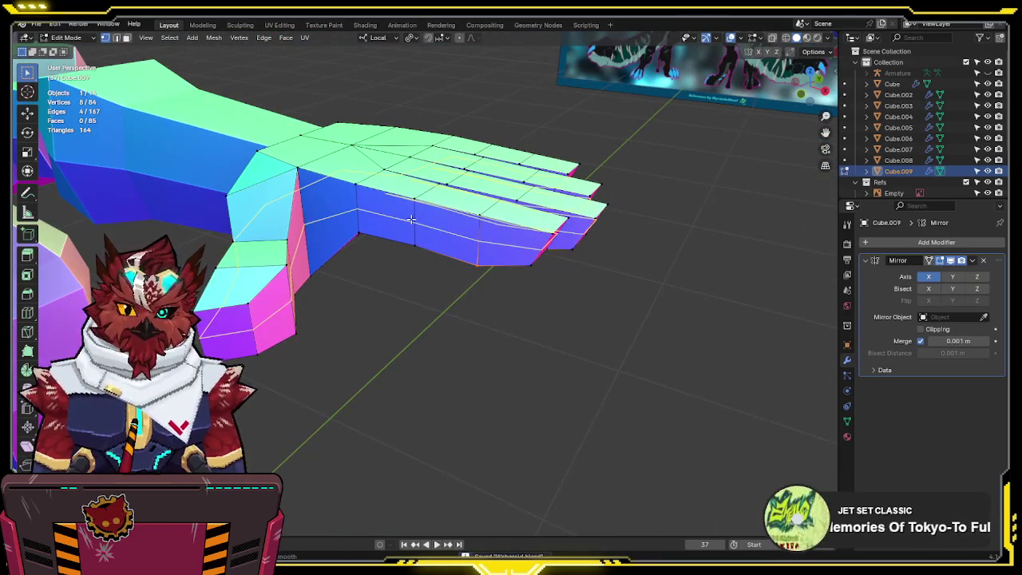
- Add a loop cut across the hand and scale the selected finger edges down to about 0.59
left_click(412, 220)
middle_click_drag(411, 219, 429, 221)
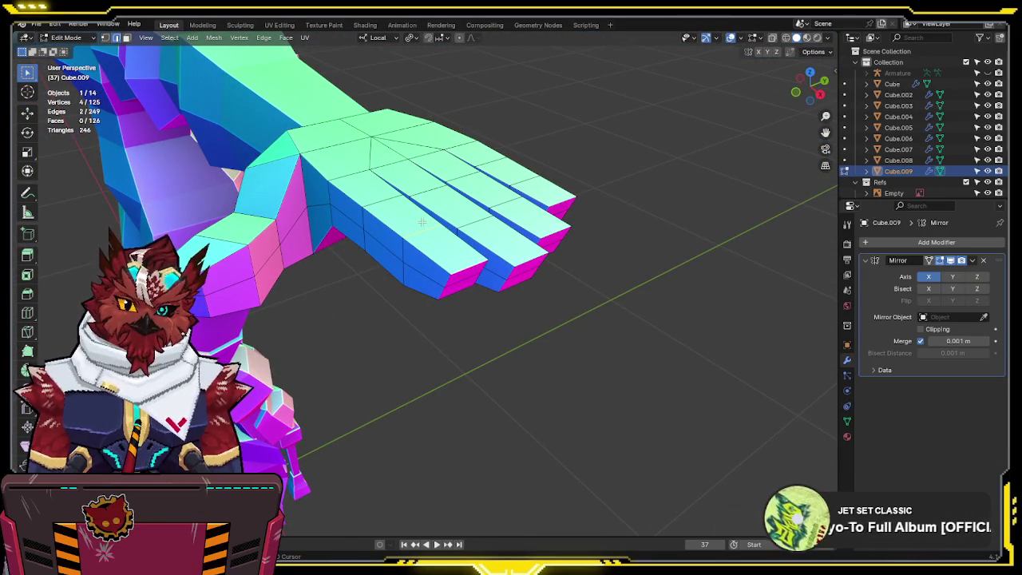
left_click(430, 188, "shift")
left_click(523, 232, "shift")
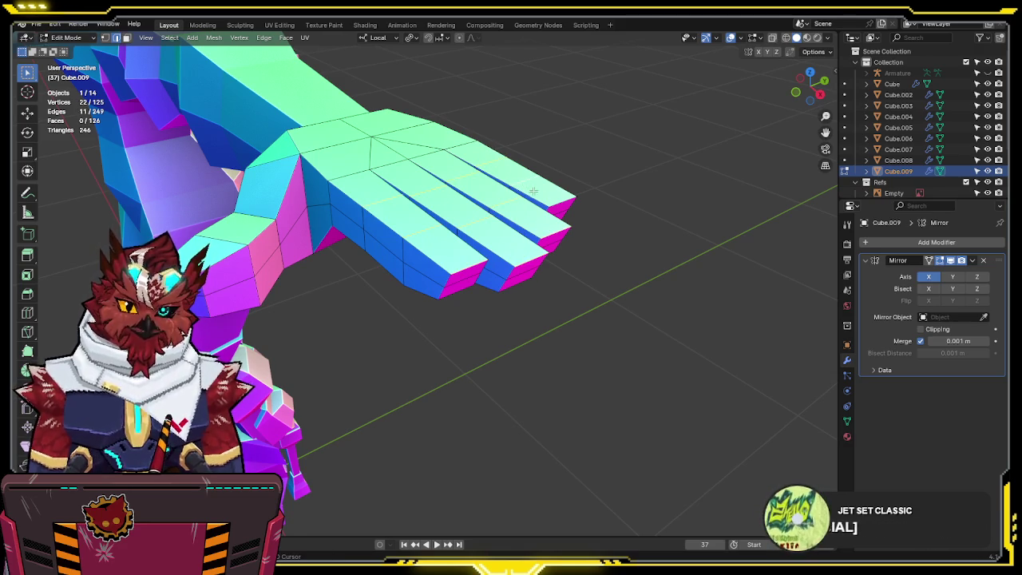
middle_click_drag(634, 220, 622, 138)
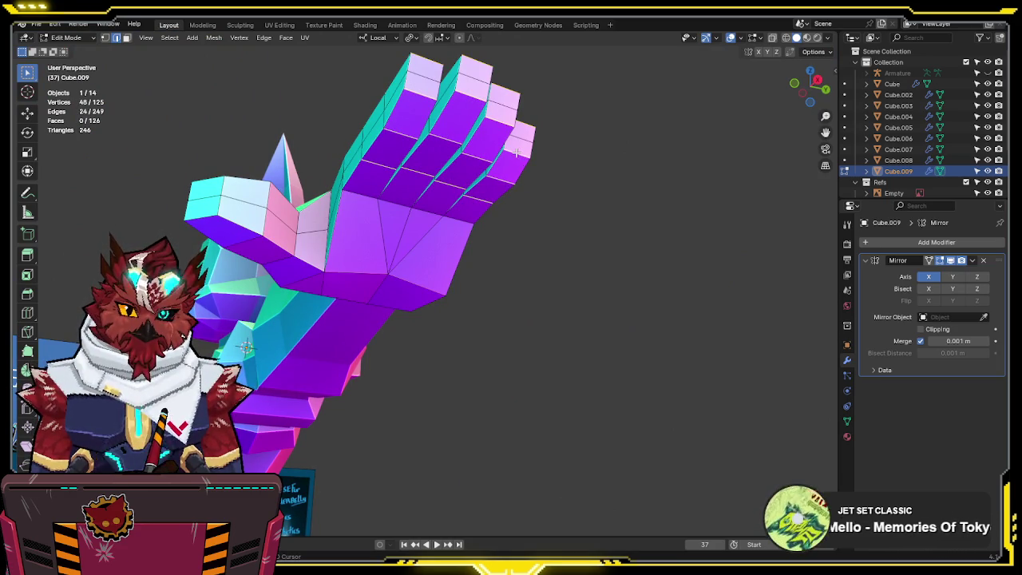
key("s")
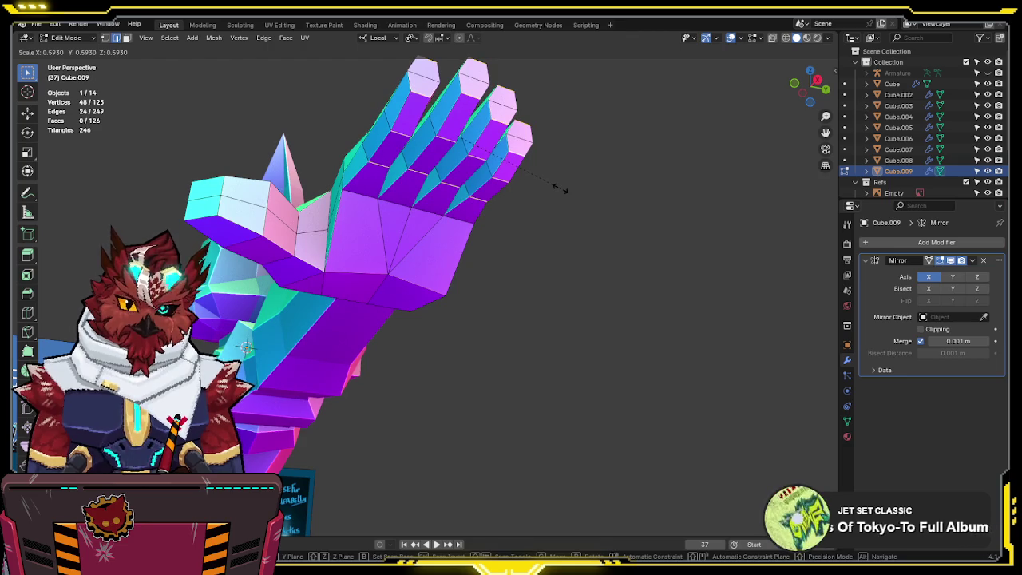
left_click(559, 190)
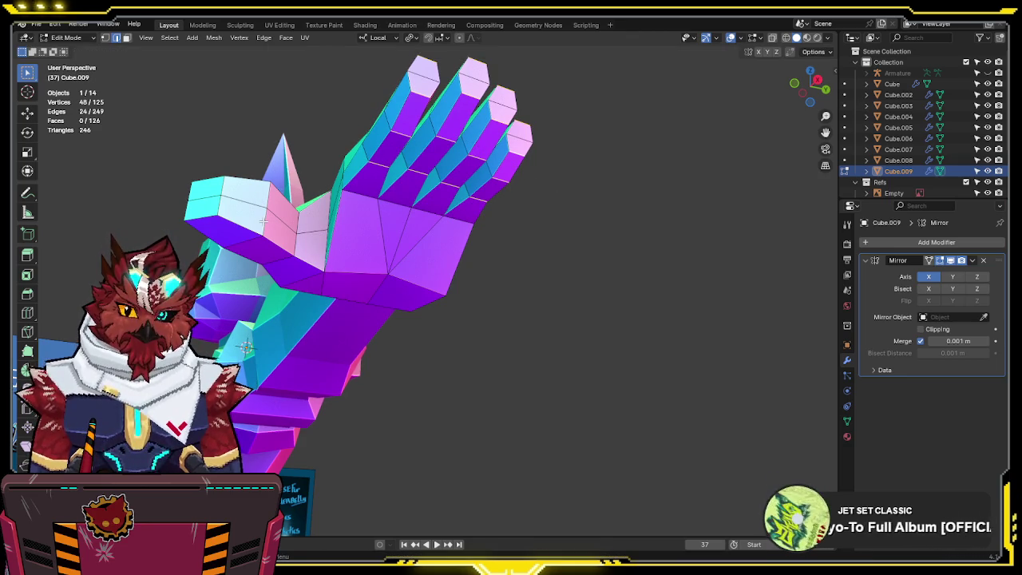
- Select a thumb edge and scale it down to narrow the thumb
left_click(208, 218)
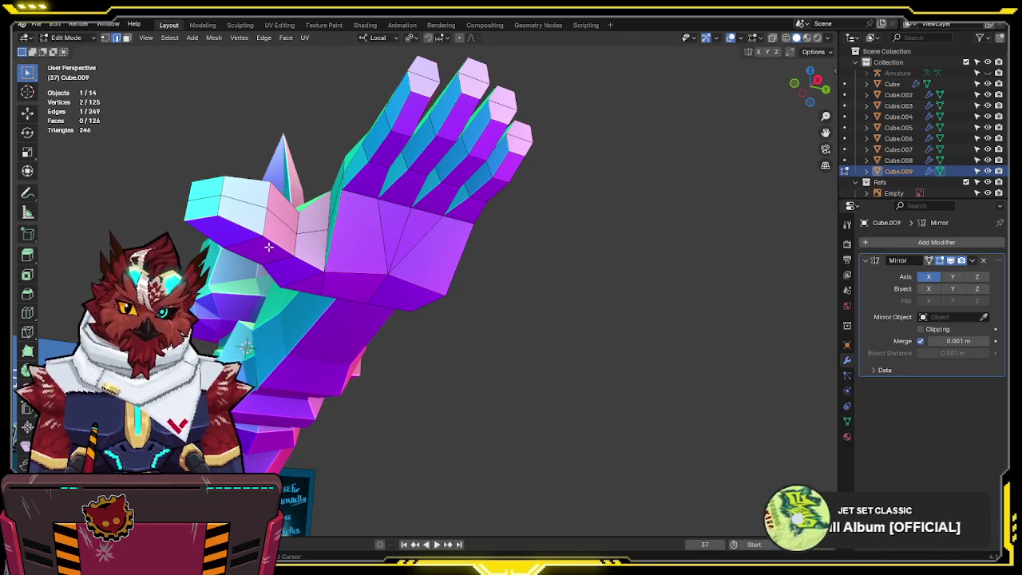
middle_click_drag(264, 210, 283, 285)
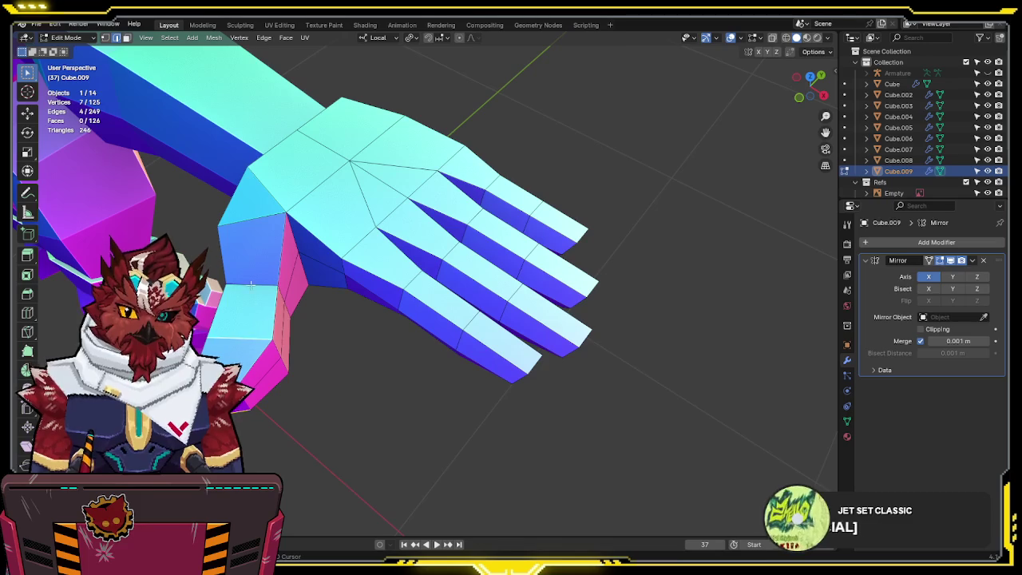
middle_click_drag(383, 343, 407, 293)
key("s")
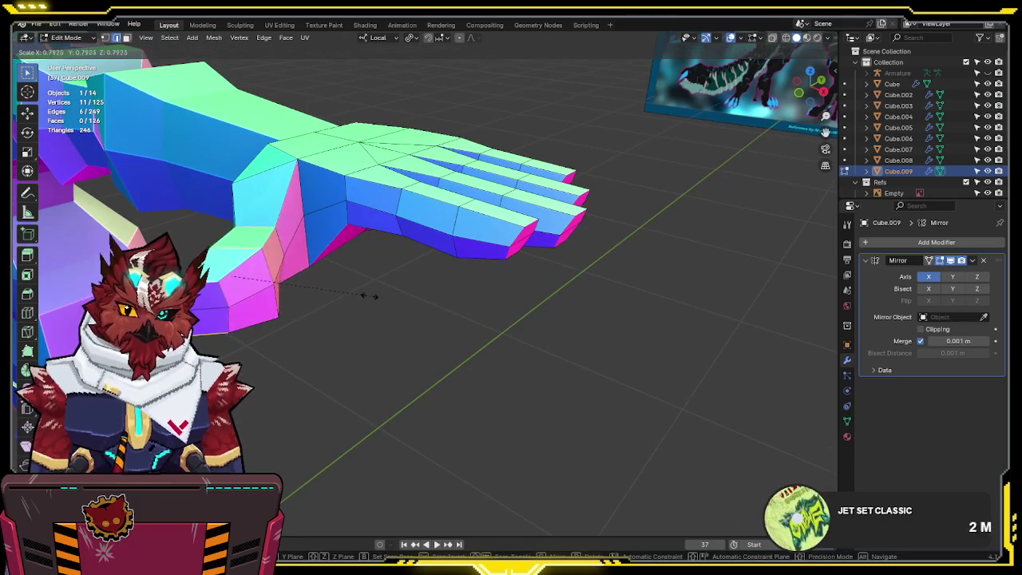
left_click(328, 305)
middle_click_drag(328, 305, 260, 235)
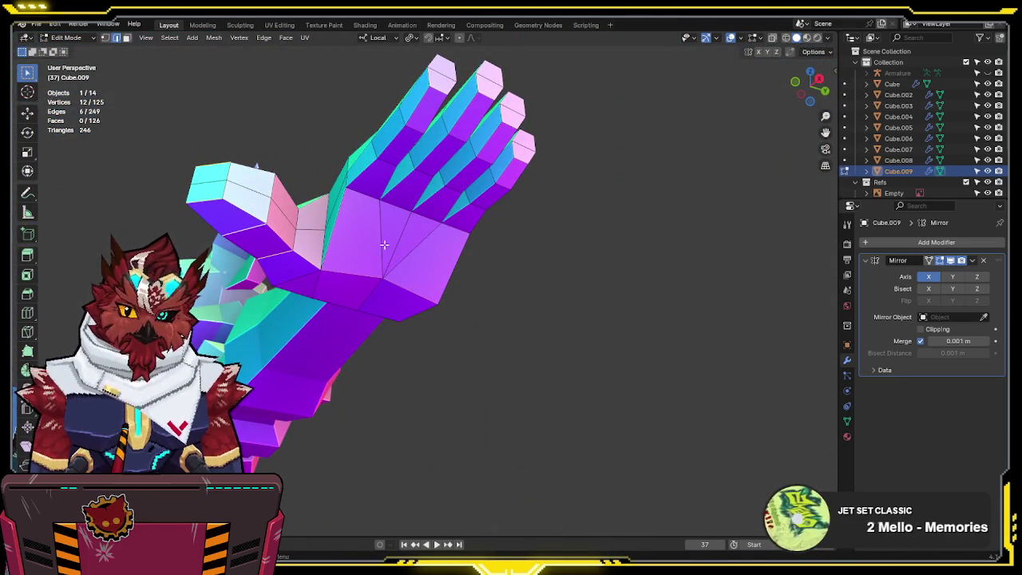
mouse_move(327, 257)
middle_mouse_down()
mouse_move(455, 255)
mouse_move(463, 301)
middle_mouse_up()
key("KP_7")
middle_click_drag(467, 342, 479, 210, "shift")
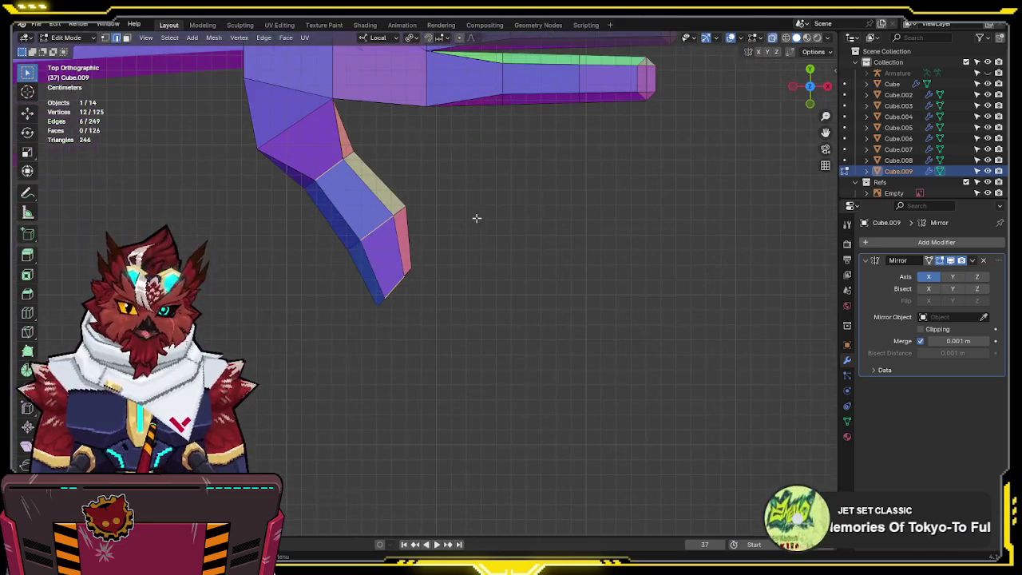
- Box-select the four thumb-tip vertices and move them to reshape the thumb from the top view
left_click_drag(409, 273, 375, 303)
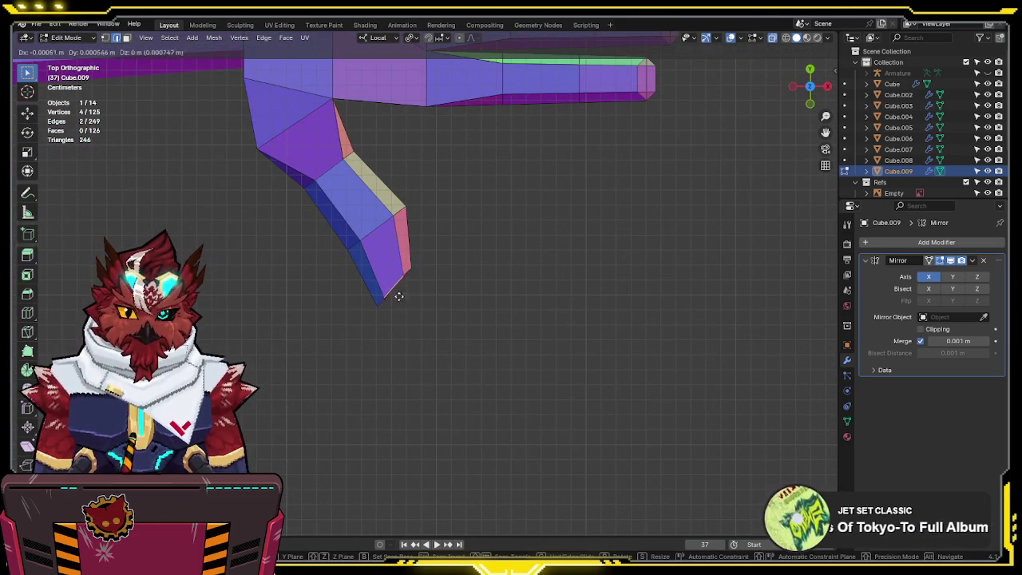
mouse_move(354, 199)
middle_mouse_down("shift")
mouse_move(450, 263)
mouse_move(318, 251)
middle_mouse_up("shift")
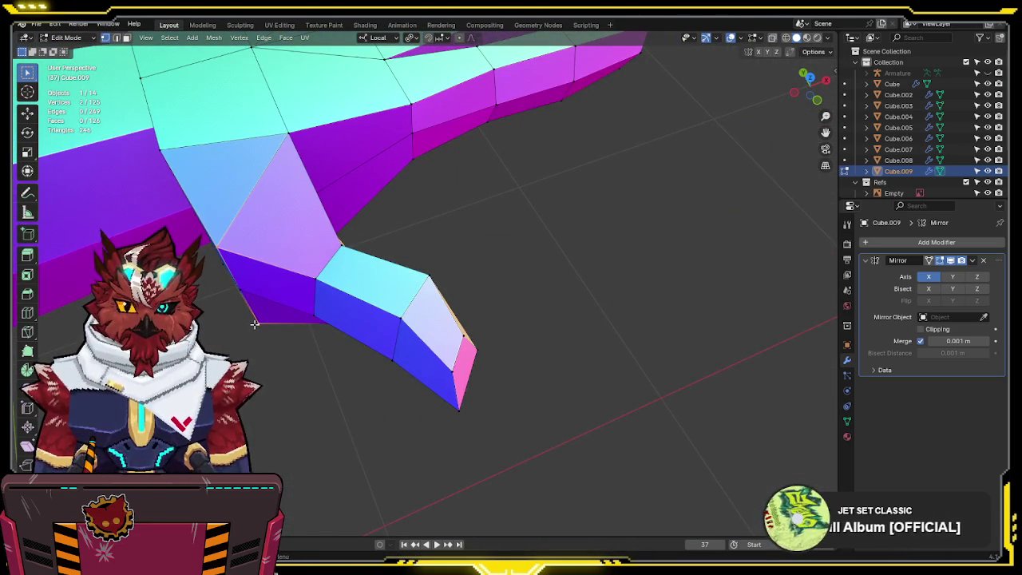
key("KP_7")
key("alt+z")
key("g")
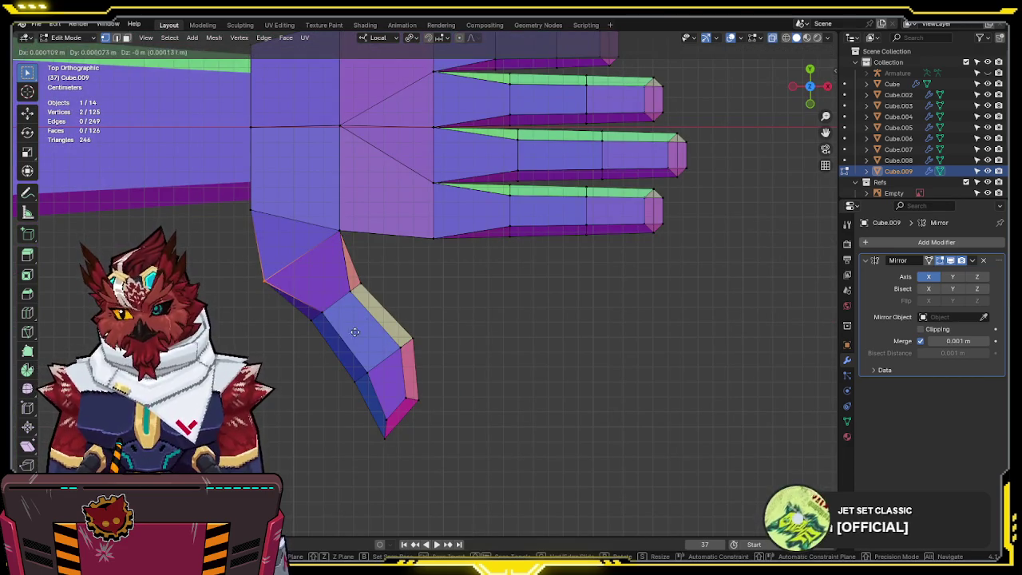
left_click(496, 227)
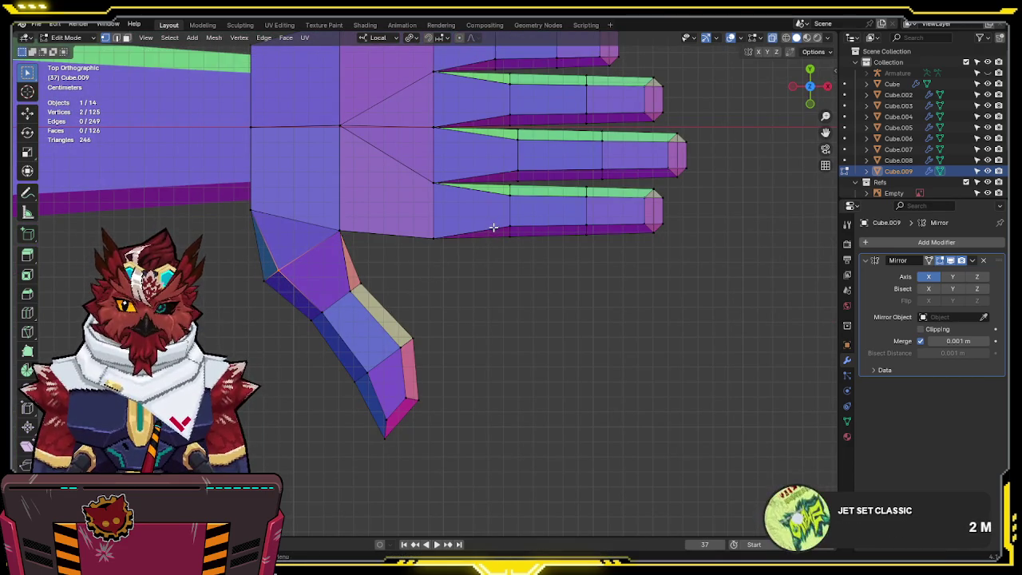
- Return to Object Mode with solid display and zoom out to show the whole character
key("Tab")
key("alt+z")
scroll(495, 227, "down", 5)
mouse_move(495, 240)
middle_mouse_down()
mouse_move(524, 304)
mouse_move(512, 294)
mouse_move(595, 265)
mouse_move(570, 290)
middle_mouse_up()
scroll(535, 304, "down", 3)
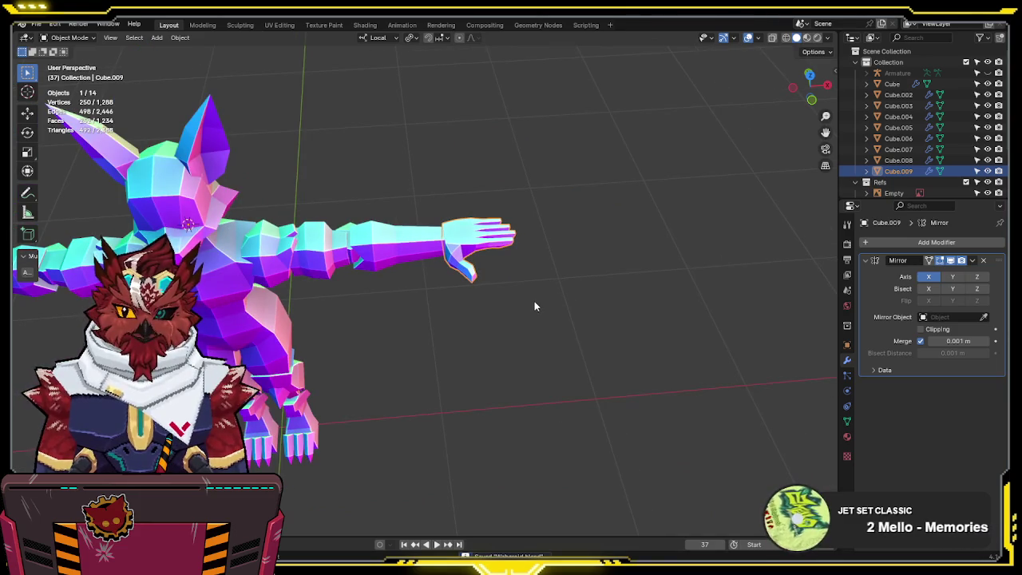
- Box-select the vertices at the arm's end in front view and move them slightly
key("KP_1")
scroll(543, 317, "up", 2)
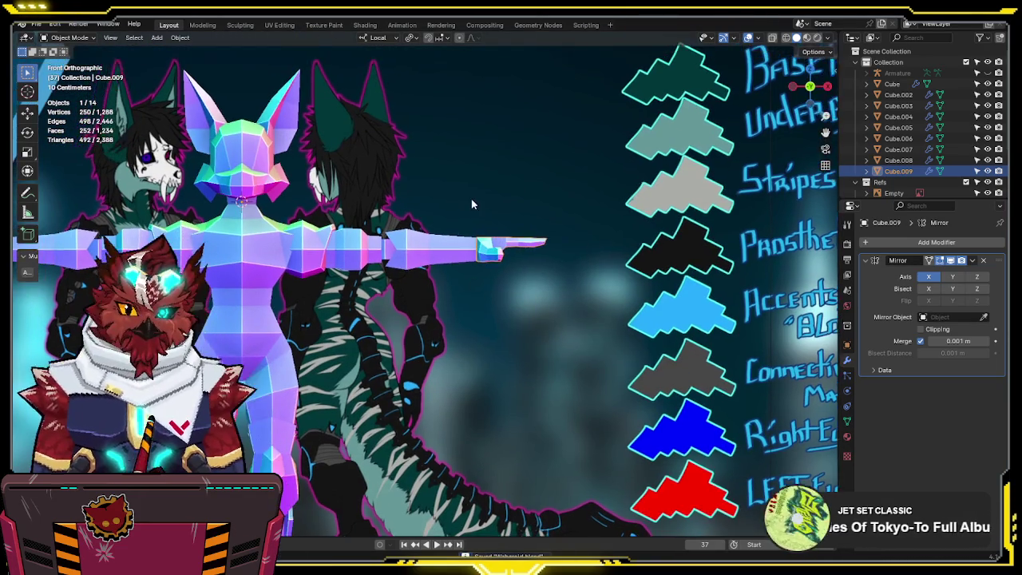
middle_click_drag(465, 274, 451, 234)
scroll(447, 240, "up", 3)
scroll(416, 263, "up", 3)
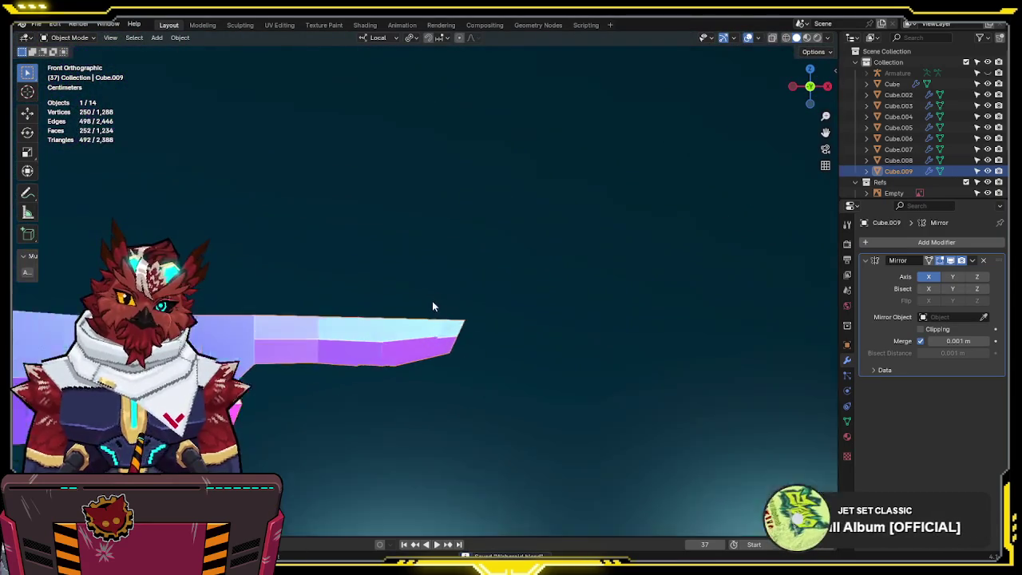
left_click_drag(494, 352, 372, 370)
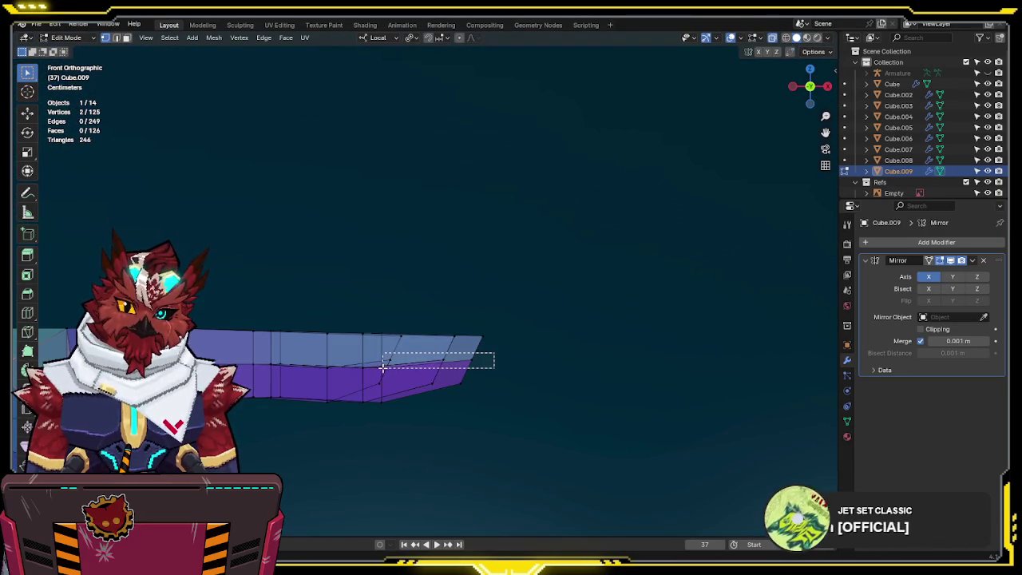
key("g")
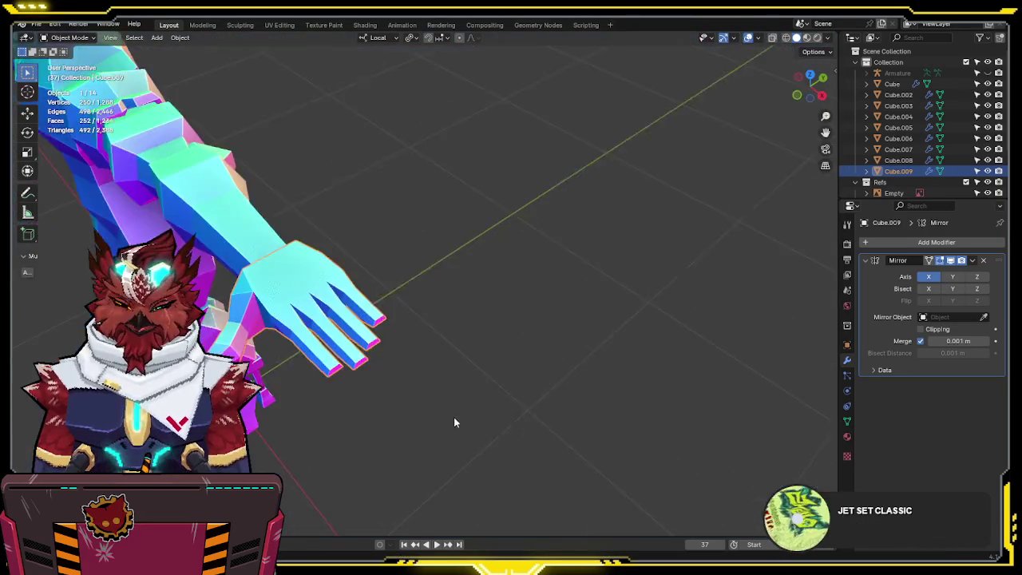
- Orbit along the outstretched arm to check the reshaped end, then deselect the hand mesh
scroll(447, 409, "down", 3)
middle_click_drag(445, 406, 569, 281)
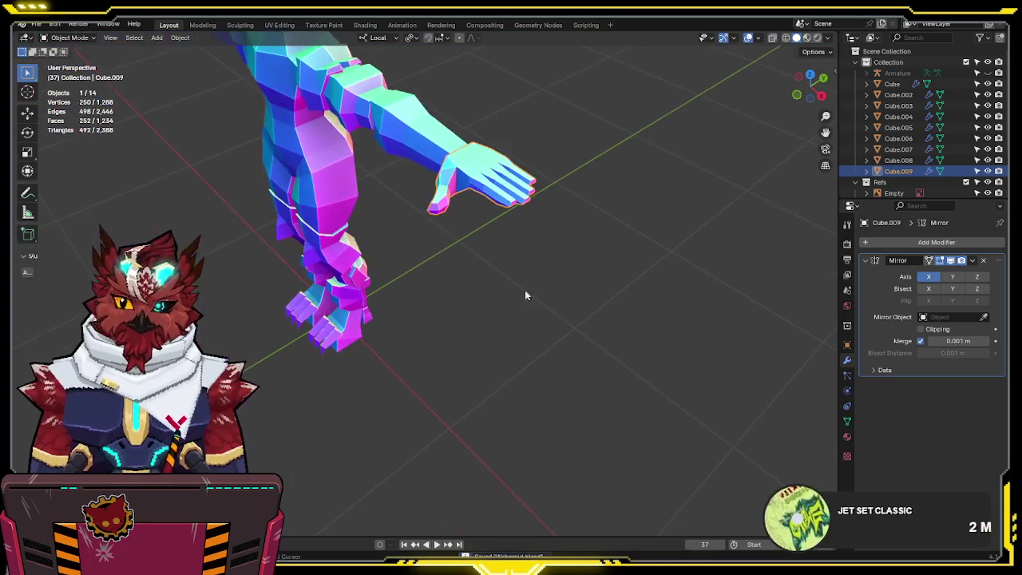
middle_click_drag(303, 306, 344, 365)
scroll(343, 365, "up", 3)
scroll(532, 313, "down", 3)
scroll(520, 316, "down", 3)
scroll(520, 316, "up", 2)
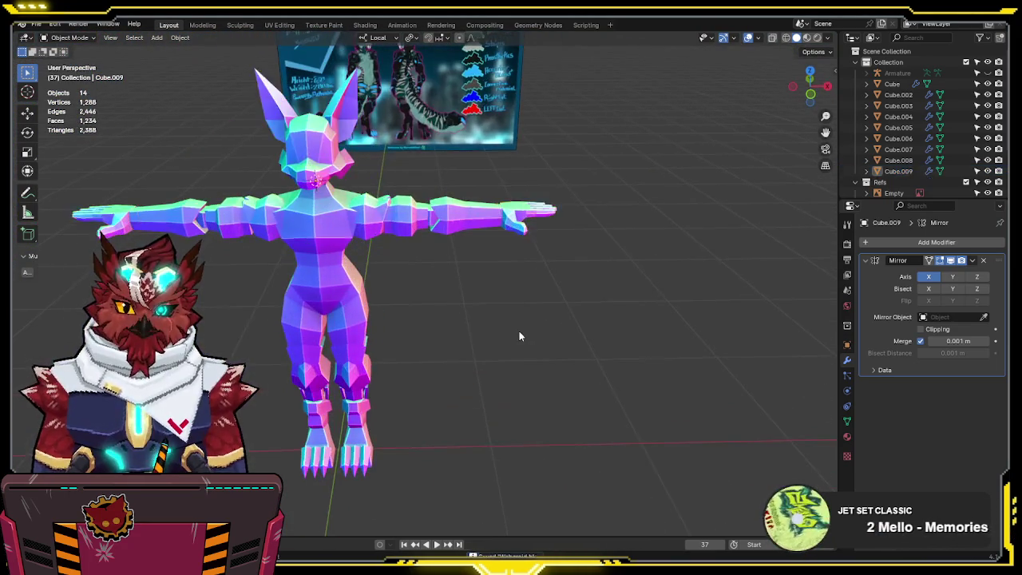
left_click(519, 331)
- Save the project file with Ctrl+S
middle_click_drag(519, 331, 499, 343)
key("ctrl+s")
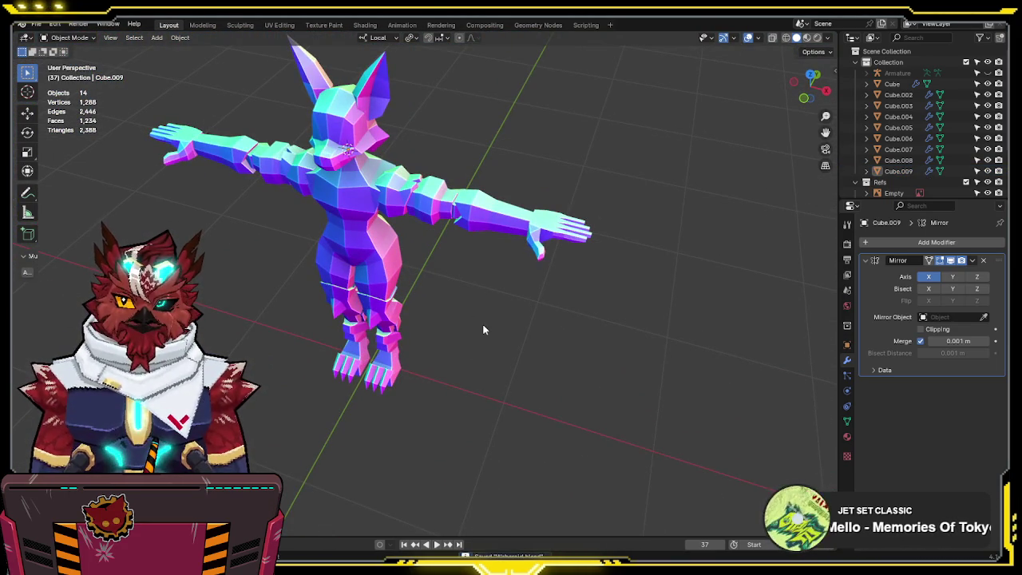
middle_click_drag(482, 324, 509, 311)
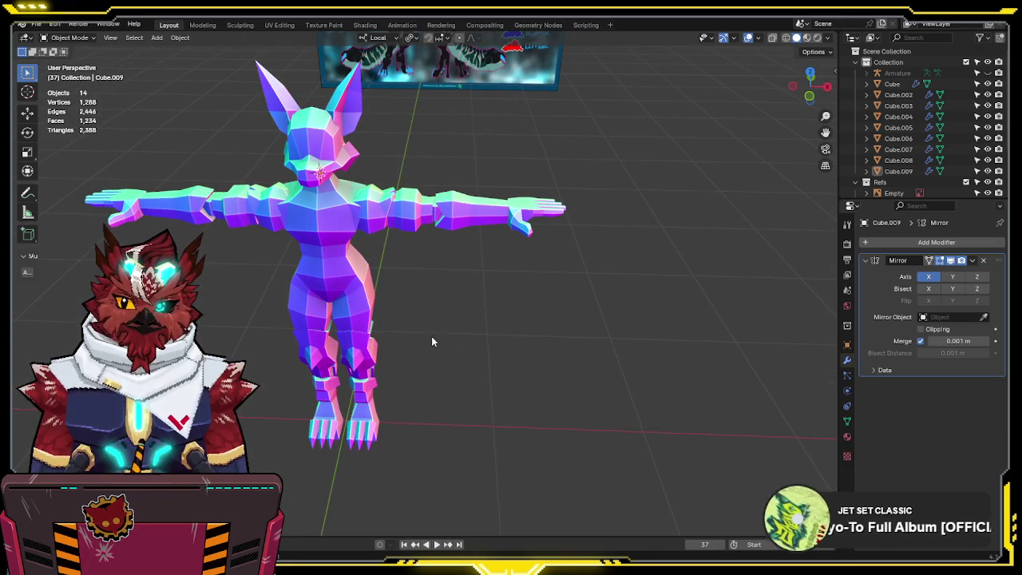
mouse_move(496, 326)
middle_mouse_down()
mouse_move(470, 344)
mouse_move(546, 312)
middle_mouse_up()
key("shift+a")
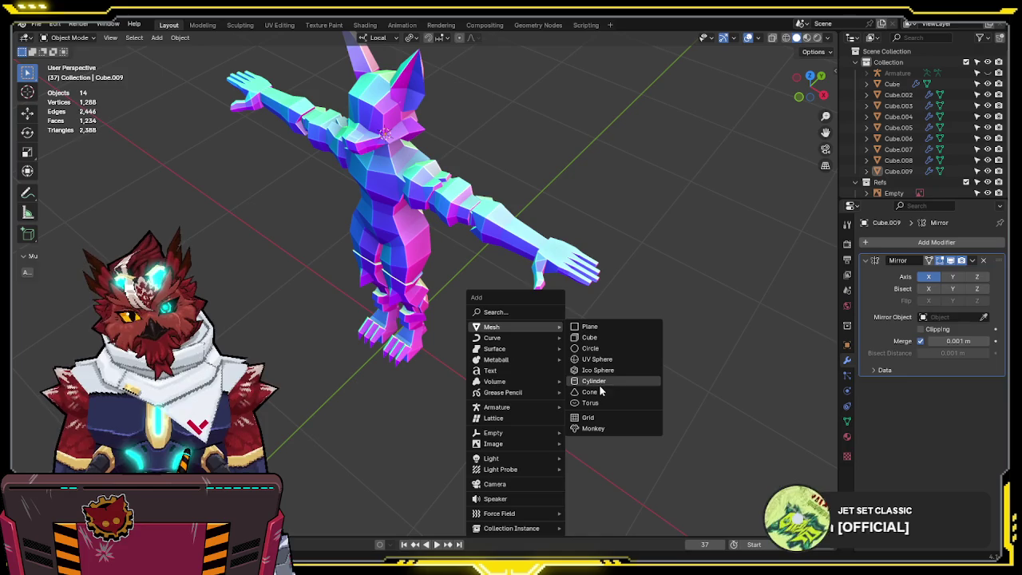
- Add a cylinder, scale it around the head, flatten it along Z, and set Triangle Fan caps
left_click(601, 387)
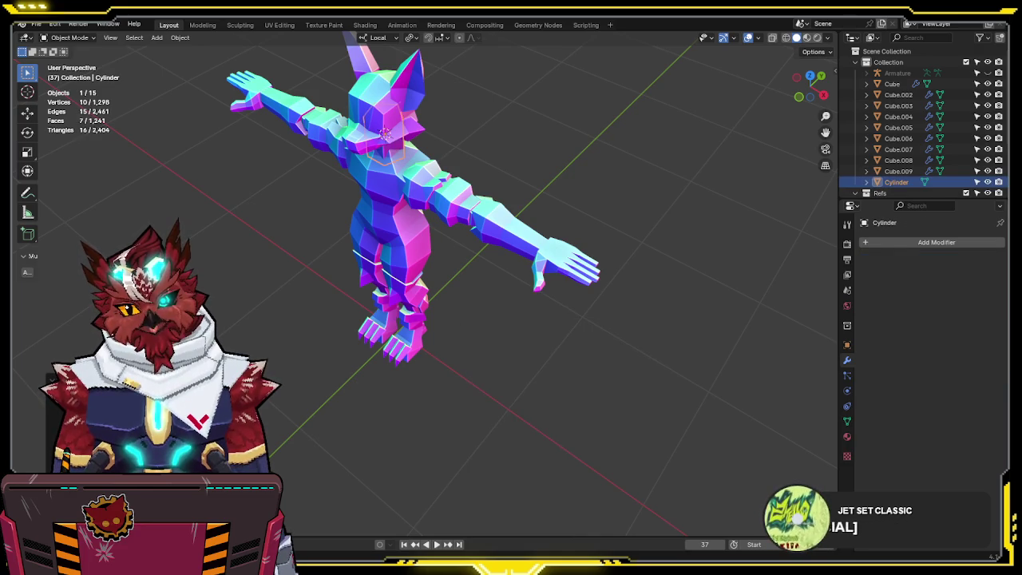
key("s")
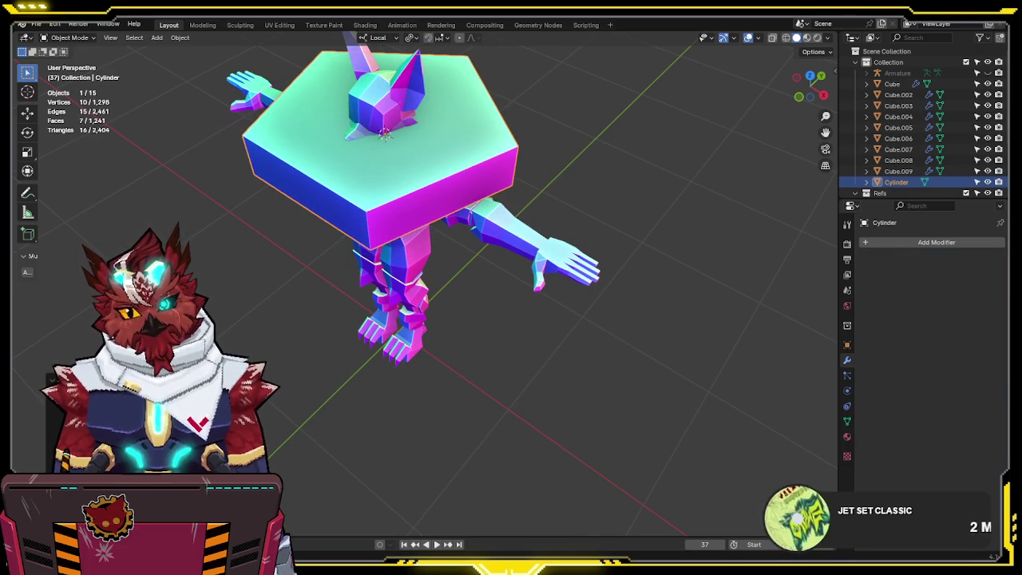
scroll(397, 205, "up", 1, "ctrl")
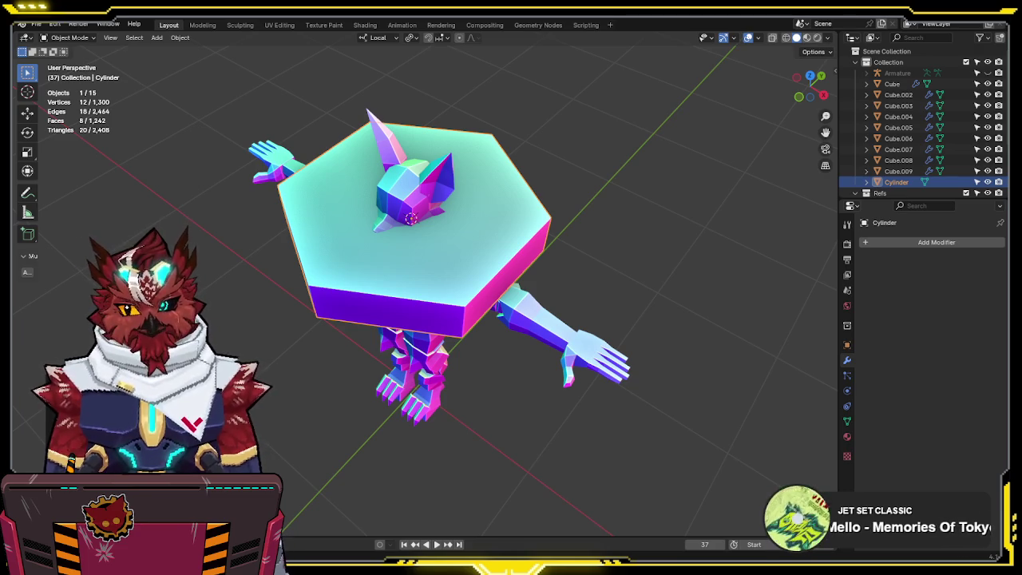
middle_click_drag(511, 335, 531, 255)
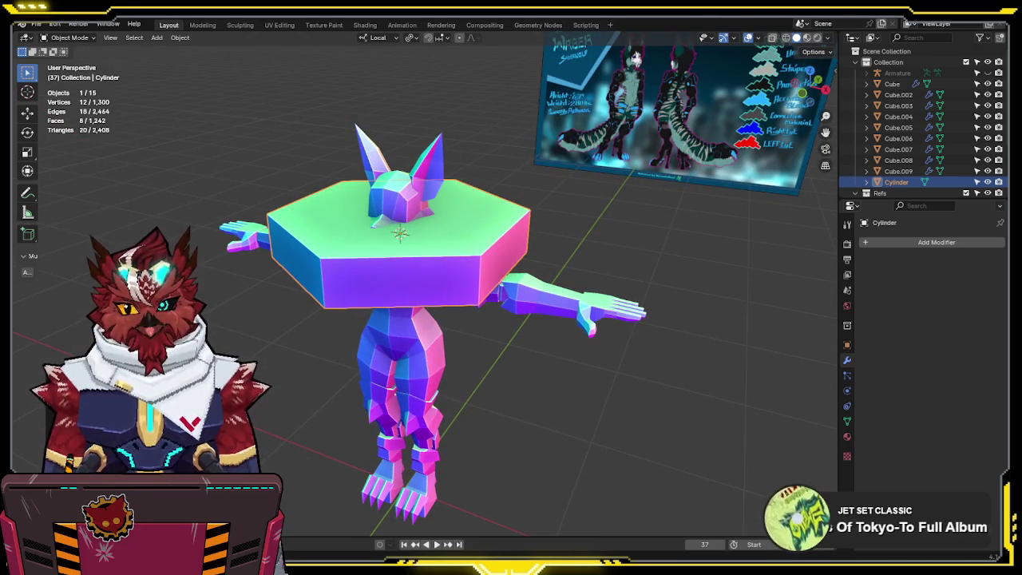
key("s")
key("z")
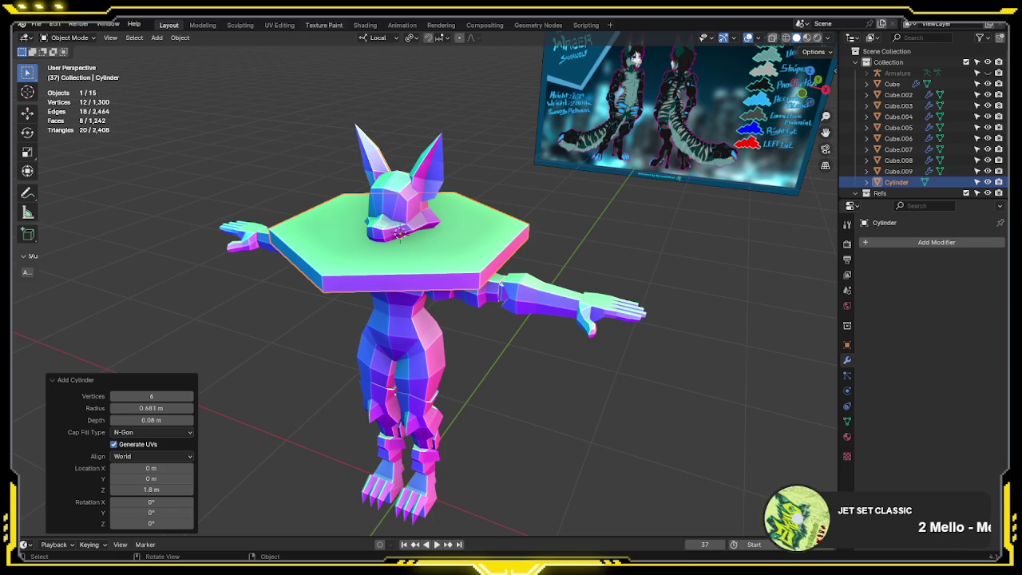
left_click(156, 435)
left_click(136, 468)
- Scale the cylinder's mesh larger in Edit Mode, then return to Object Mode
mouse_move(431, 240)
middle_mouse_down()
mouse_move(466, 320)
mouse_move(335, 314)
middle_mouse_up()
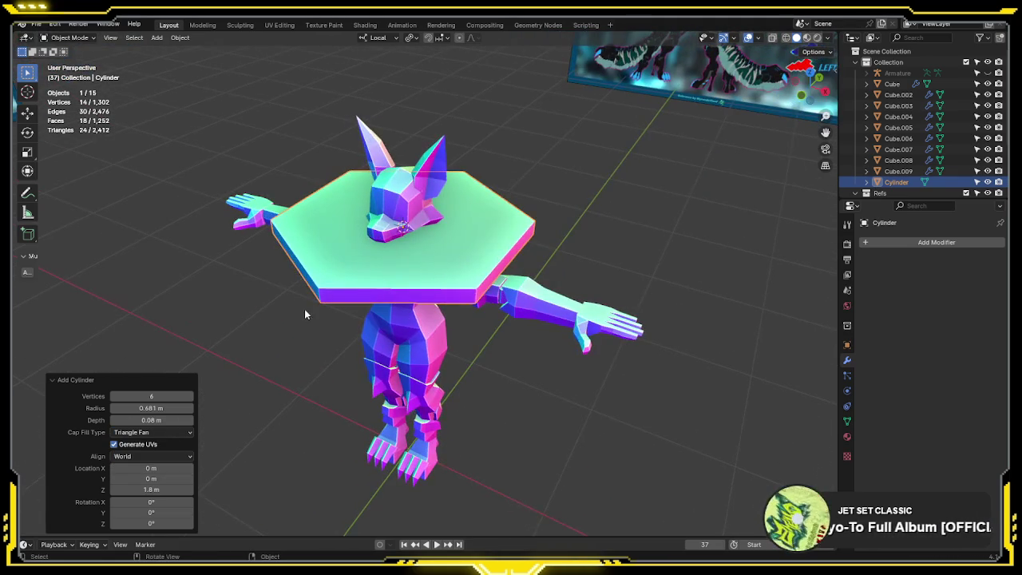
key("Tab")
middle_click_drag(334, 278, 399, 283)
key("alt+z")
key("s")
mouse_move(467, 288)
middle_mouse_down()
mouse_move(583, 276)
mouse_move(445, 322)
middle_mouse_up()
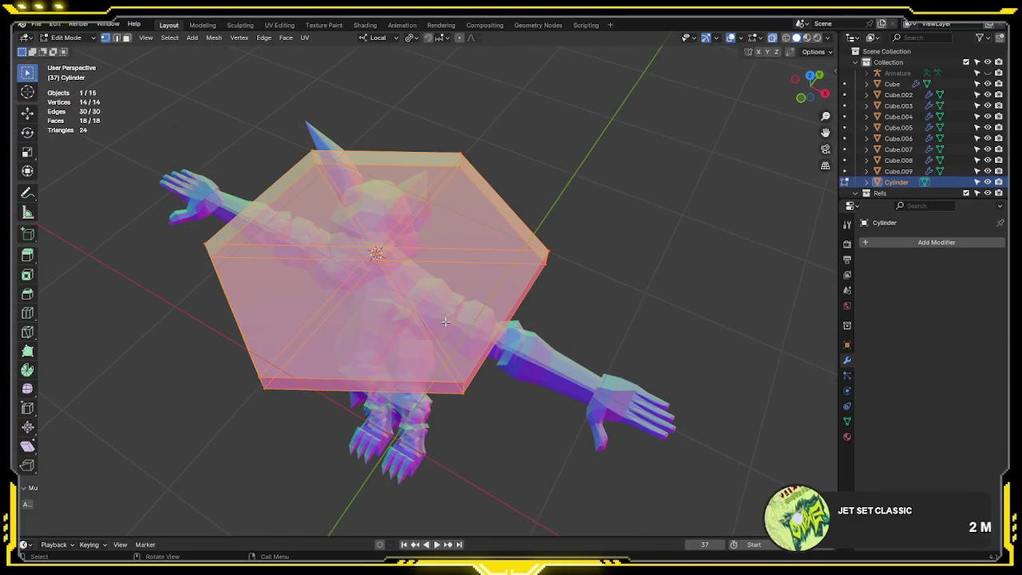
key("Tab")
key("alt+z")
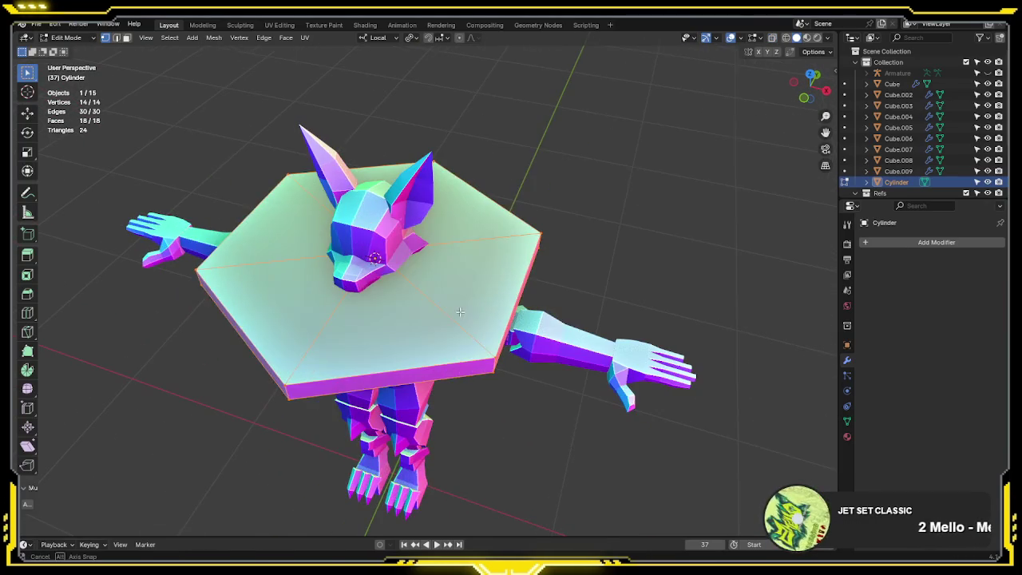
- Replace it with a fresh six-sided cylinder using N-Gon cap fill
key("Delete")
key("shift+a")
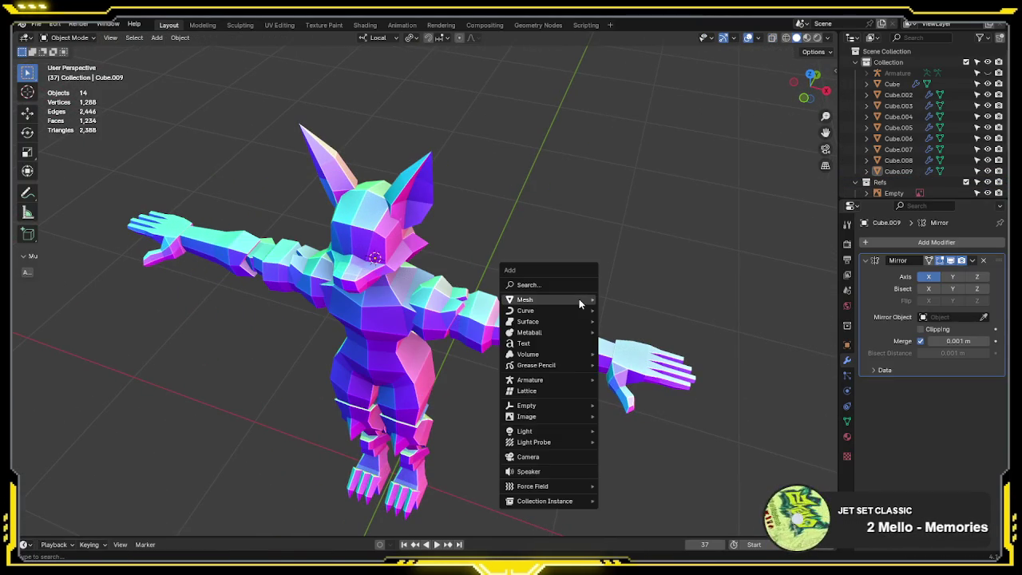
left_click(627, 353)
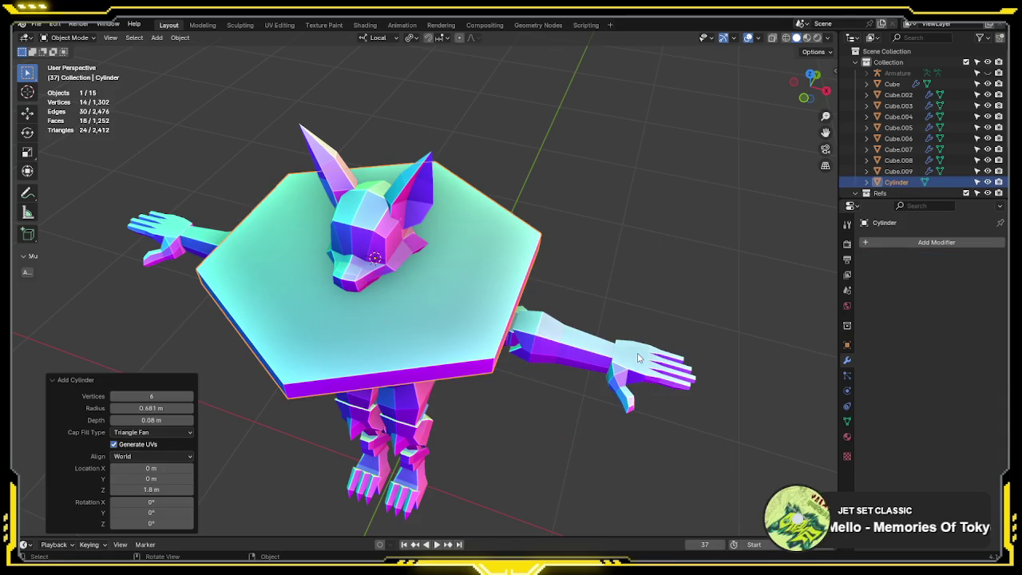
left_click(144, 435)
left_click(139, 456)
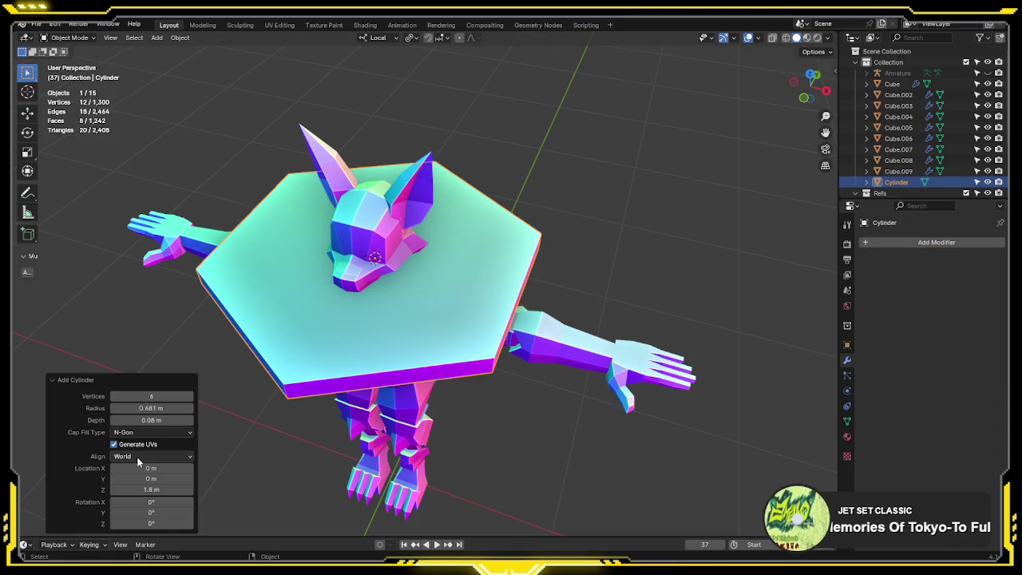
mouse_move(479, 267)
middle_mouse_down()
mouse_move(521, 272)
mouse_move(476, 348)
middle_mouse_up()
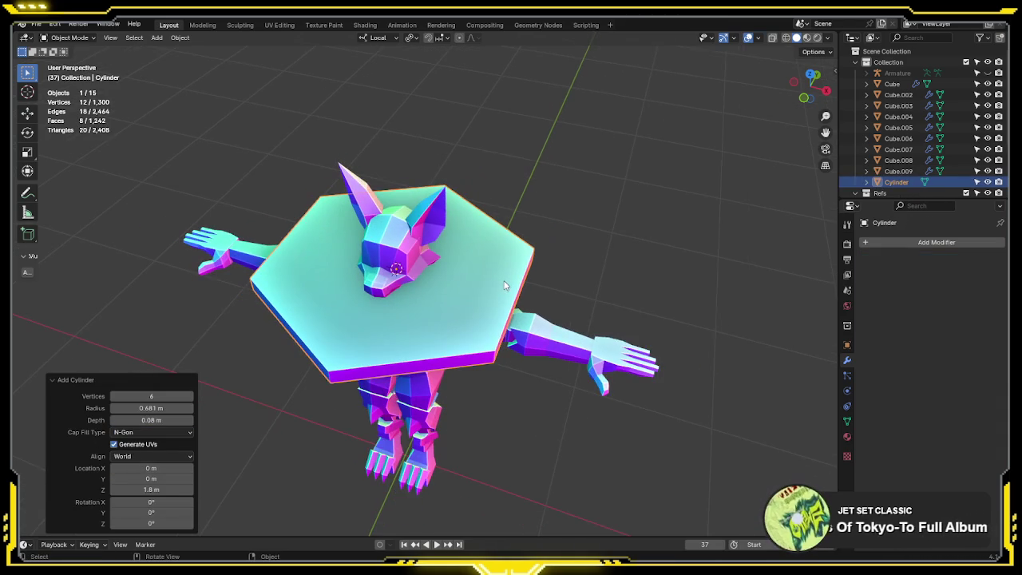
- Raise the hexagonal cylinder along Z to sit above the wolf's head
key("g")
key("z")
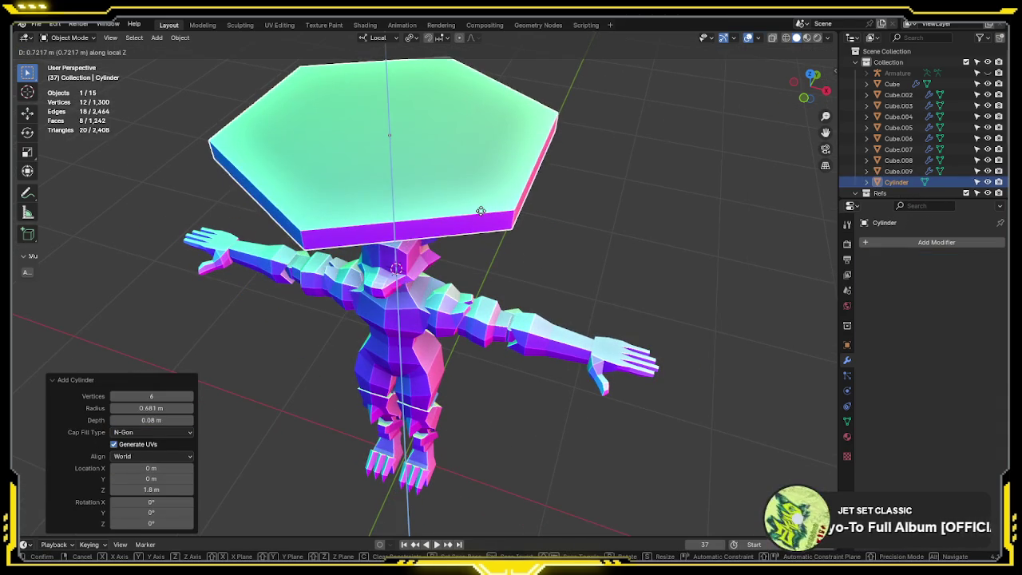
left_click(429, 216)
mouse_move(407, 211)
middle_mouse_down()
mouse_move(426, 262)
mouse_move(462, 252)
middle_mouse_up()
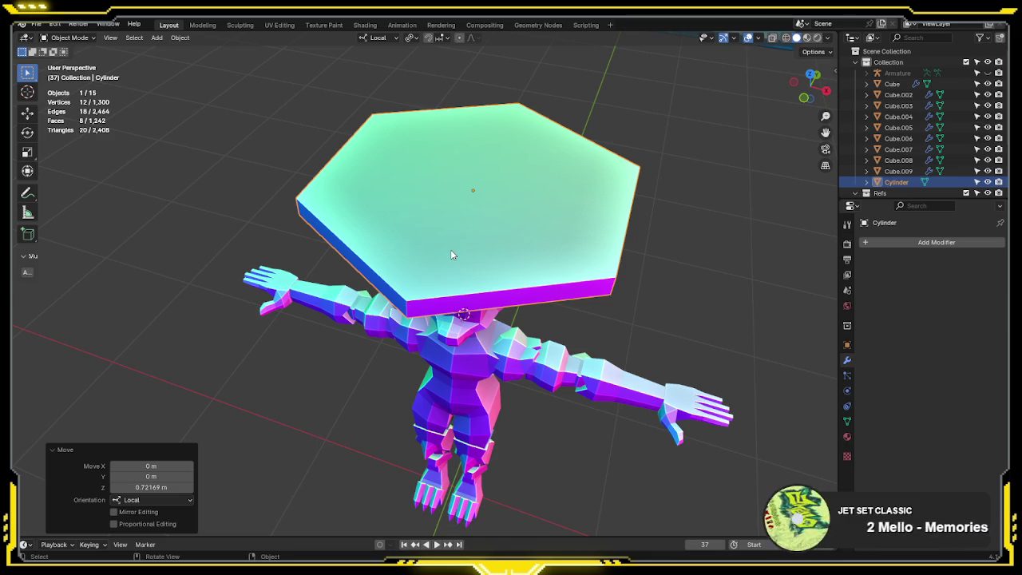
middle_click_drag(451, 256, 445, 264)
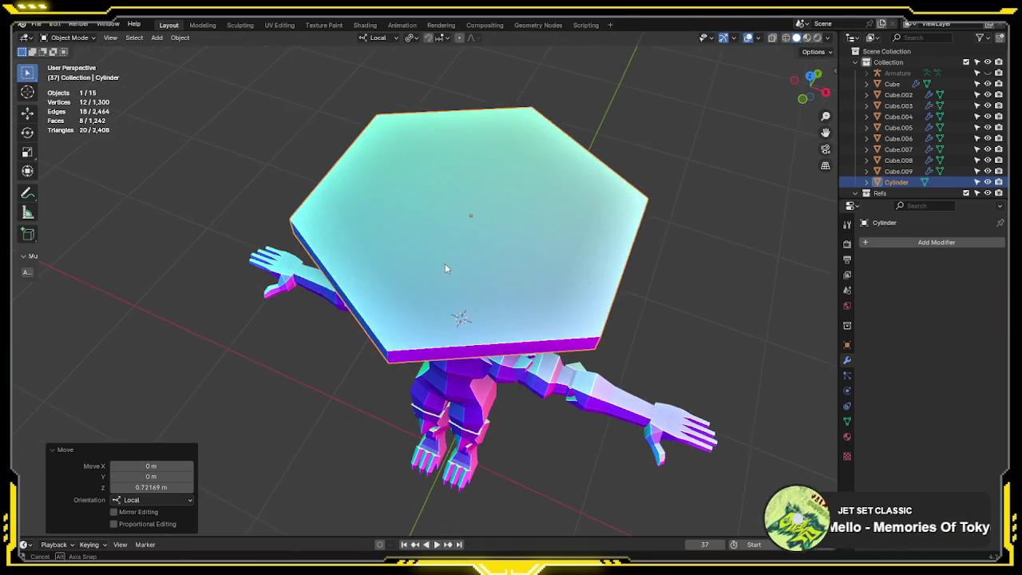
- Select the cylinder's top face and inset a smaller hexagon by extruding in place and scaling
key("Tab")
key("alt+z")
key("alt+z")
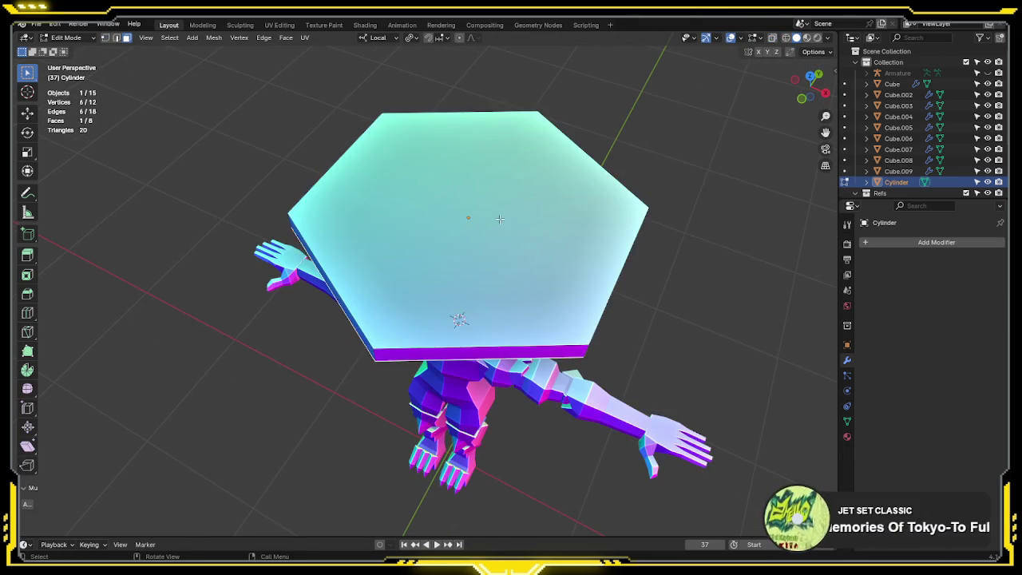
left_click(507, 220)
mouse_move(507, 220)
middle_mouse_down()
mouse_move(533, 230)
mouse_move(541, 190)
mouse_move(606, 242)
mouse_move(594, 237)
mouse_move(636, 221)
mouse_move(623, 227)
middle_mouse_up()
key("alt+z")
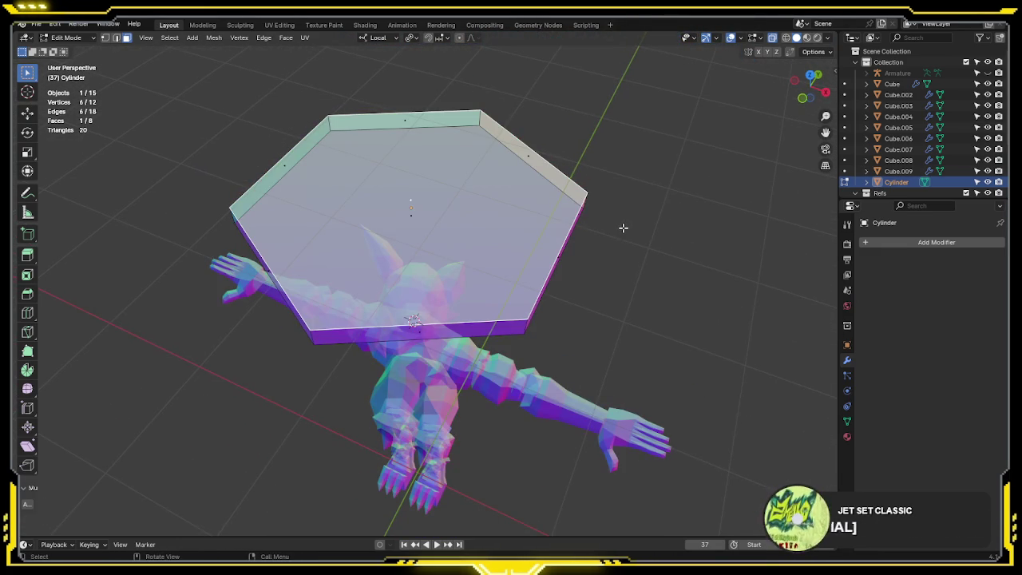
key("alt+z")
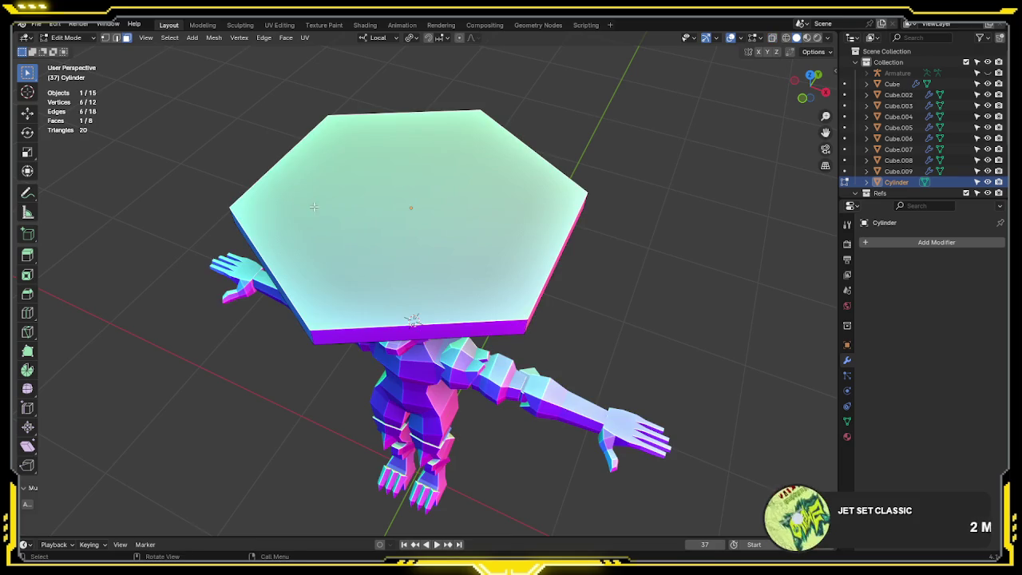
key("alt+z")
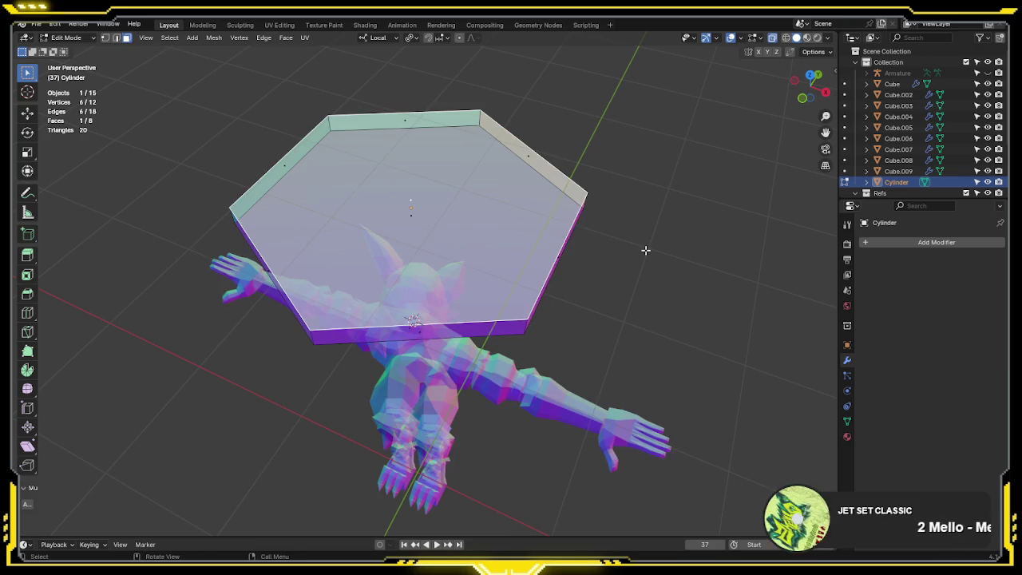
key("e")
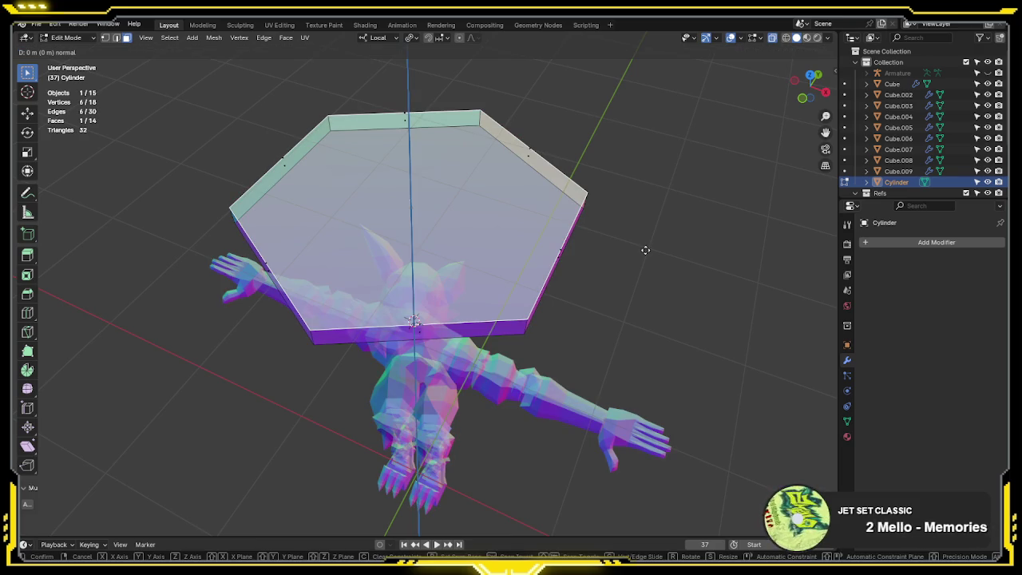
right_click(642, 250)
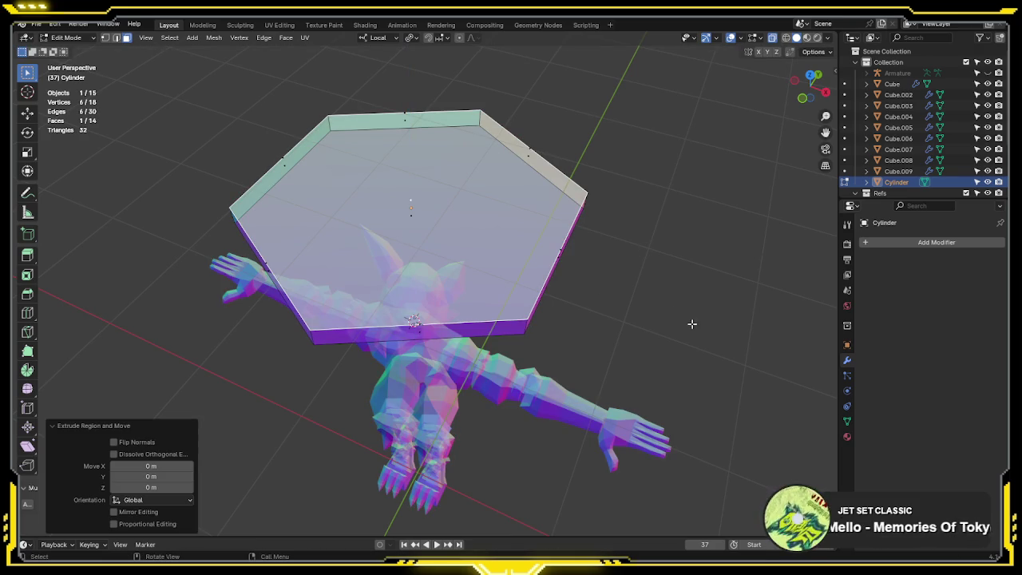
key("s")
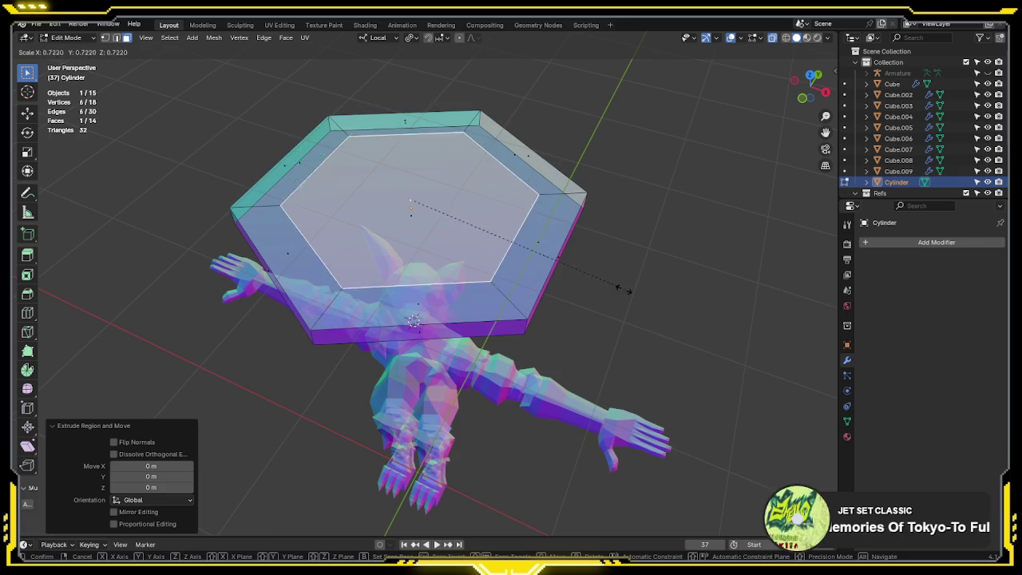
left_click(525, 289)
- Sink the inner hexagon about 0.069 m down to form a shallow recess
key("alt+z")
middle_click_drag(581, 257, 615, 233)
key("g")
key("z")
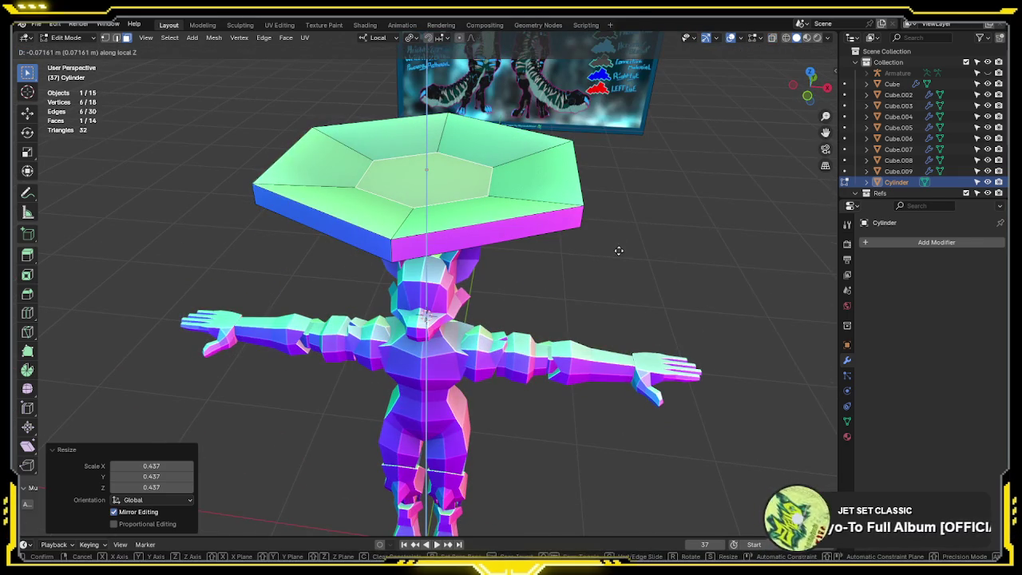
left_click(619, 250)
mouse_move(641, 231)
middle_mouse_down()
mouse_move(577, 276)
mouse_move(608, 265)
middle_mouse_up()
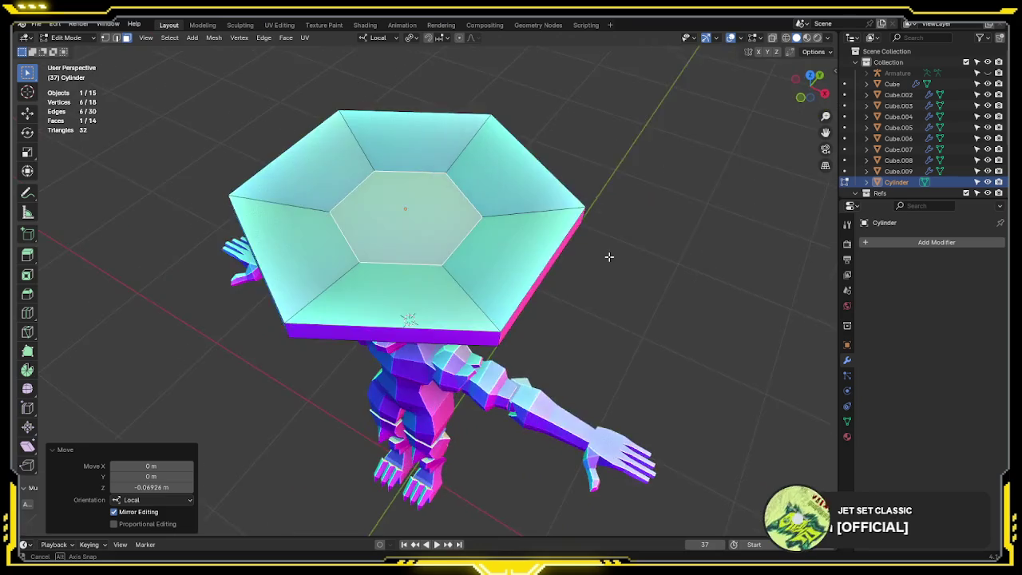
- Switch to vertex select and select two corner vertices of the recess
key("1")
left_click(357, 284)
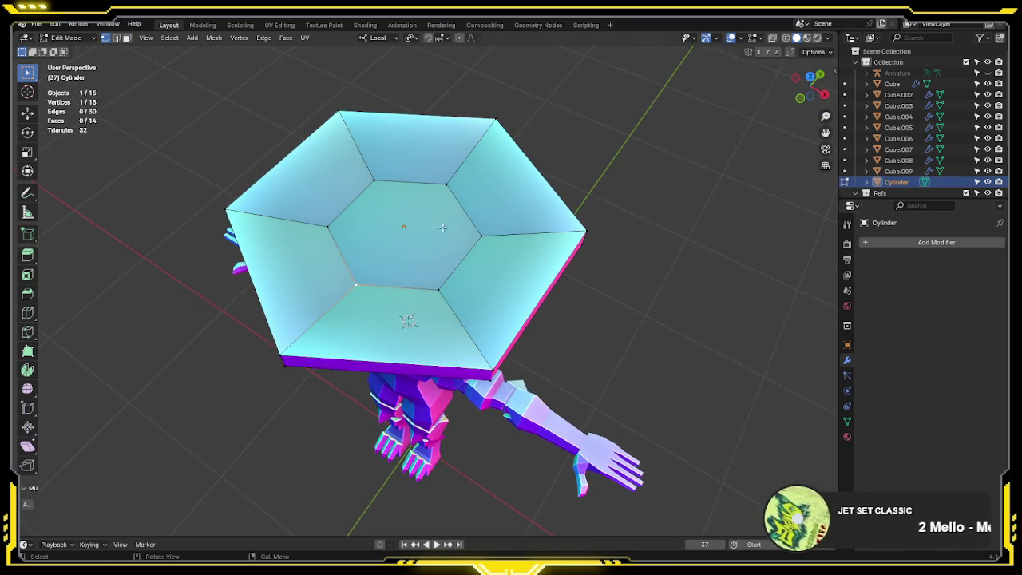
left_click(446, 184, "shift")
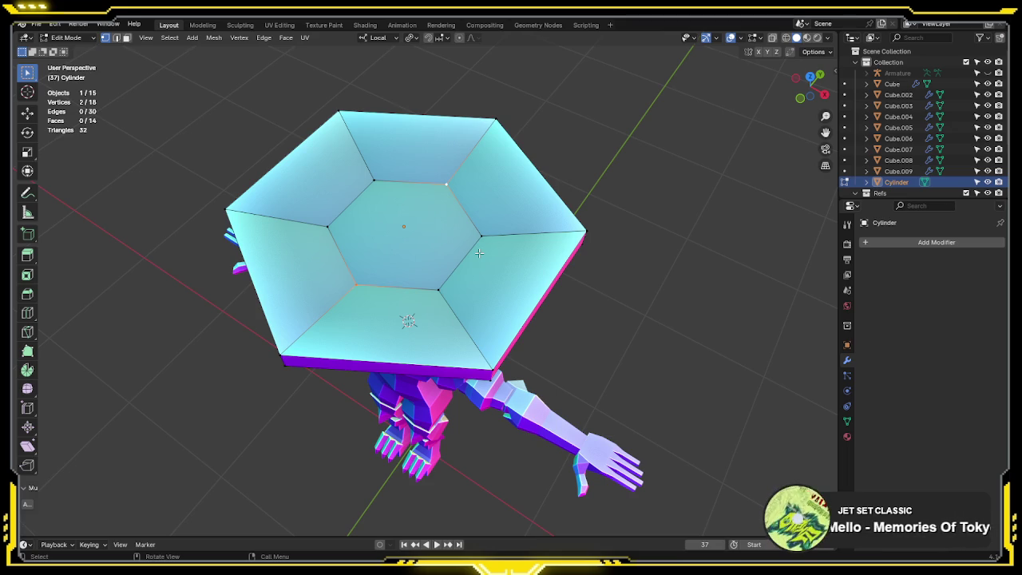
middle_click_drag(479, 253, 415, 239)
- Extrude the hexagon's underside face in place and scale it inward
key("3")
left_click(409, 237)
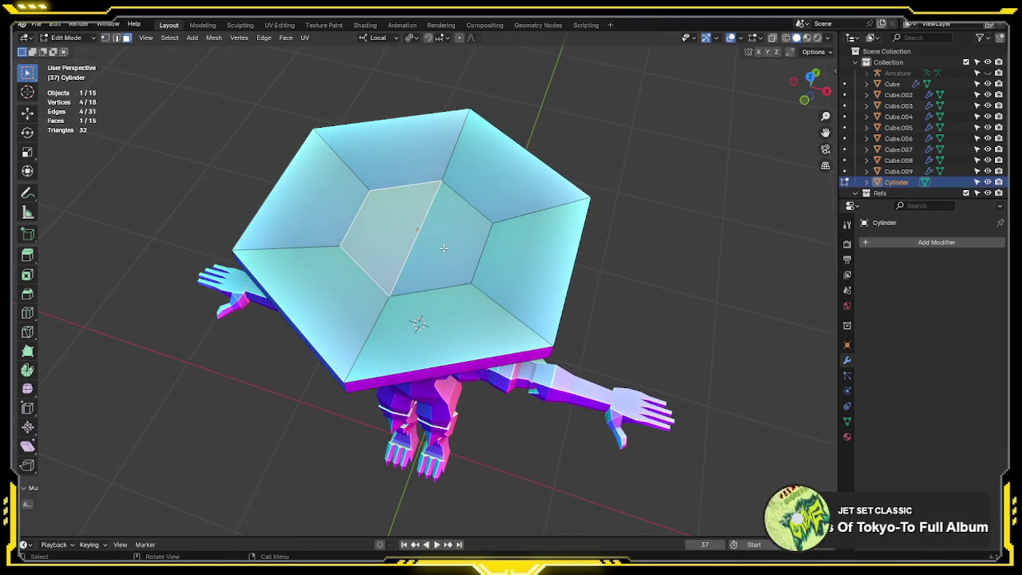
mouse_move(411, 235)
middle_mouse_down()
mouse_move(556, 192)
mouse_move(510, 237)
middle_mouse_up()
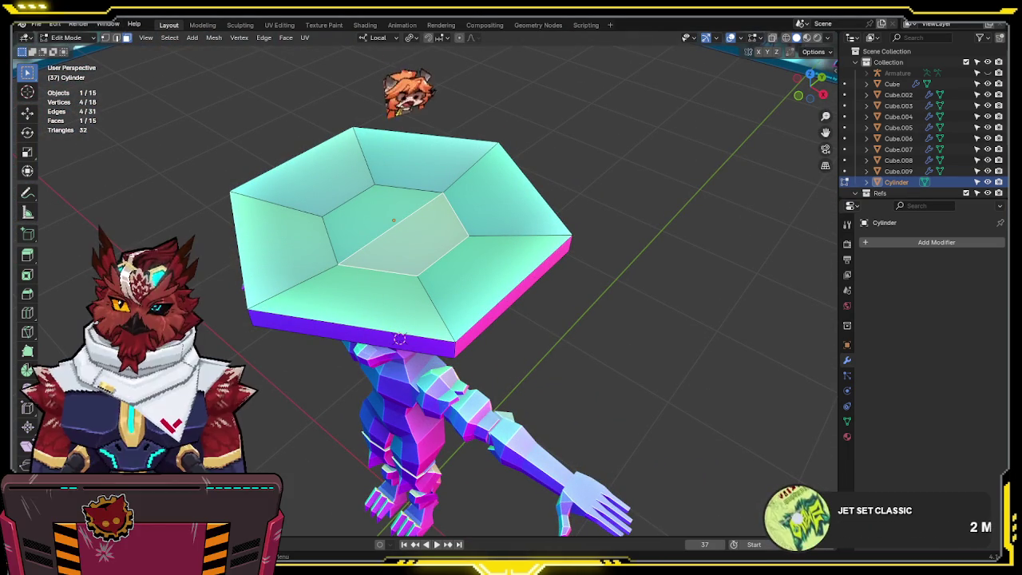
middle_click_drag(423, 199, 451, 199)
mouse_move(517, 191)
middle_mouse_down()
mouse_move(485, 107)
mouse_move(691, 164)
middle_mouse_up()
key("e")
right_click(690, 165)
key("s")
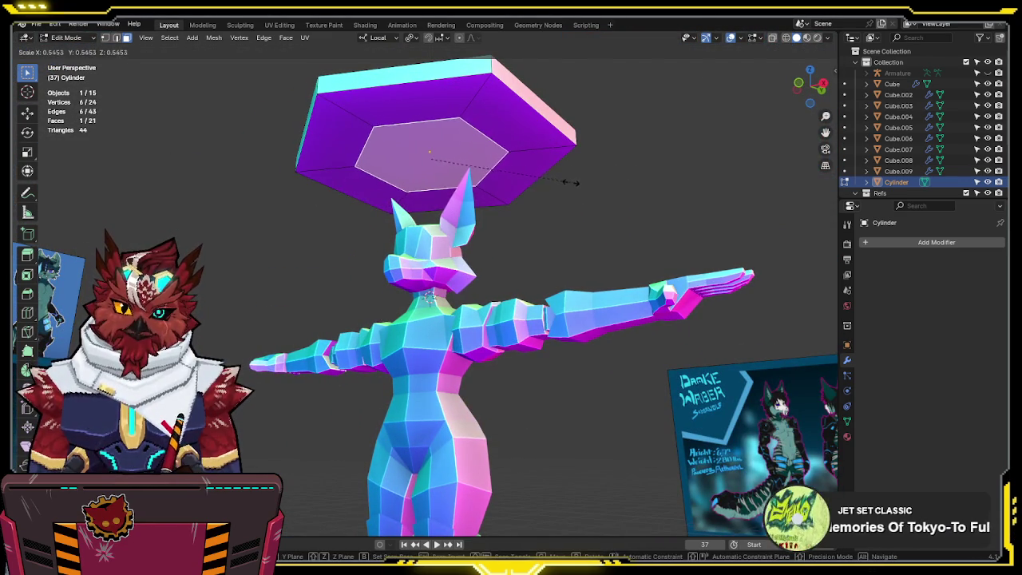
left_click(567, 185)
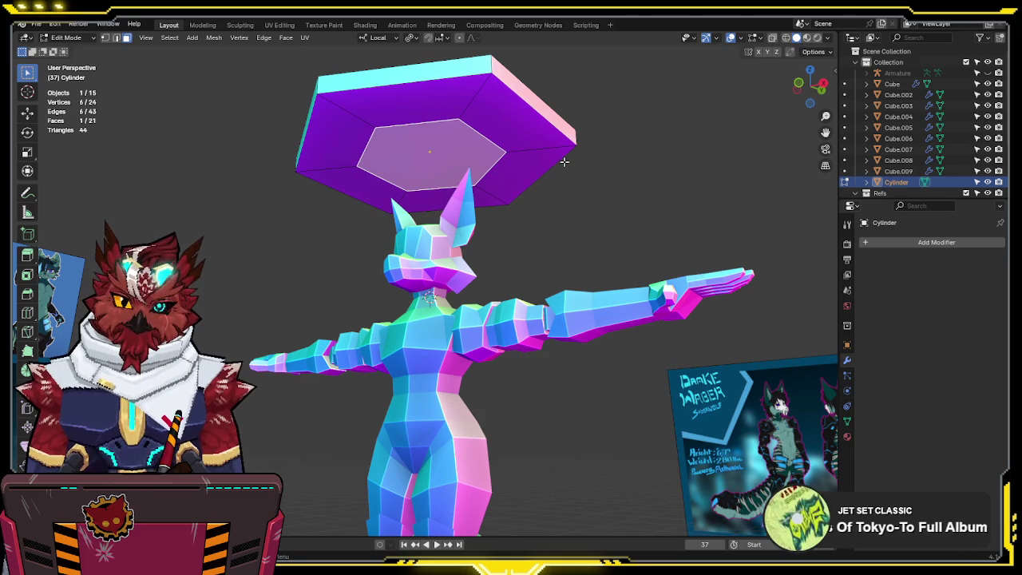
- In front view with X-ray on, select the neighbouring faces and move them vertically
key("KP_1")
key("shift+z")
scroll(527, 219, "down", 3)
middle_click_drag(527, 219, 491, 245)
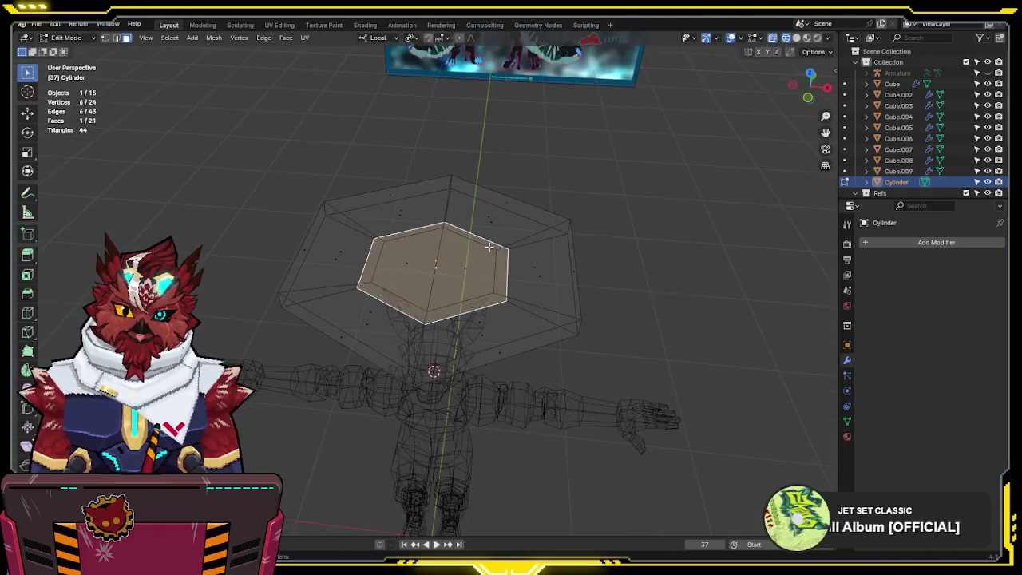
left_click(478, 271, "shift")
mouse_move(627, 288)
middle_mouse_down()
mouse_move(655, 249)
mouse_move(656, 203)
middle_mouse_up()
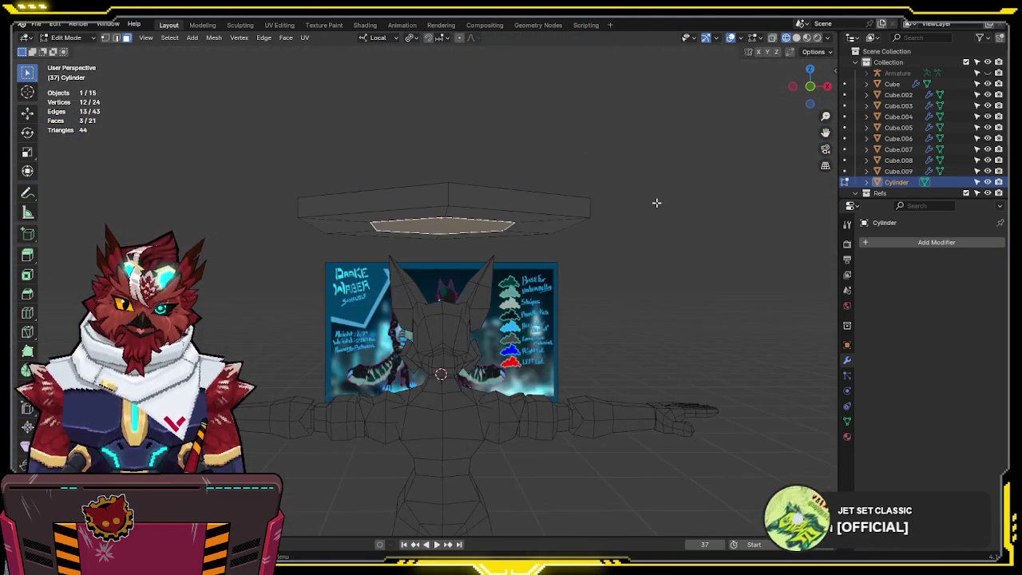
key("KP_1")
key("g")
key("z")
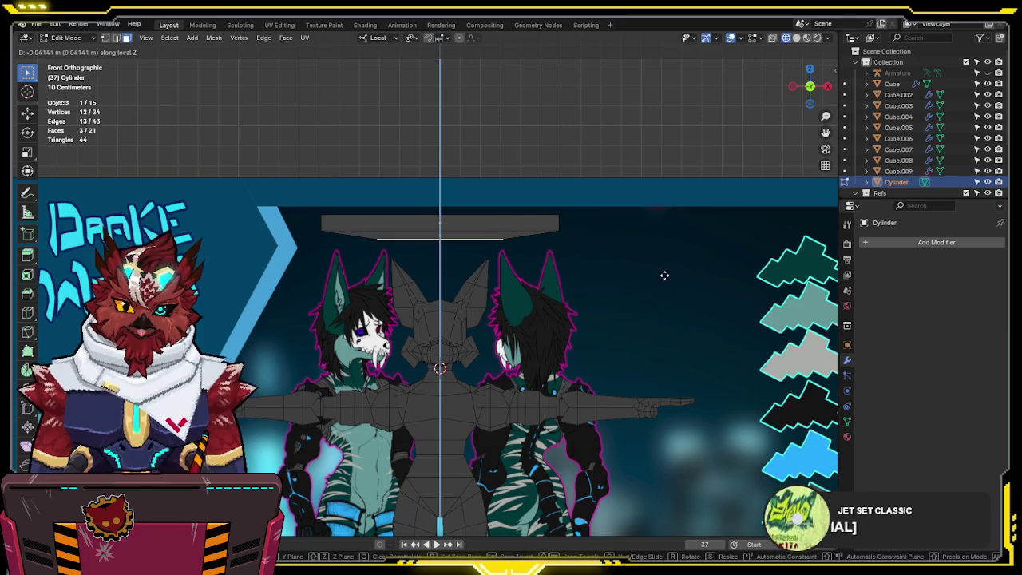
- Move the hexagon's inner ring to a new height along Z
left_click(541, 238, "alt")
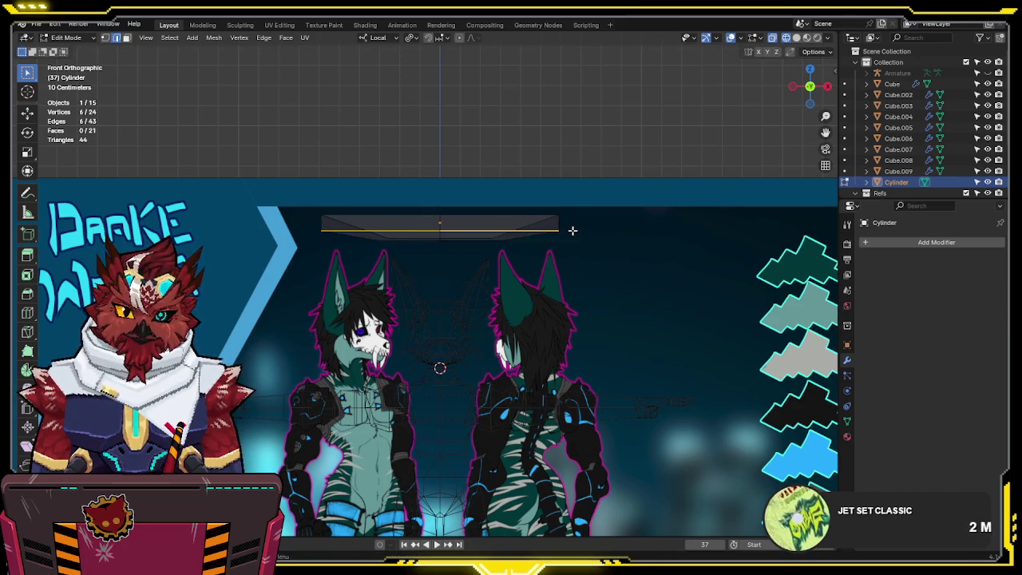
key("g")
key("z")
left_click(591, 236)
- In solid shading, join two opposite cylinder vertices with a new edge
mouse_move(591, 236)
middle_mouse_down()
mouse_move(600, 271)
mouse_move(664, 251)
mouse_move(505, 191)
middle_mouse_up()
key("shift+z")
left_click(505, 192)
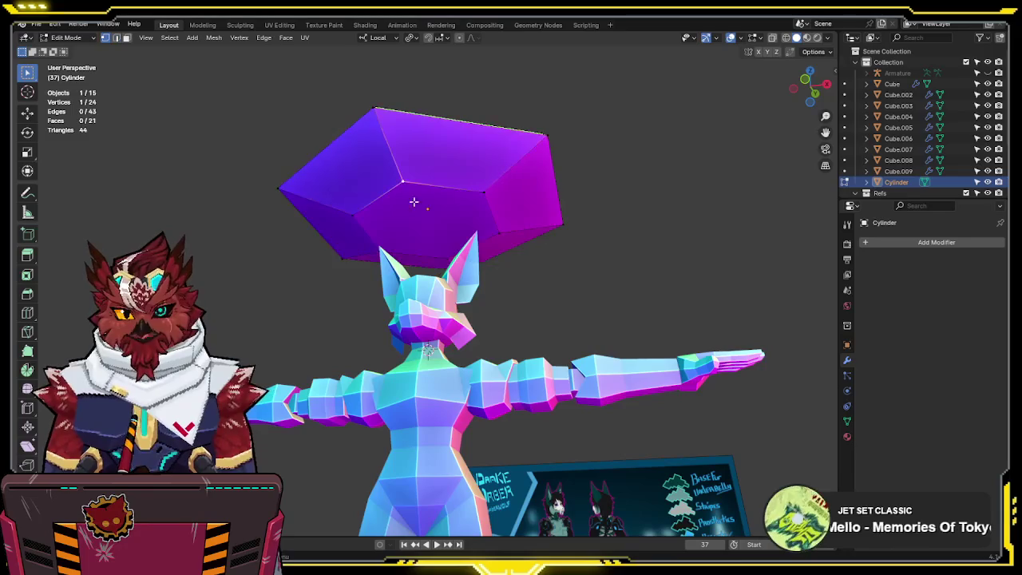
left_click(435, 201, "shift")
key("j")
mouse_move(435, 202)
middle_mouse_down()
mouse_move(579, 202)
mouse_move(645, 230)
mouse_move(506, 290)
mouse_move(549, 266)
mouse_move(595, 276)
mouse_move(606, 268)
mouse_move(592, 238)
mouse_move(514, 264)
middle_mouse_up()
key("Tab")
key("Tab")
- Move the cylinder's ring of faces up or down along Z
key("3")
left_click(514, 263, "alt")
key("g")
key("z")
key("z")
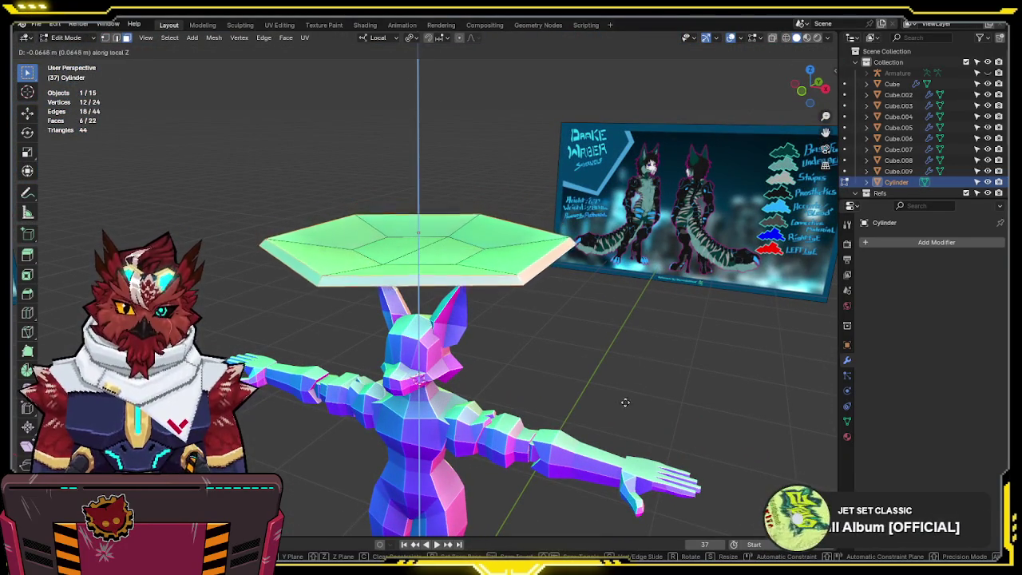
left_click(647, 271)
middle_click_drag(647, 271, 569, 335)
- From the top view, select the inner hexagon's faces and enlarge them in two scale passes
key("2")
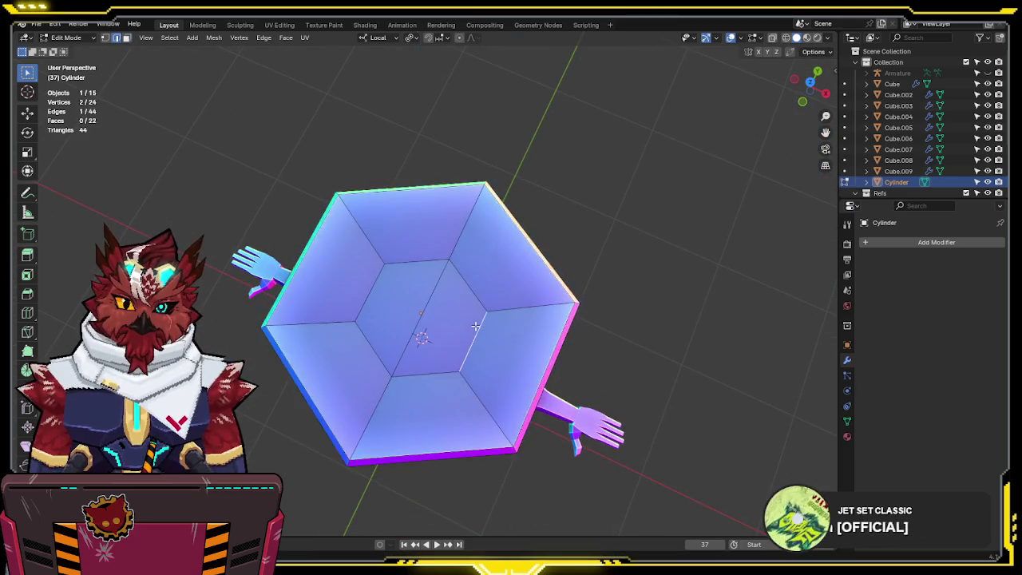
key("alt+z")
left_click(479, 327)
key("KP_7")
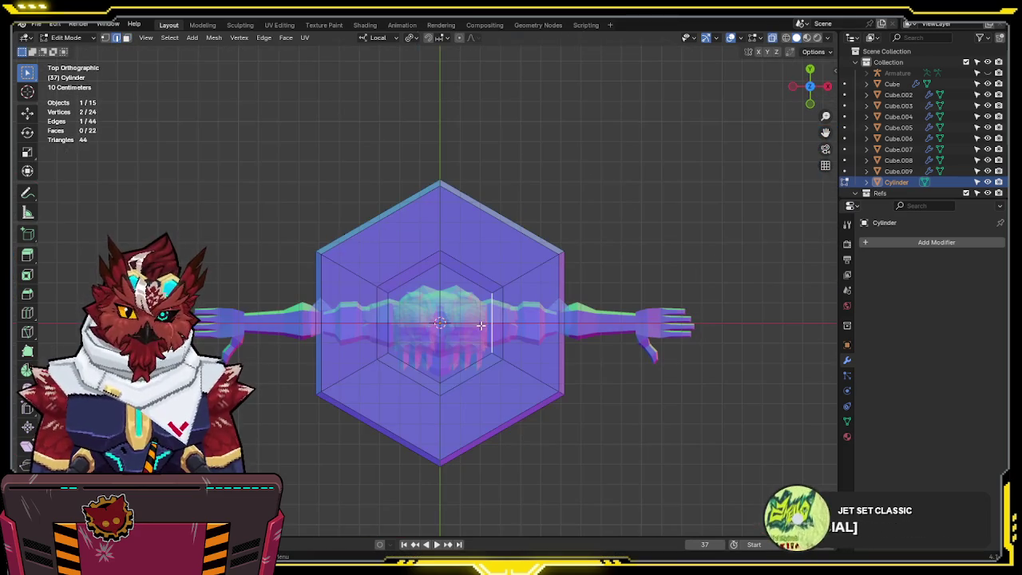
left_click(469, 308)
left_click(411, 323)
left_click(469, 319)
left_click(411, 323, "shift")
key("s")
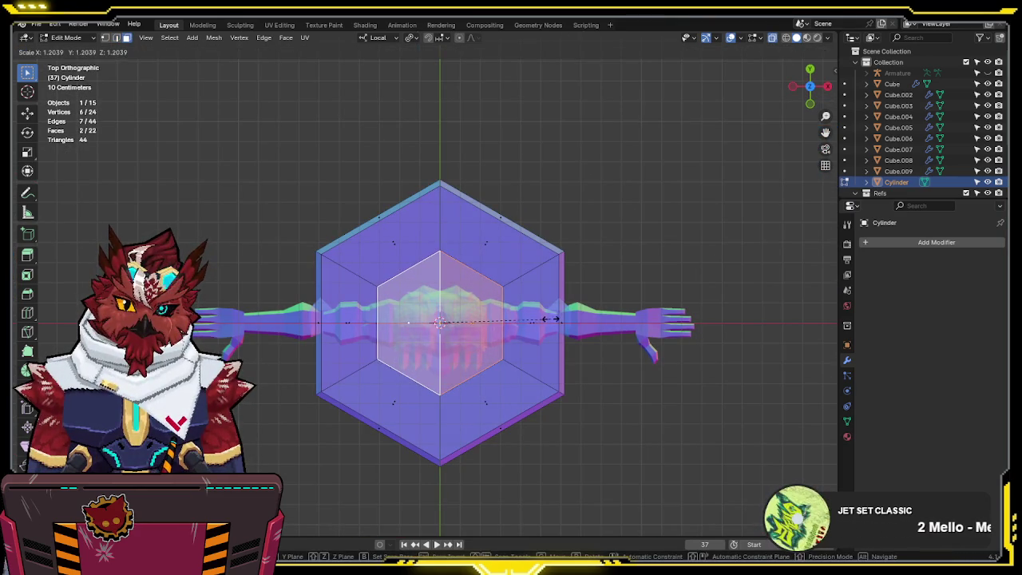
left_click(542, 316)
left_click_drag(371, 332, 371, 331, "shift")
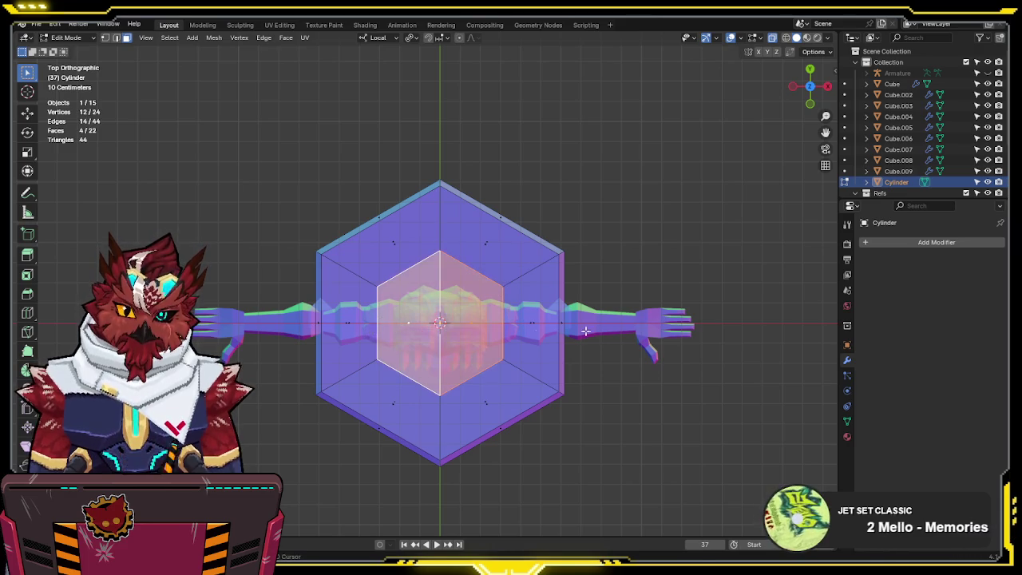
key("s")
left_click(636, 332)
- Return to Object Mode and delete the hexagonal cylinder
key("Tab")
mouse_move(636, 333)
middle_mouse_down()
mouse_move(735, 216)
mouse_move(589, 259)
mouse_move(628, 266)
mouse_move(607, 273)
mouse_move(611, 261)
mouse_move(626, 295)
mouse_move(569, 273)
mouse_move(570, 351)
middle_mouse_up()
key("x")
left_click(581, 265)
- Orbit around the wolf, select the arm object Cube.009 and enter Edit Mode
scroll(595, 281, "up", 3)
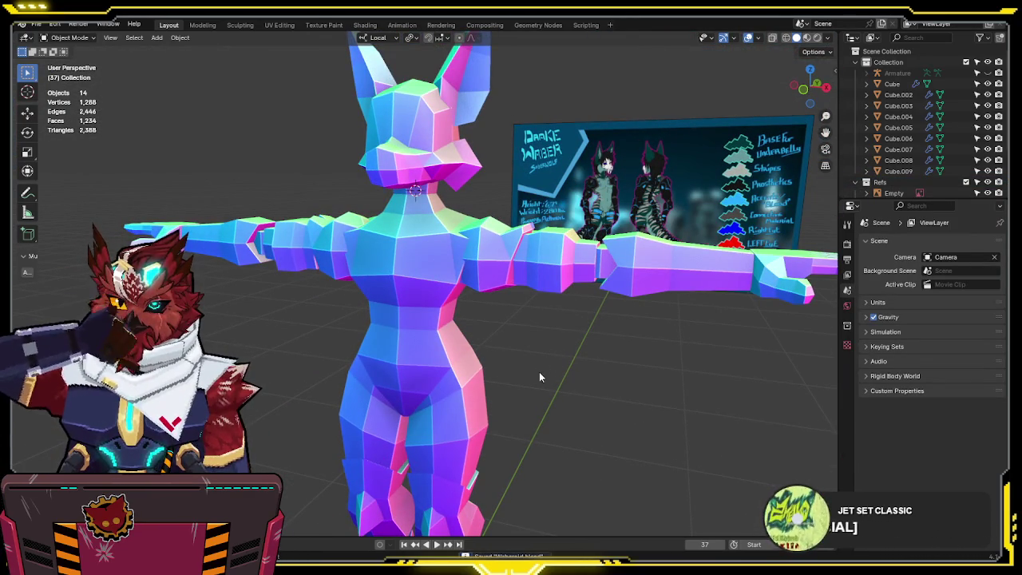
mouse_move(540, 373)
middle_mouse_down()
mouse_move(549, 363)
mouse_move(519, 388)
mouse_move(538, 403)
mouse_move(513, 393)
middle_mouse_up()
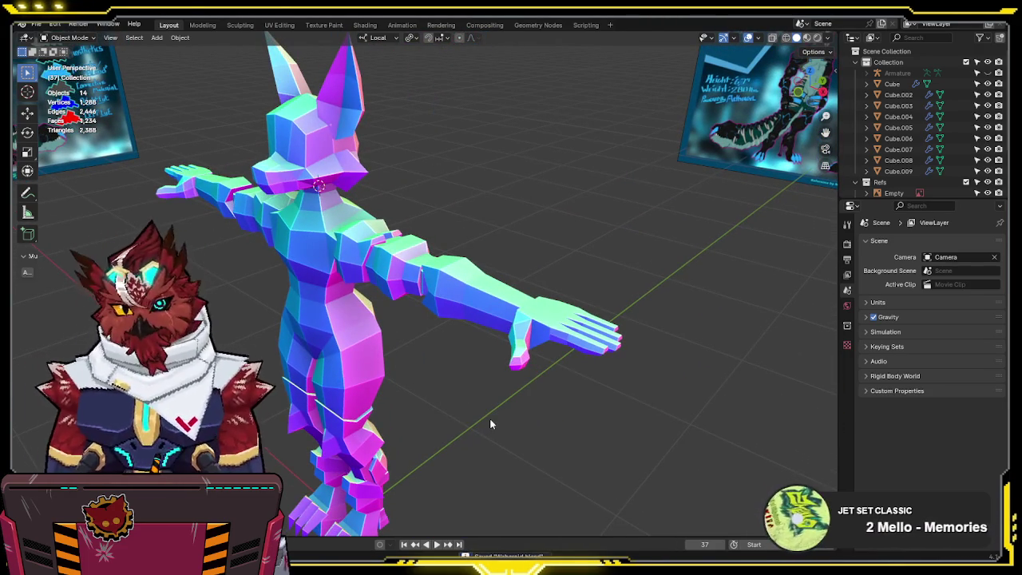
mouse_move(478, 416)
middle_mouse_down()
mouse_move(557, 355)
mouse_move(513, 335)
middle_mouse_up()
key("KP_1")
mouse_move(552, 304)
middle_mouse_down()
mouse_move(483, 347)
mouse_move(479, 371)
middle_mouse_up()
scroll(509, 339, "up", 2)
left_click(508, 338)
key("Tab")
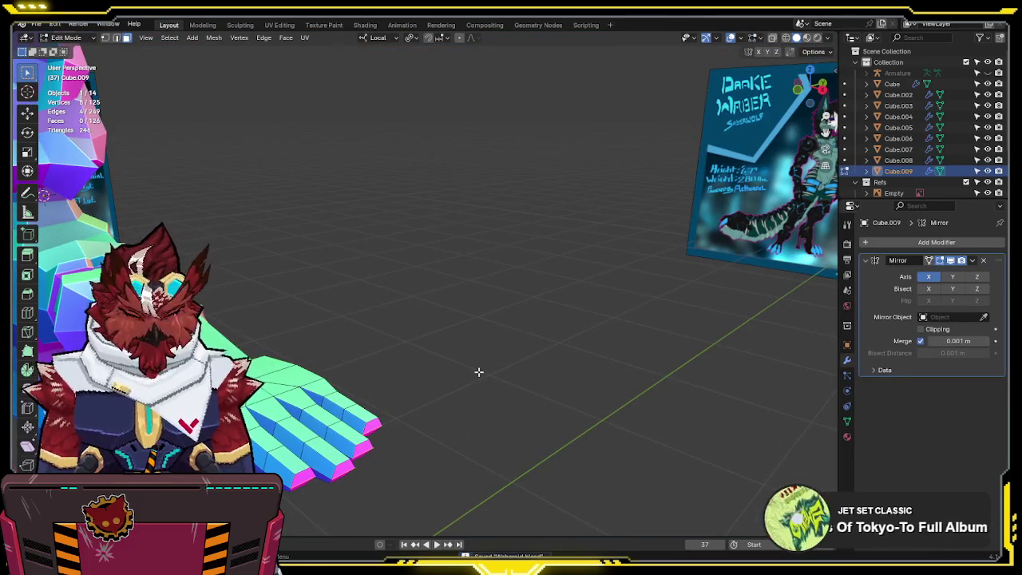
- Select the whole arm mesh, zoom onto the hand, and pick the thumb-base vertex
key("a")
key("KP_Decimal")
mouse_move(485, 353)
middle_mouse_down()
mouse_move(494, 212)
mouse_move(472, 221)
middle_mouse_up()
left_click(362, 402)
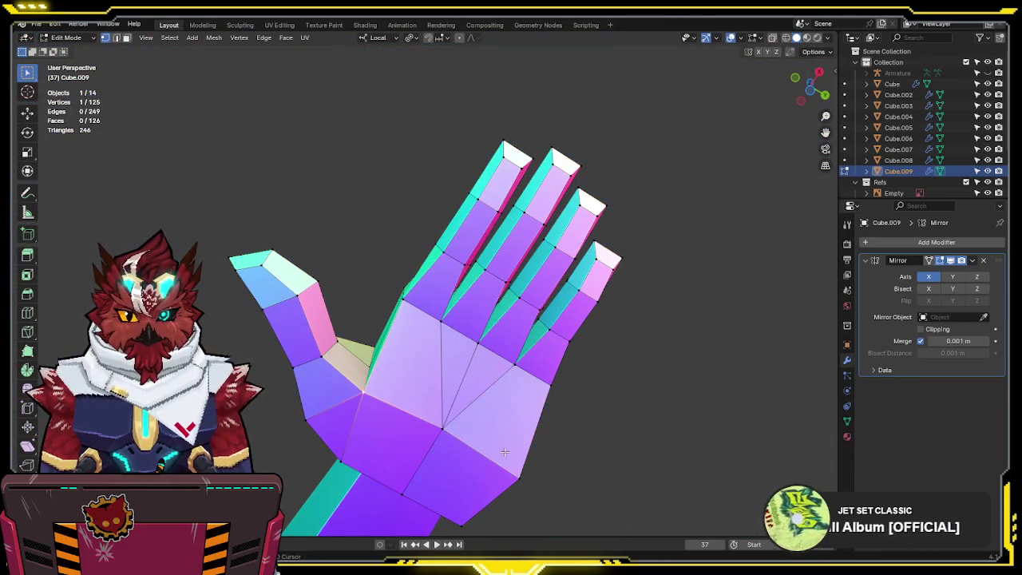
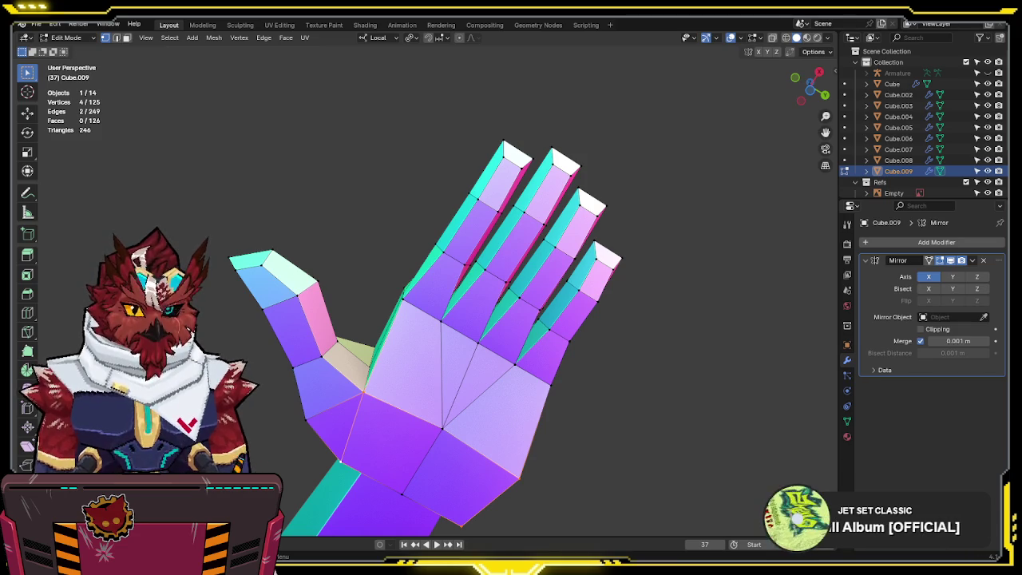
- From the bottom view with X-ray on, narrow the selected palm vertices along Y
middle_click_drag(432, 172, 655, 272)
key("ctrl+KP_7")
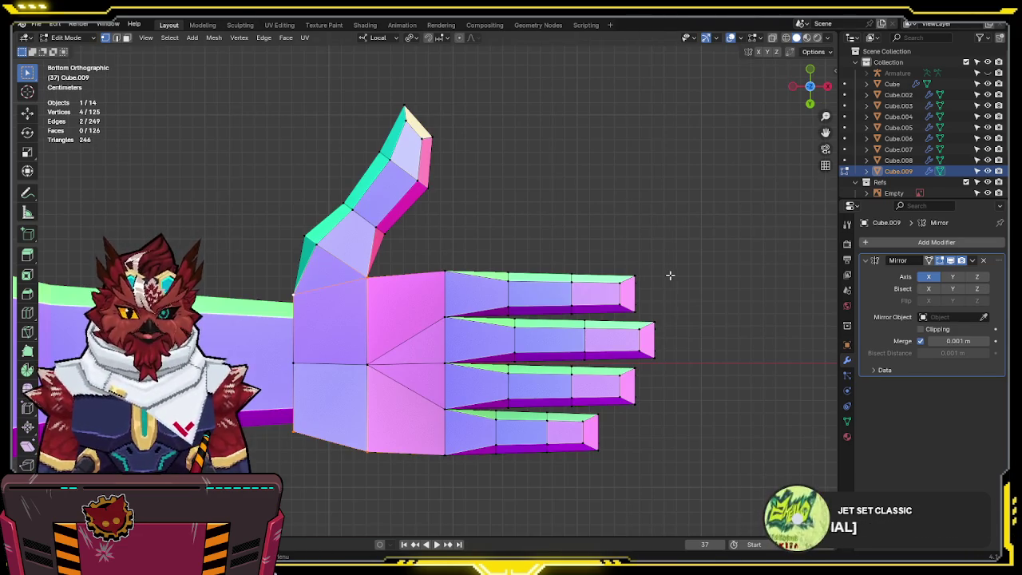
key("comma")
key("period")
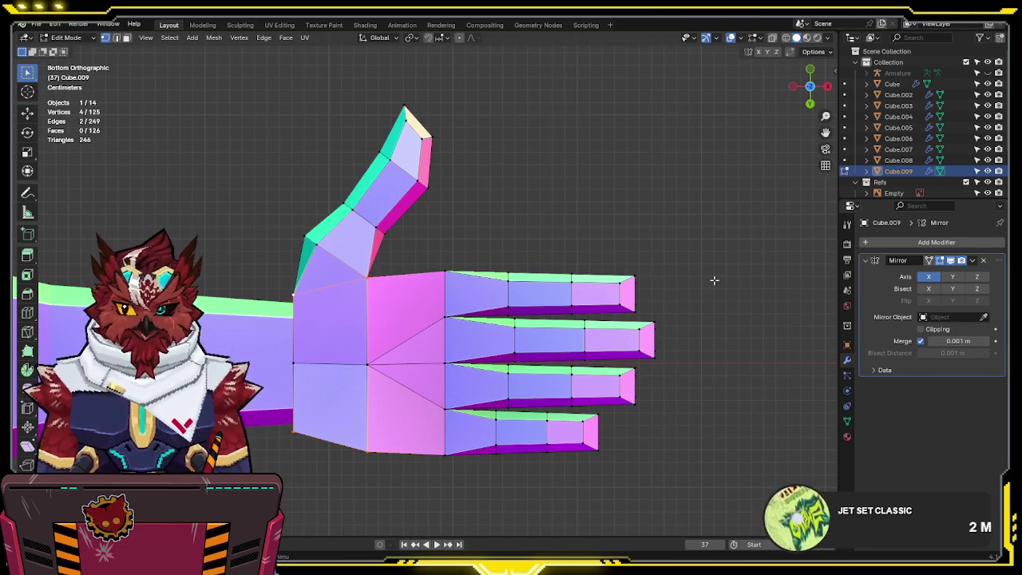
key("alt+z")
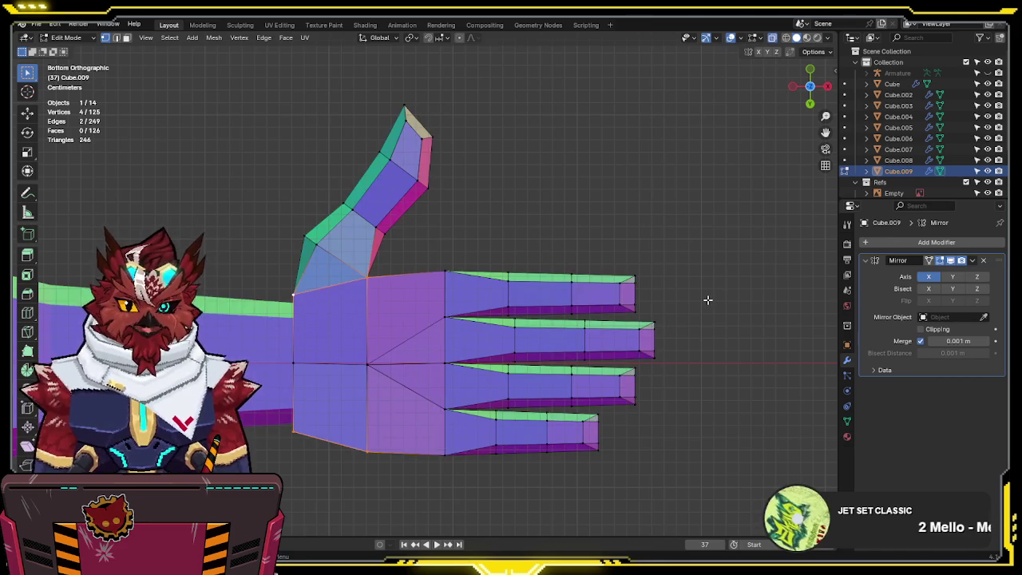
key("s")
key("y")
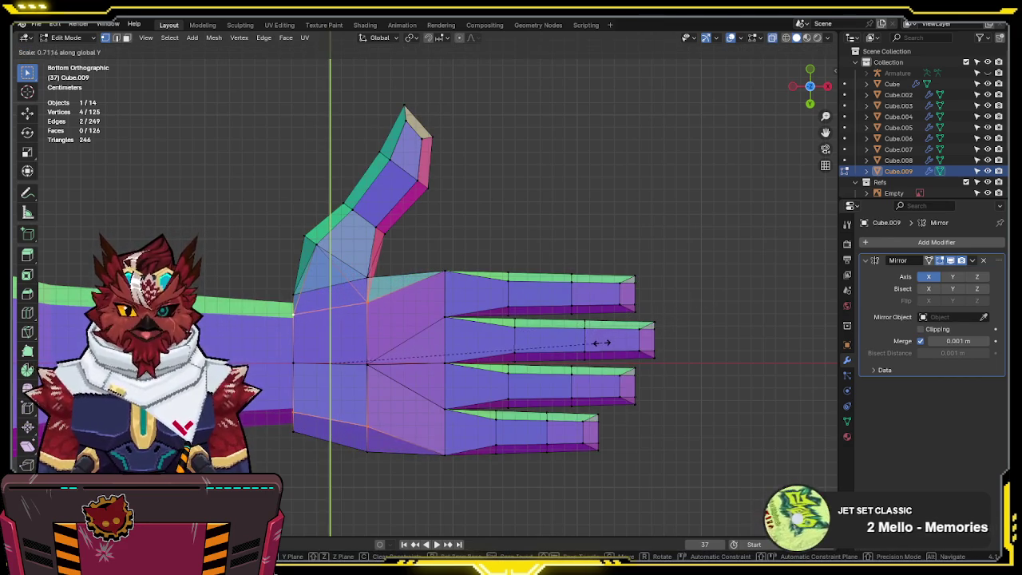
left_click(601, 353)
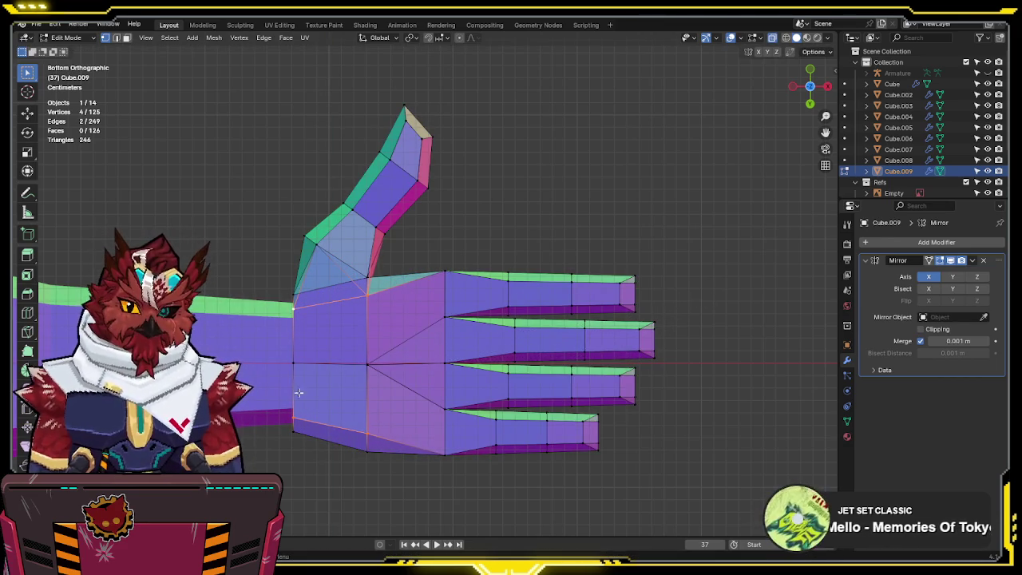
key("alt+z")
- From the top view, select two palm-edge vertices and scale them inward along Y
key("KP_7")
key("alt+z")
left_click(341, 284)
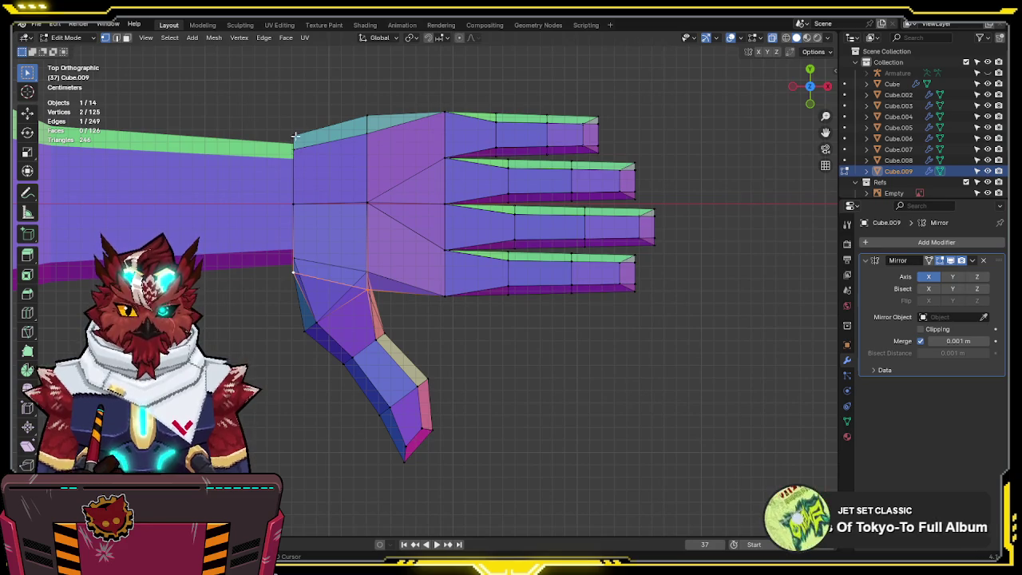
key("alt+z")
key("alt+z")
left_click(368, 121, "shift")
key("s")
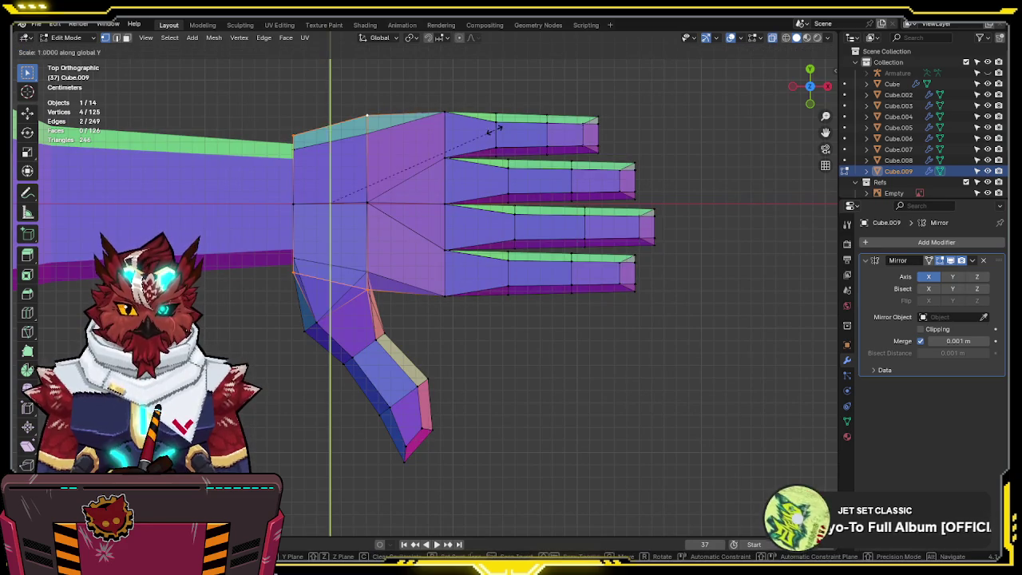
key("y")
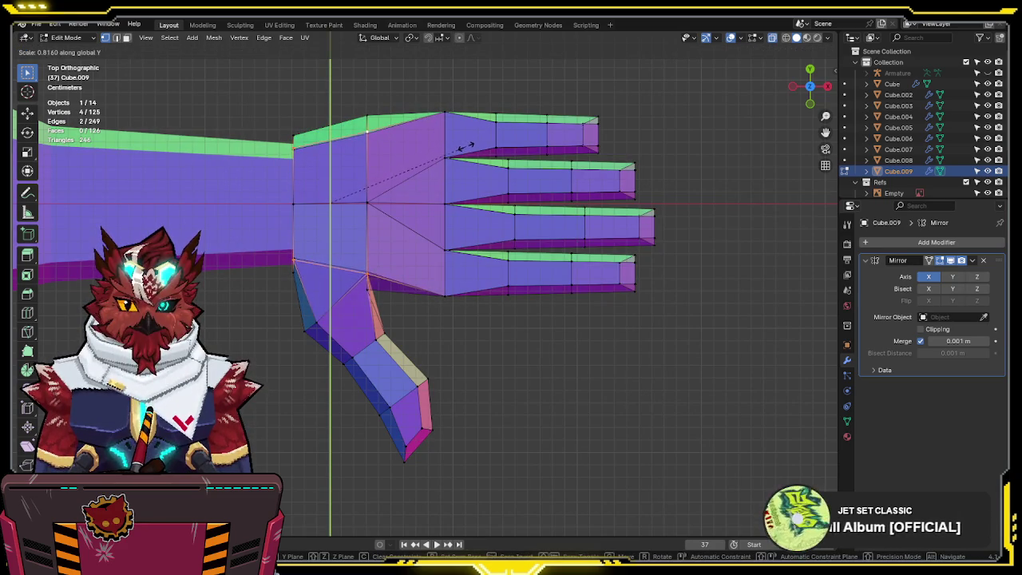
left_click(460, 148)
- Shift the selected palm-edge vertices along Y so the palm tapers toward the wrist
middle_click_drag(460, 148, 443, 283)
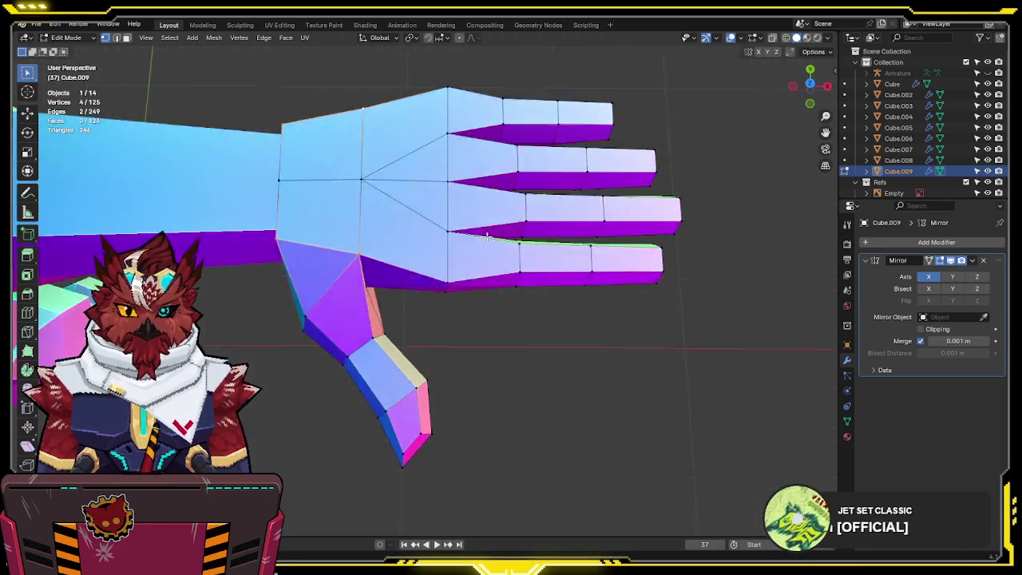
key("KP_7")
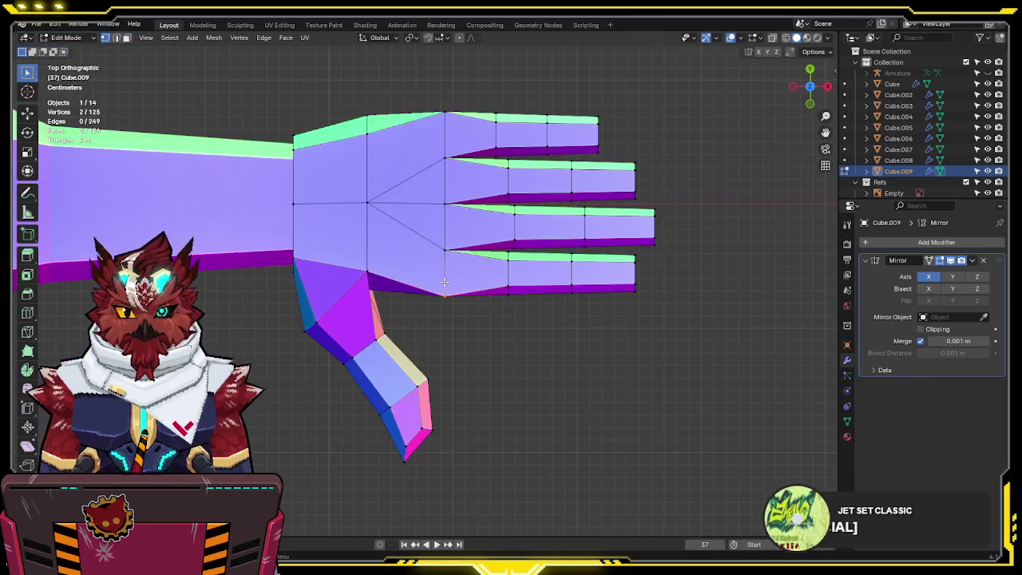
key("alt+z")
key("g")
key("y")
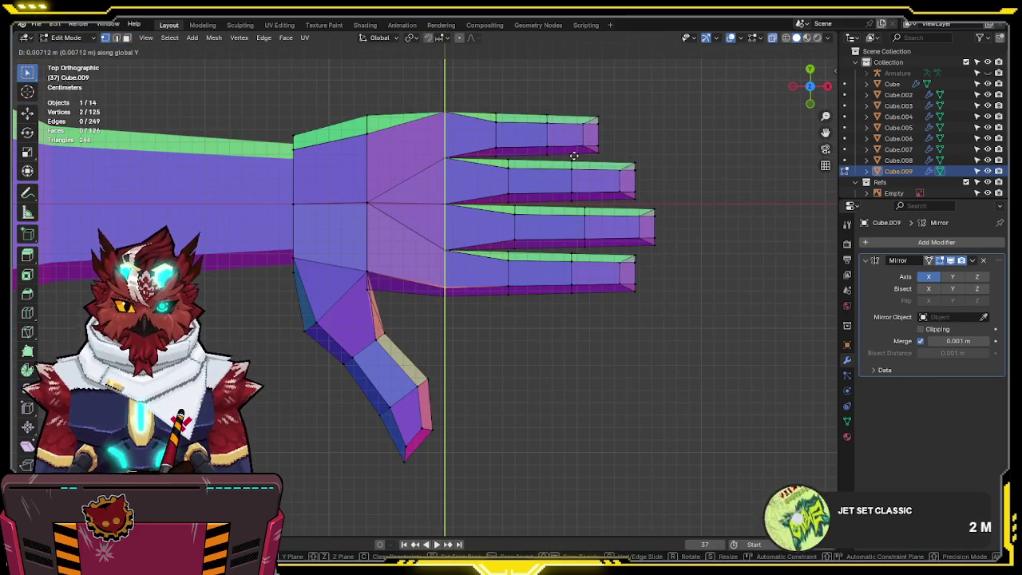
left_click(573, 155)
mouse_move(461, 152)
middle_mouse_down("shift")
mouse_move(450, 211)
mouse_move(518, 171)
mouse_move(548, 218)
mouse_move(253, 183)
mouse_move(414, 302)
middle_mouse_up("shift")
key("alt+z")
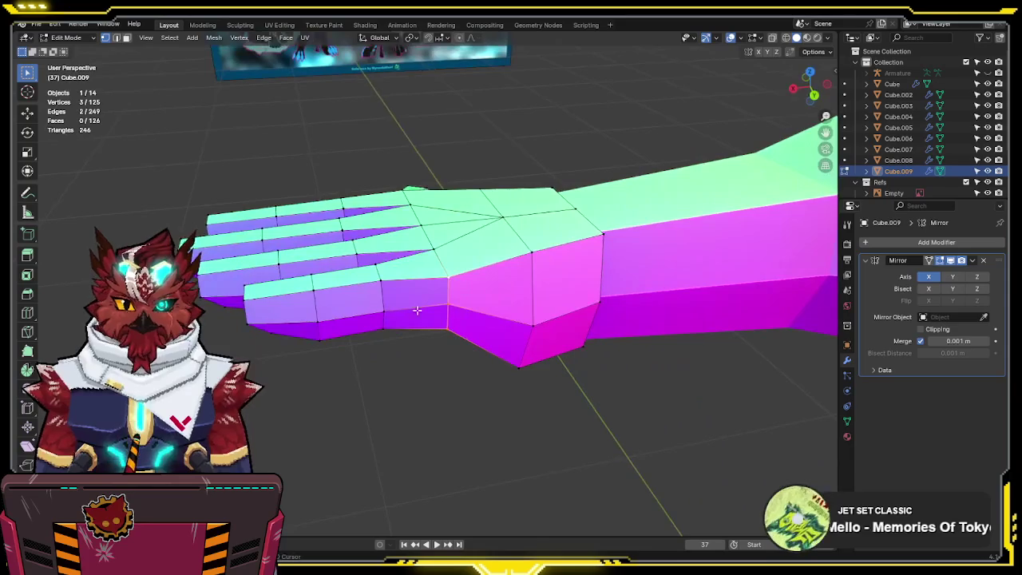
- Move the selected palm vertices along Y, then check the hand from side and end views
key("KP_7")
key("alt+z")
key("g")
key("y")
left_click(494, 364)
mouse_move(582, 342)
middle_mouse_down()
mouse_move(481, 217)
mouse_move(527, 243)
middle_mouse_up()
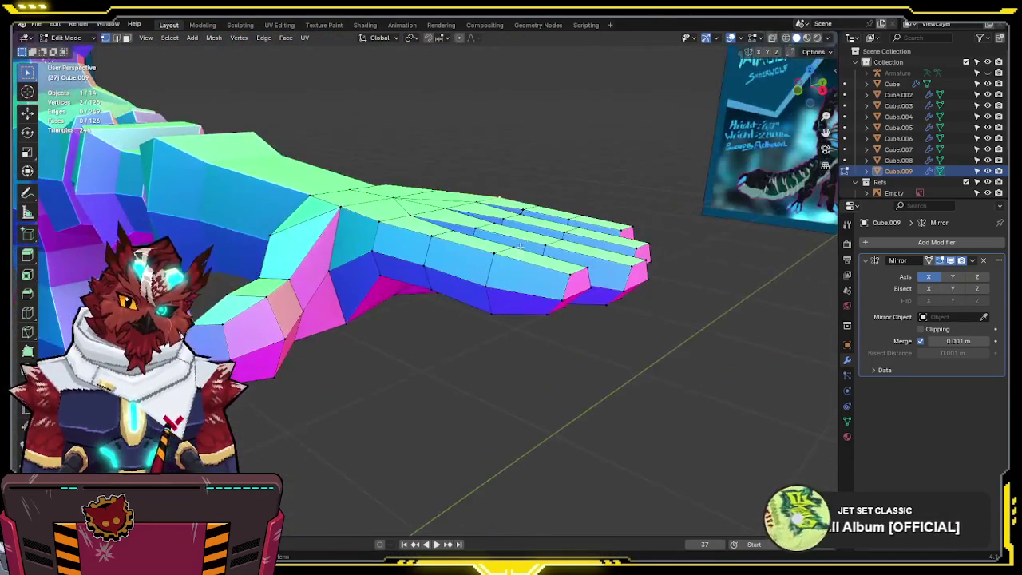
key("KP_1")
key("KP_3")
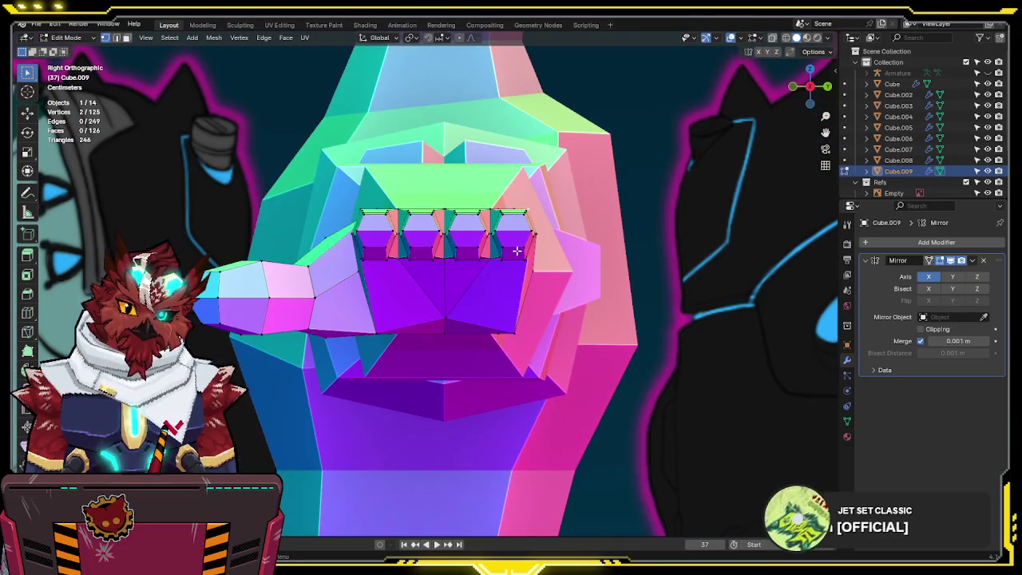
key("KP_7")
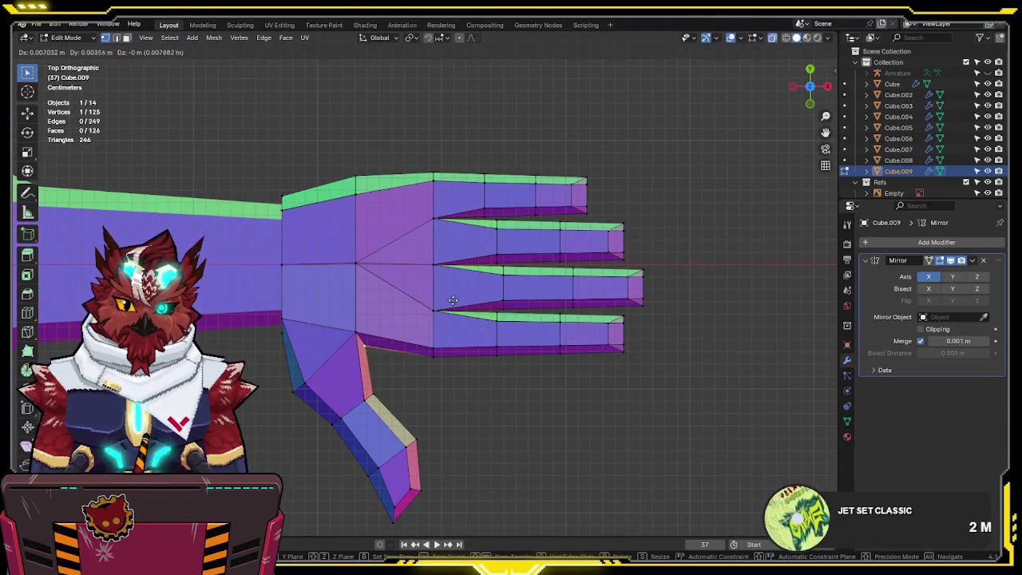
- Box-select the three thumb-base vertices and move them to a new position
left_click_drag(350, 349, 350, 350)
key("g")
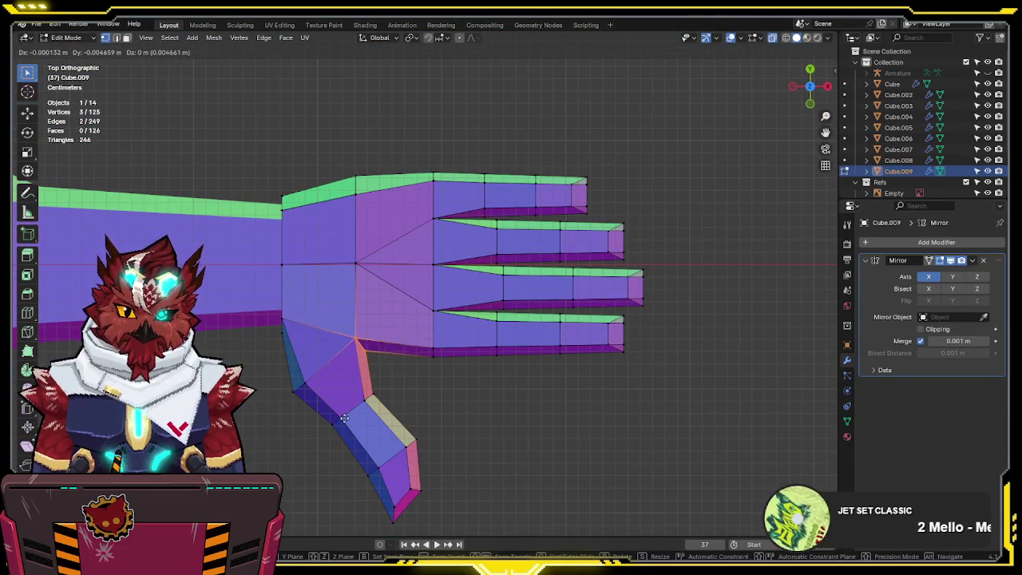
left_click(343, 471)
mouse_move(351, 266)
middle_mouse_down()
mouse_move(387, 80)
mouse_move(438, 184)
middle_mouse_up()
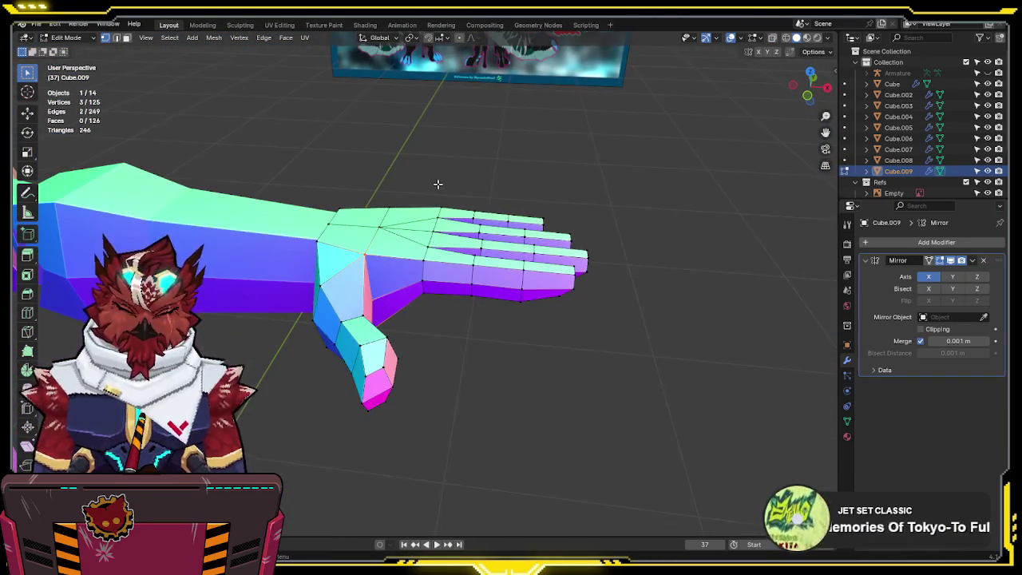
key("KP_7")
middle_click_drag(429, 220, 336, 308)
- Shift a wrist vertex about -0.05 m along X toward the arm
left_click(334, 306)
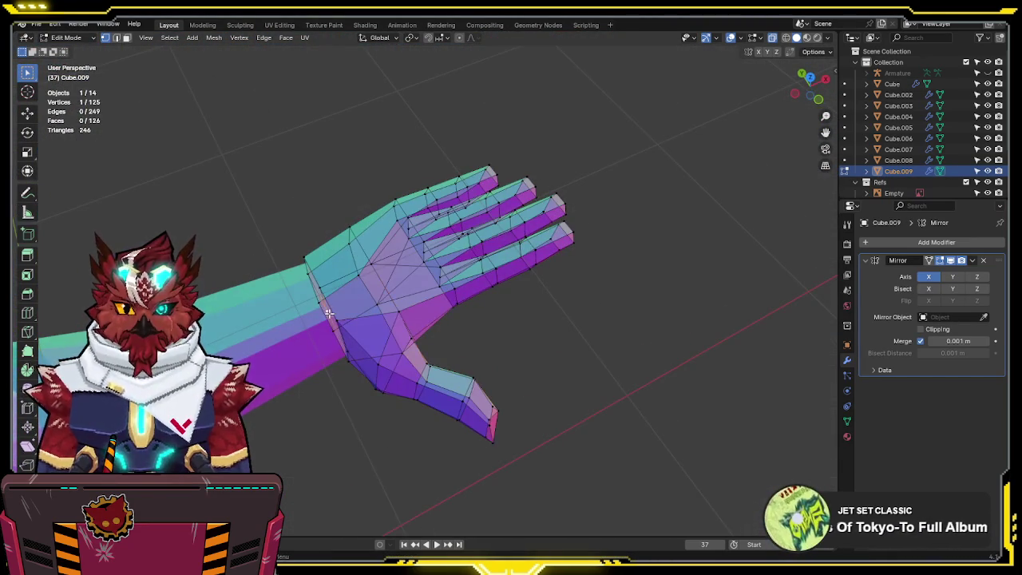
key("KP_7")
key("g")
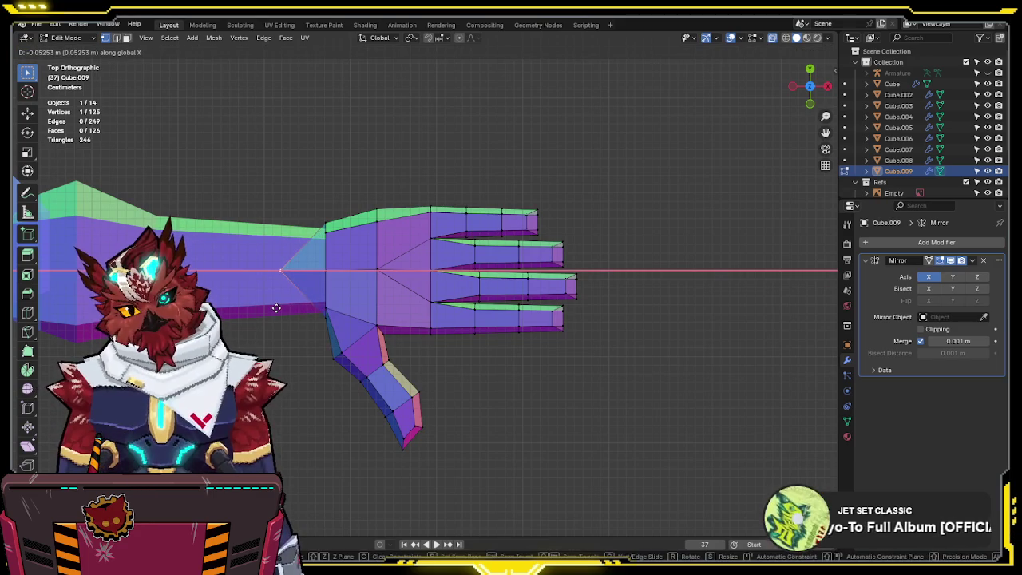
left_click(275, 308)
- Review the reshaped hand in Object Mode, then return to Edit Mode for adding a primitive
key("Tab")
mouse_move(430, 309)
middle_mouse_down()
mouse_move(494, 167)
mouse_move(445, 118)
mouse_move(440, 244)
middle_mouse_up()
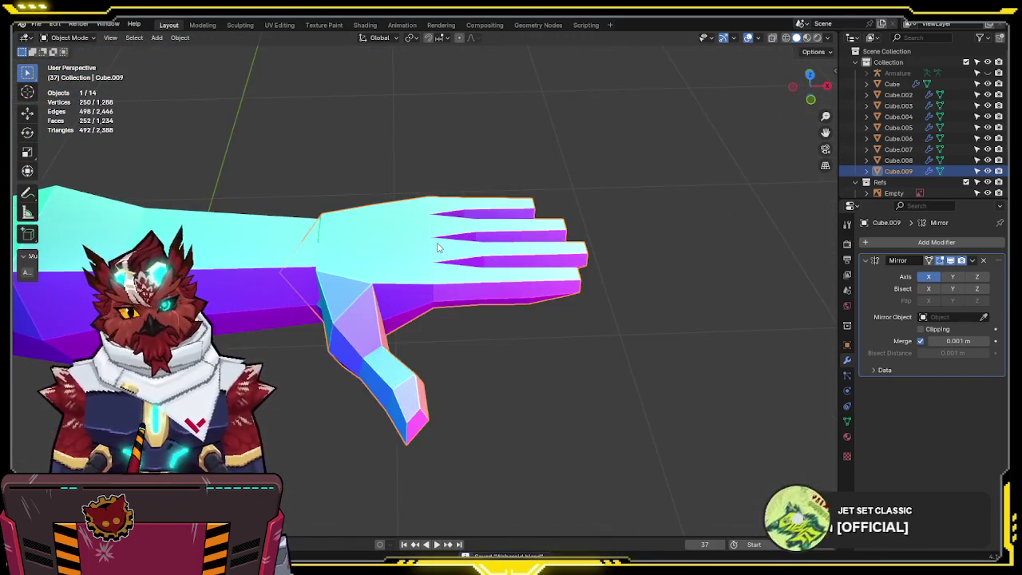
key("KP_1")
key("Tab")
key("shift+a")
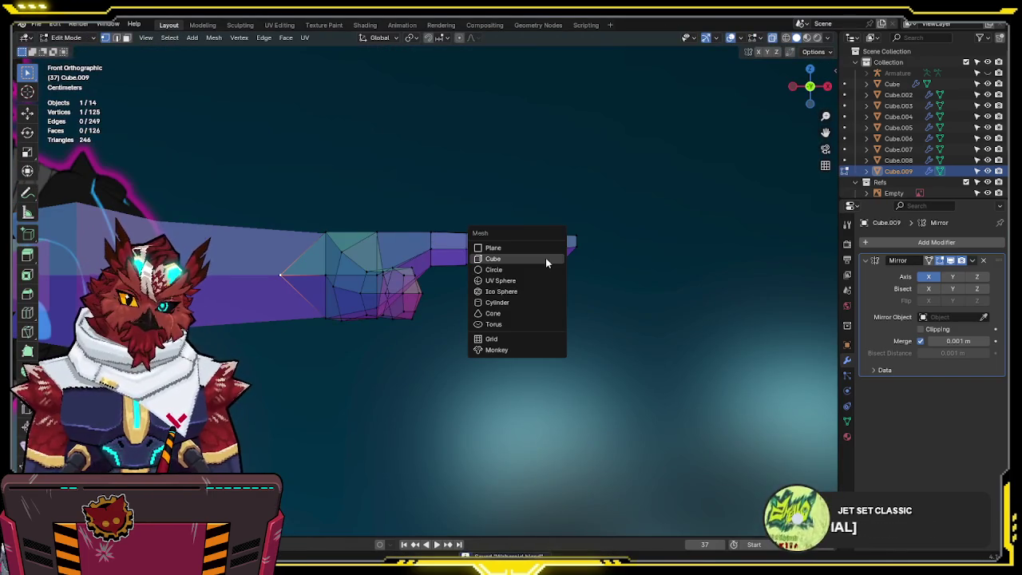
- Add a cube, resize it and place it above the hand
left_click(545, 257)
key("s")
left_click(765, 274)
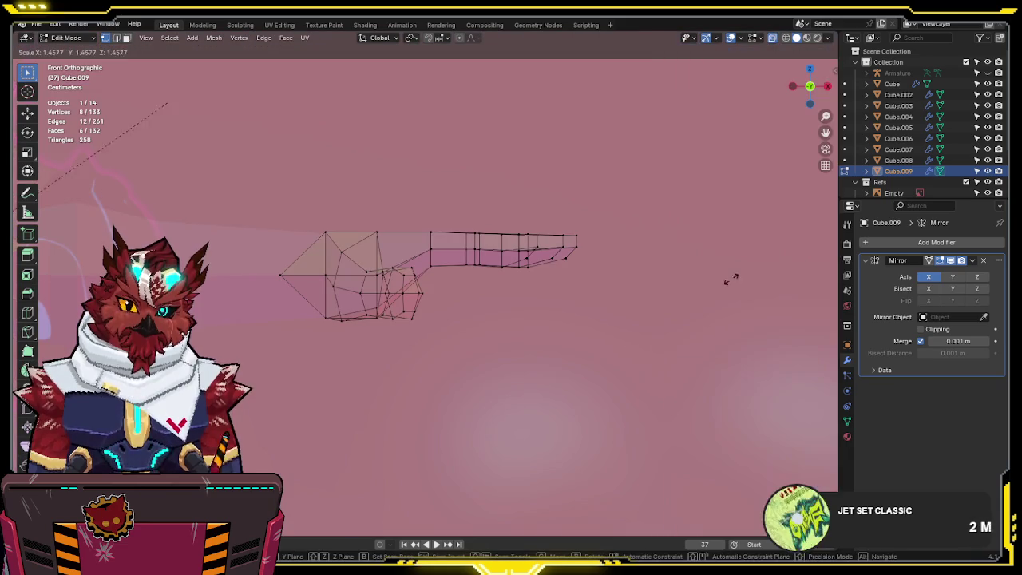
scroll(538, 388, "down", 5)
key("s")
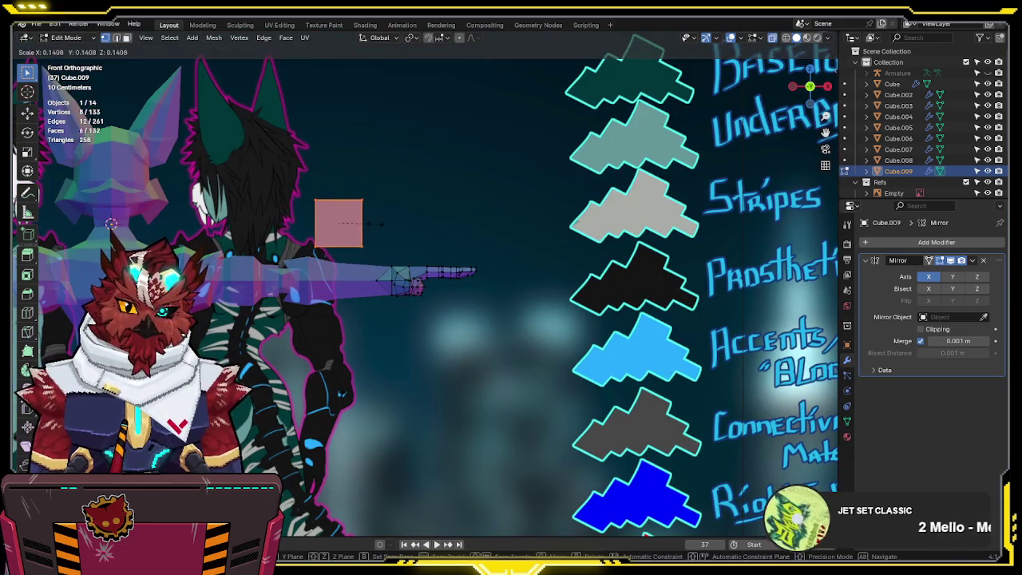
left_click(383, 239)
scroll(376, 221, "up", 5)
key("g")
left_click(570, 307)
- Flatten the new cube along Z, then scale it down uniformly
scroll(569, 308, "down", 8)
scroll(735, 126, "up", 3)
middle_click_drag(735, 125, 591, 290, "shift")
scroll(591, 295, "up", 3)
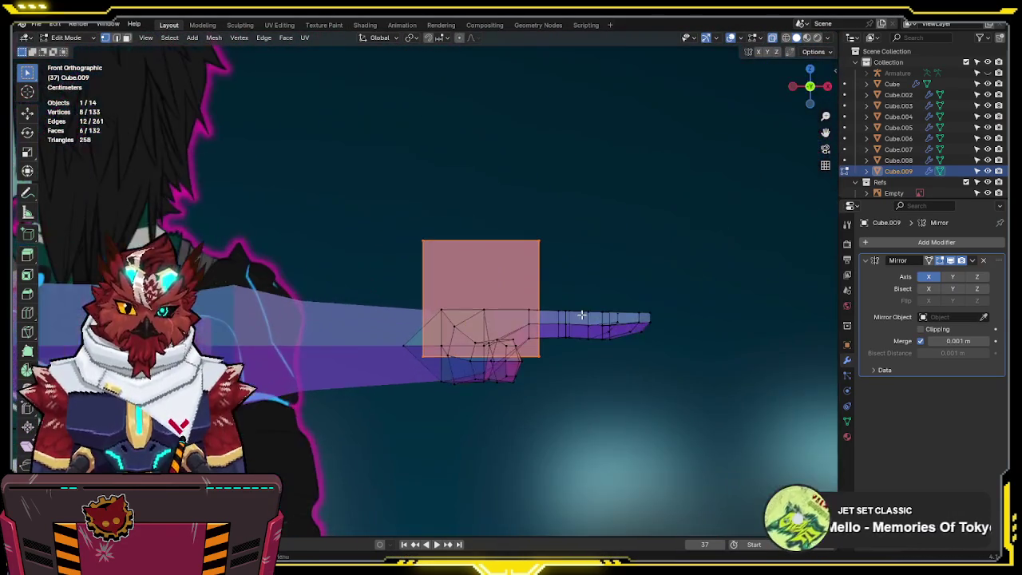
scroll(719, 311, "up", 2)
key("s")
key("z")
left_click(631, 275)
key("s")
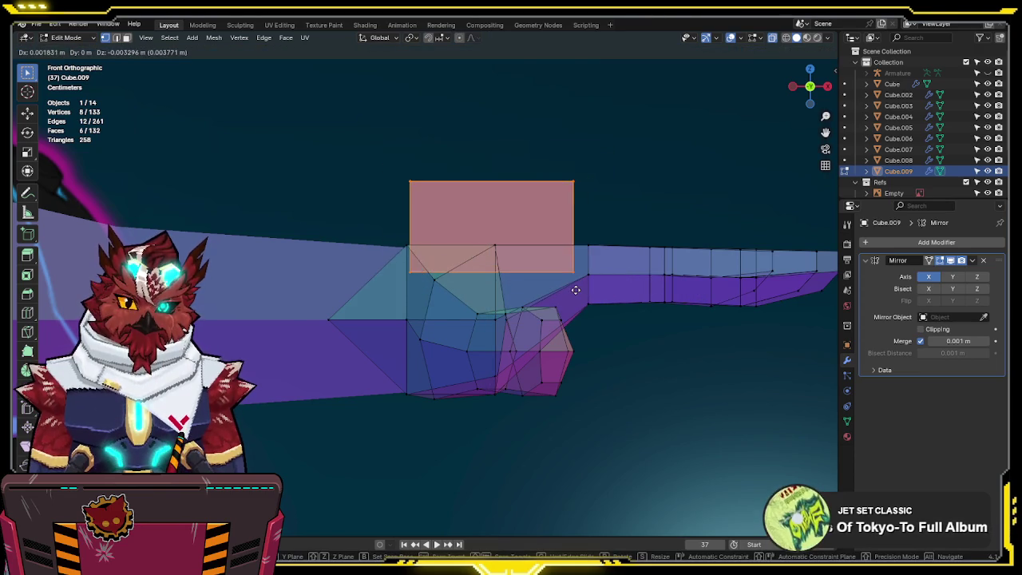
left_click(593, 291)
scroll(584, 292, "down", 5)
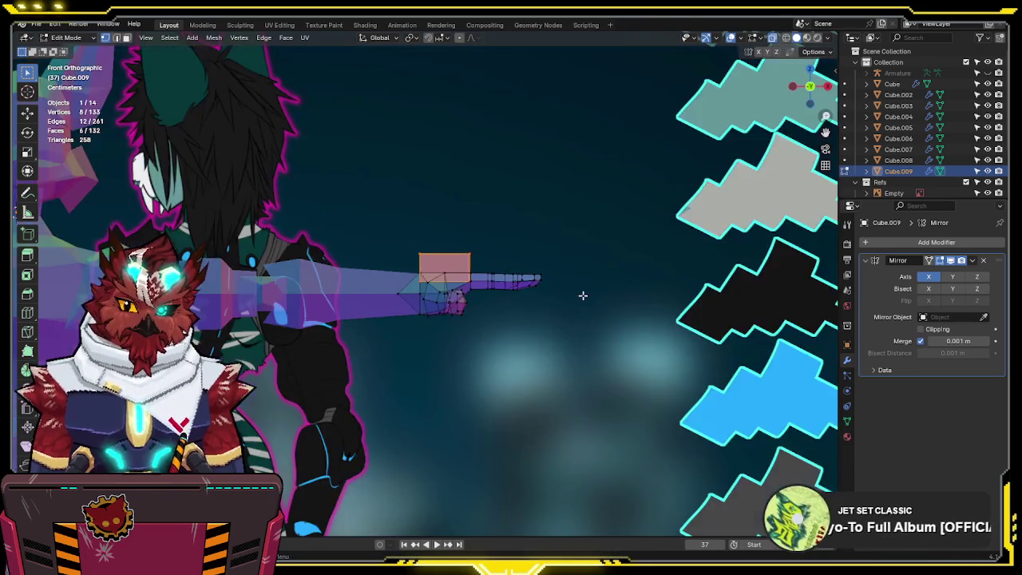
scroll(595, 240, "up", 4)
scroll(601, 200, "up", 3)
scroll(315, 221, "up", 4)
scroll(395, 207, "up", 1)
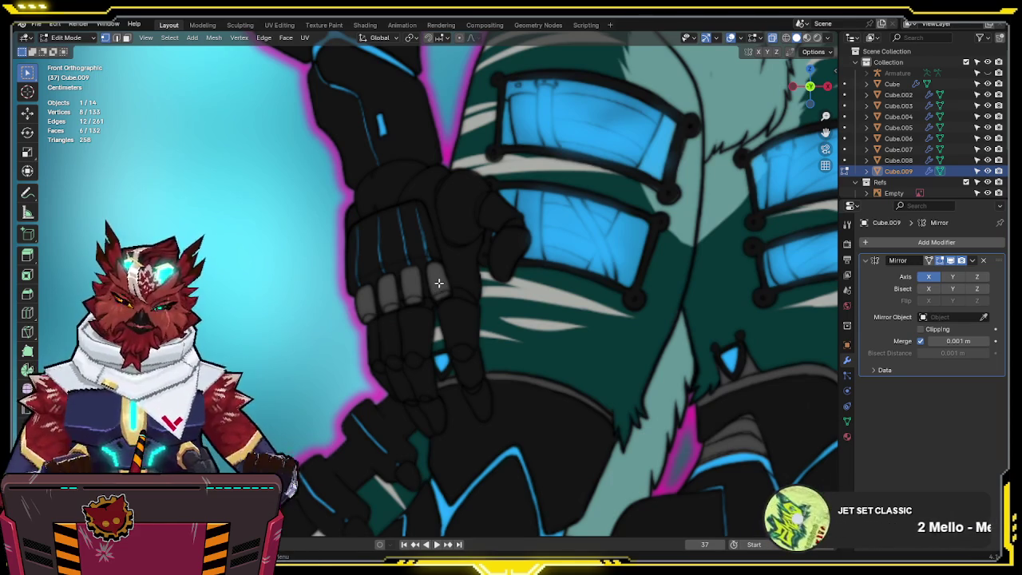
- Recentre on the hand and flatten the block twice more along Z, with X-ray off
scroll(450, 308, "down", 5)
scroll(399, 319, "down", 5)
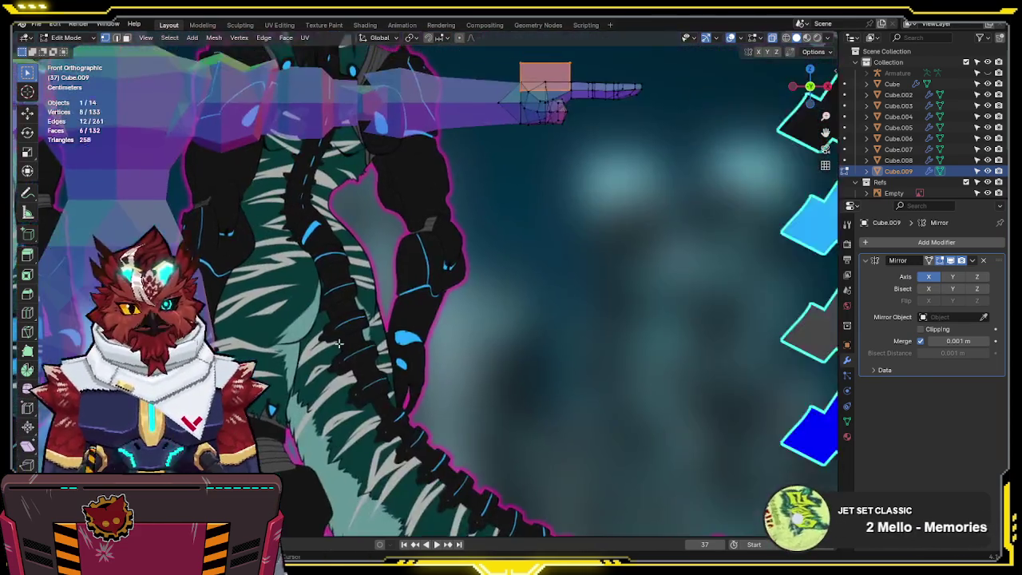
scroll(354, 346, "down", 3)
middle_click_drag(319, 157, 482, 299, "shift")
scroll(474, 251, "up", 2)
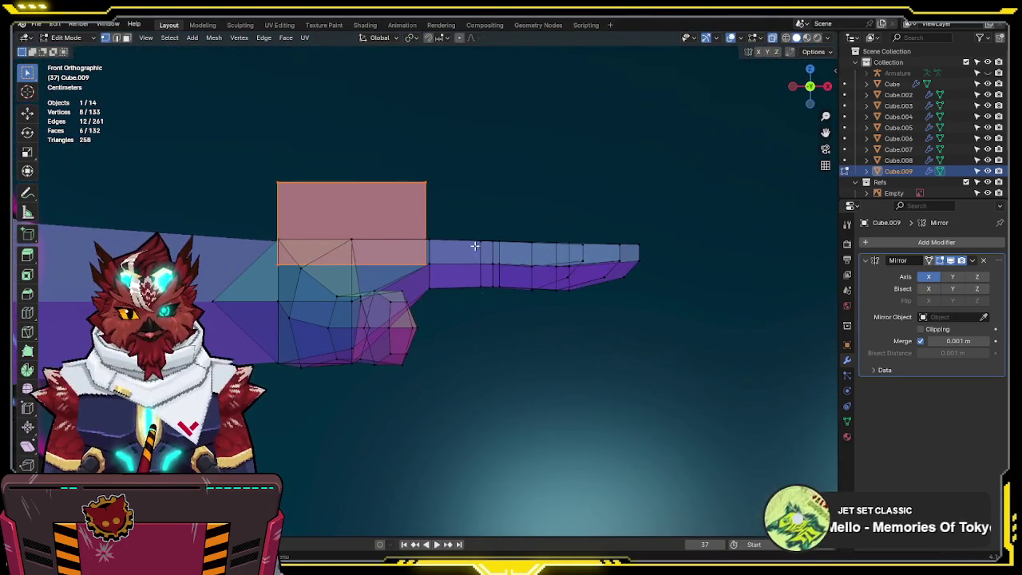
middle_click_drag(475, 250, 527, 274, "shift")
key("g")
key("x")
right_click(548, 266)
key("s")
key("z")
left_click(509, 248)
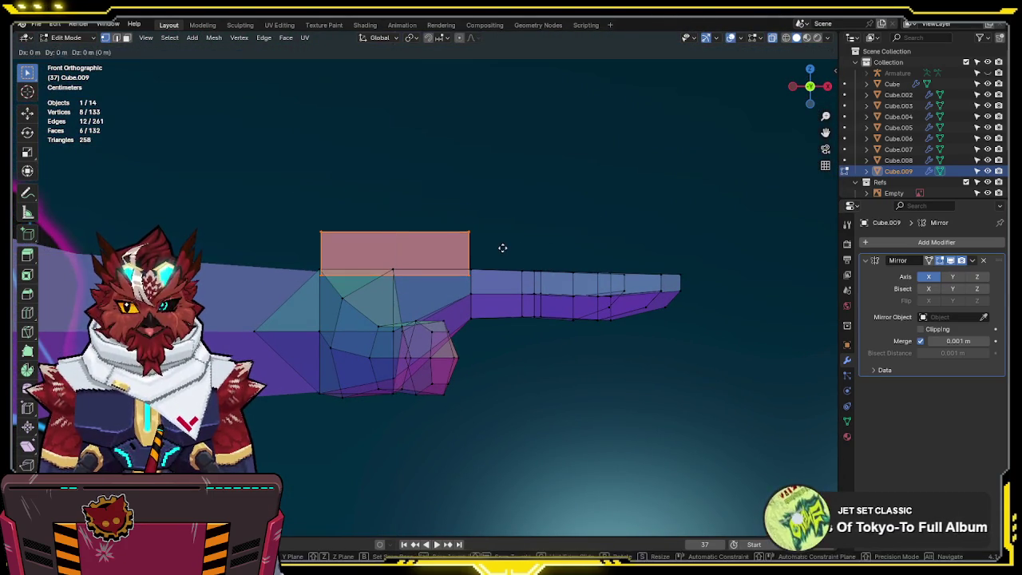
key("s")
key("z")
left_click(538, 237)
key("alt+z")
mouse_move(538, 237)
middle_mouse_down()
mouse_move(482, 294)
mouse_move(495, 297)
middle_mouse_up()
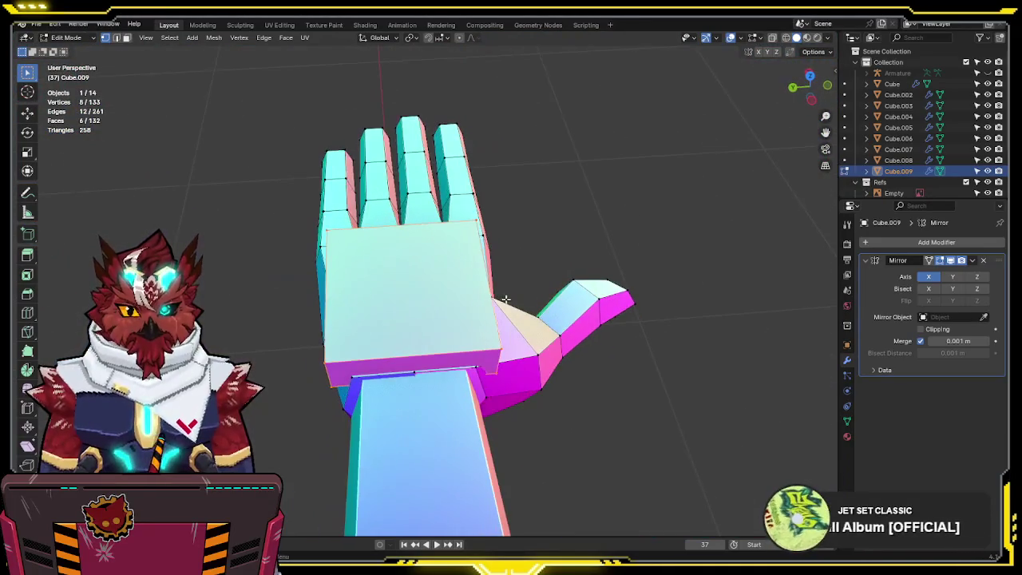
- Narrow the back-of-hand plate along Y
key("s")
key("y")
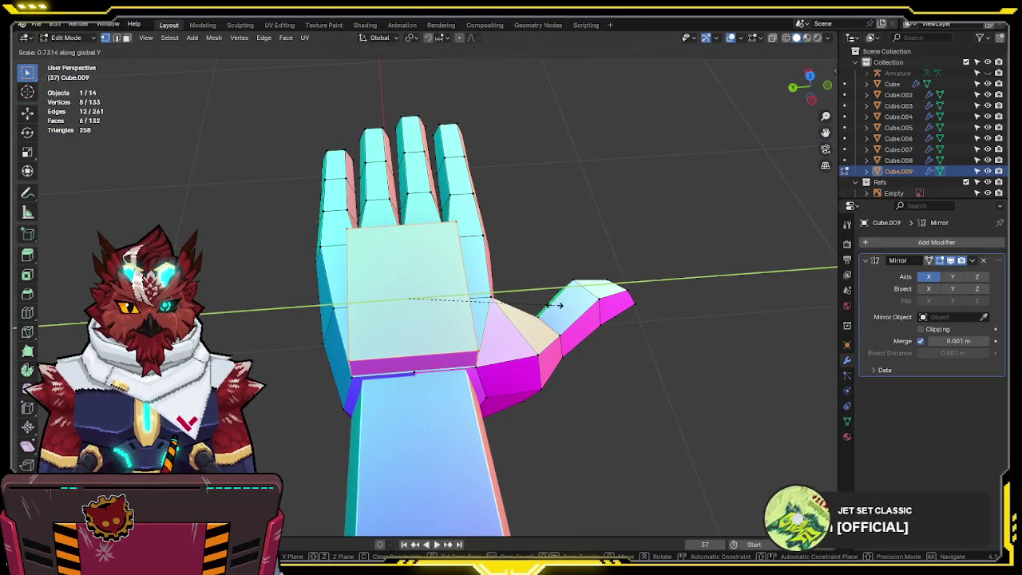
left_click(545, 304)
mouse_move(545, 304)
middle_mouse_down()
mouse_move(423, 291)
mouse_move(577, 298)
mouse_move(468, 274)
mouse_move(479, 269)
middle_mouse_up()
- Select a face of the plate and shift it along X
left_click(423, 292)
key("g")
left_click(543, 299)
key("g")
key("x")
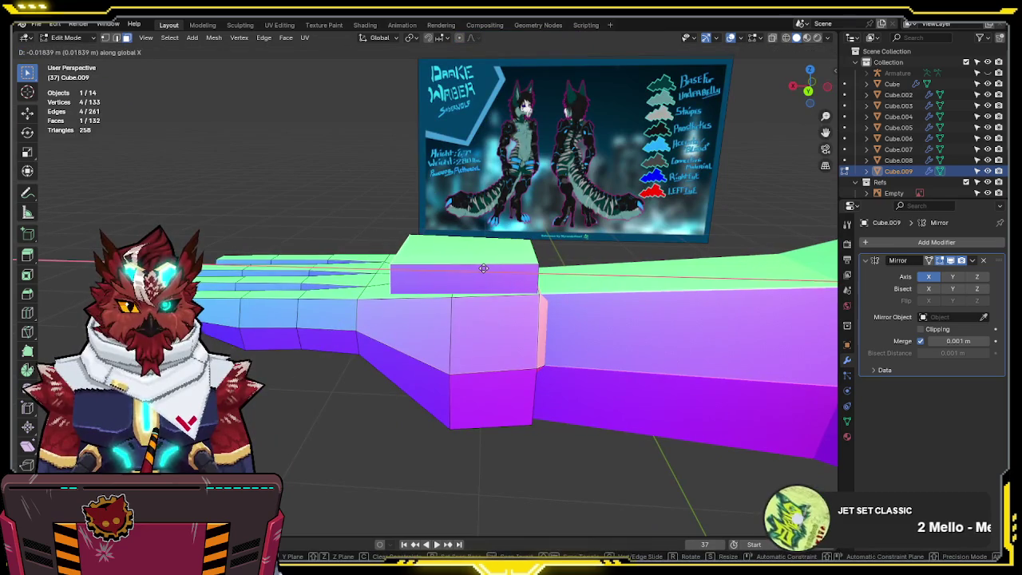
left_click(488, 268)
mouse_move(488, 268)
middle_mouse_down()
mouse_move(463, 292)
mouse_move(620, 260)
mouse_move(684, 219)
mouse_move(485, 295)
mouse_move(597, 294)
middle_mouse_up()
- Delete the selected face of the plate
key("alt+z")
key("x")
left_click(620, 260)
key("alt+z")
- Move the selected plate geometry down along Z
key("g")
key("z")
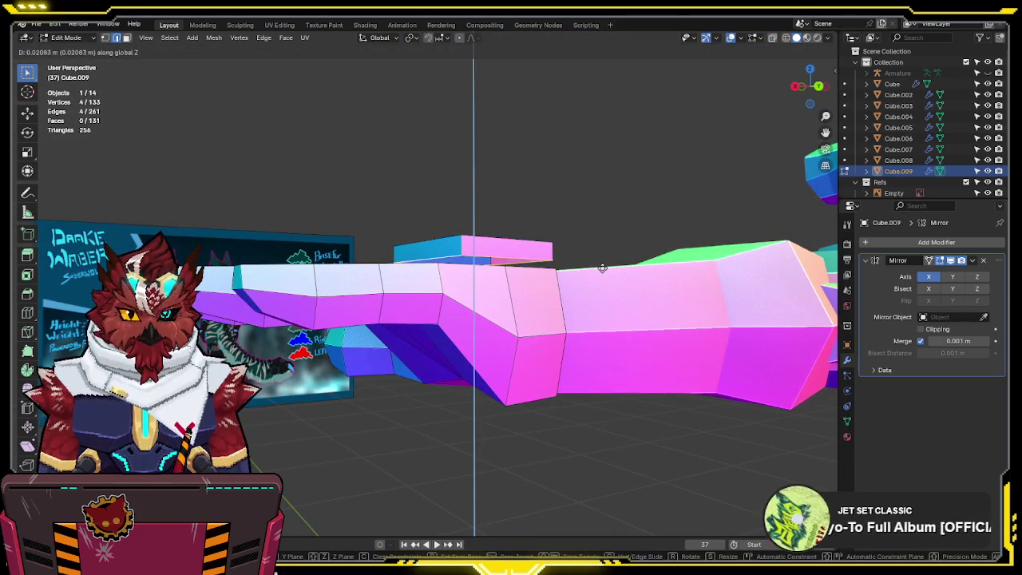
left_click(598, 372)
key("alt+z")
middle_click_drag(599, 372, 592, 350)
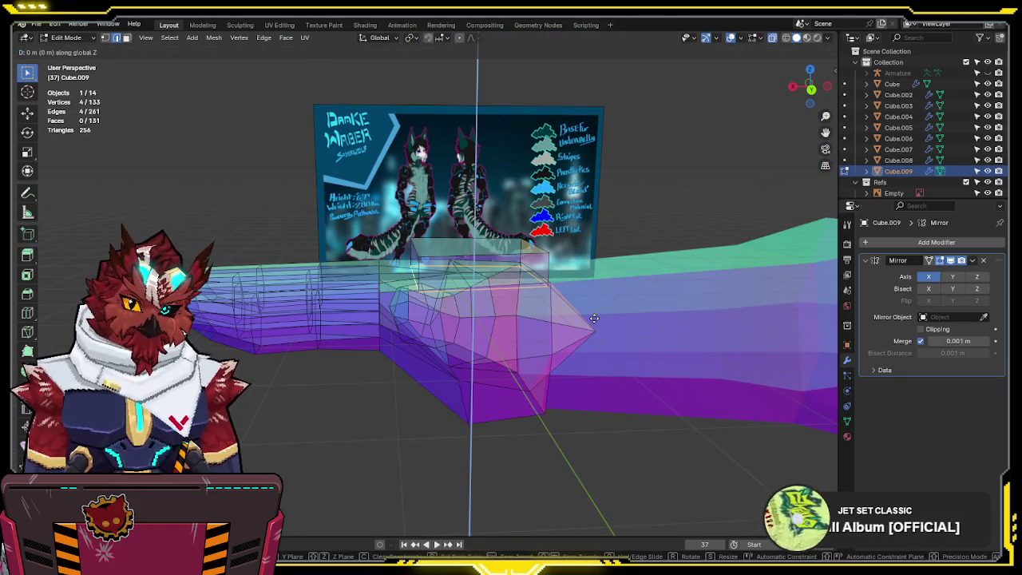
key("alt+z")
- In front view, select the plate's top face and lower it slightly along Z
key("KP_1")
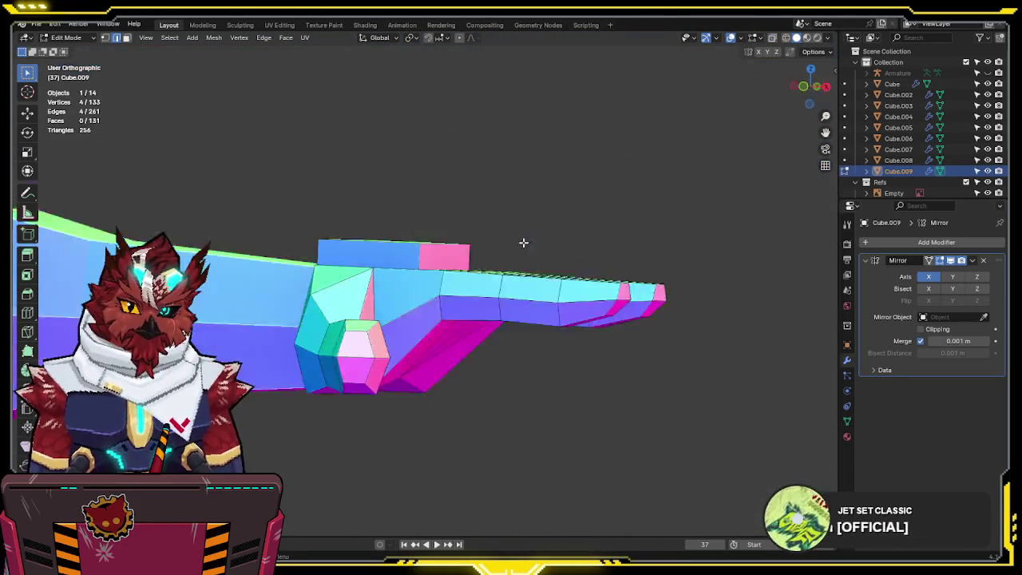
key("alt+z")
left_click(404, 226)
left_click(414, 231)
key("g")
key("z")
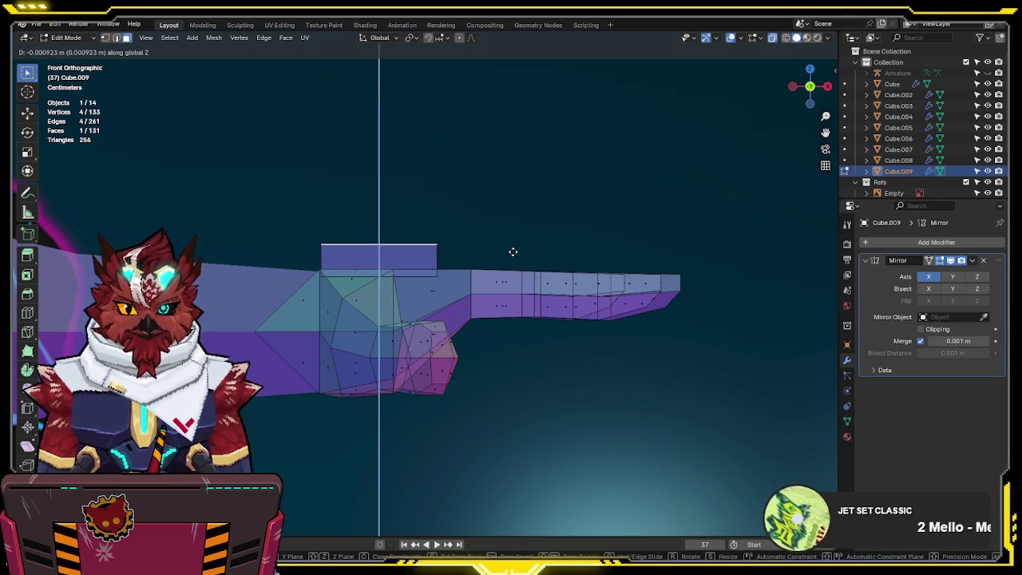
left_click(512, 257)
middle_click_drag(512, 263, 401, 275)
key("alt+z")
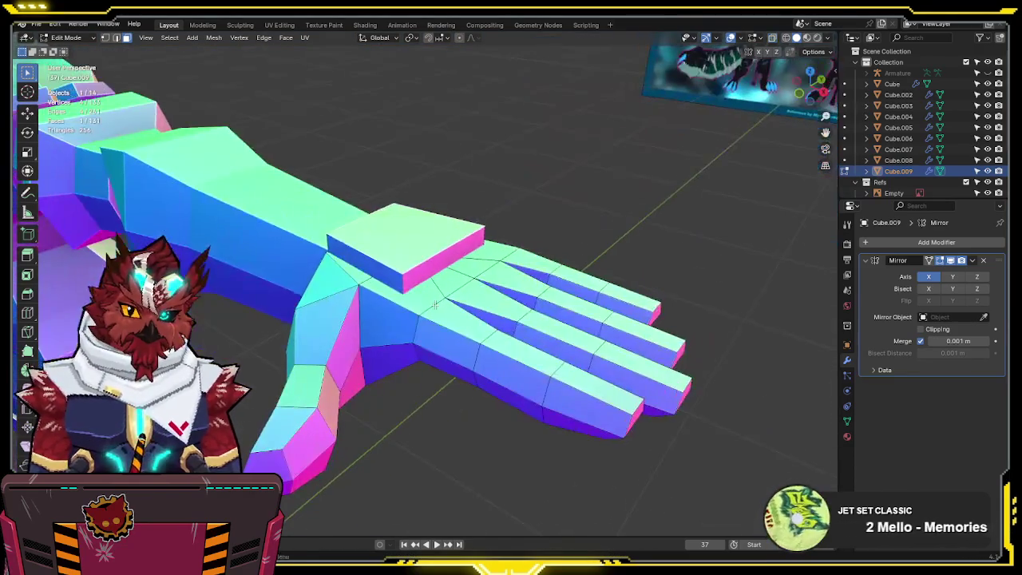
- Duplicate the whole plate block and place the copy further toward the fingers
key("l")
key("KP_7")
key("alt+z")
key("shift+d")
left_click(528, 281)
left_click(455, 264)
- Finish scaling the selected palm face along Y and return to solid display
key("s")
key("y")
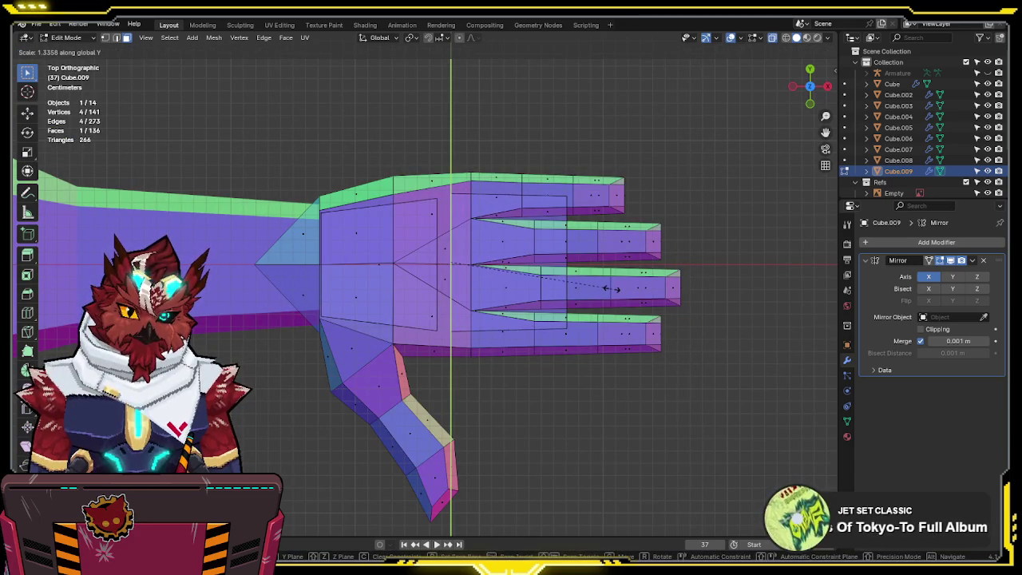
left_click(607, 287)
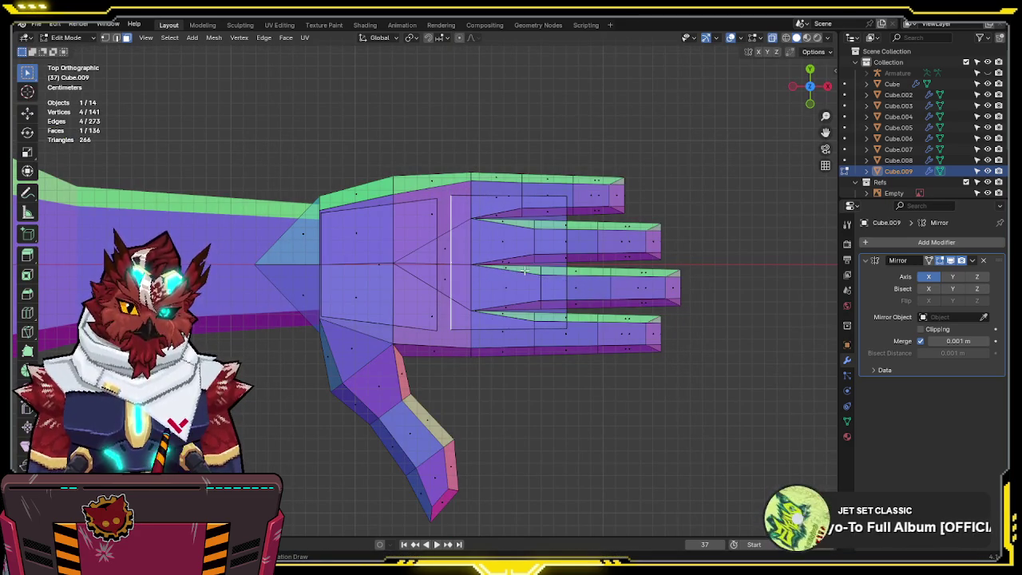
key("alt+z")
- Narrow the duplicate block along Y, move it to the lowest finger, and shrink it along X
key("l")
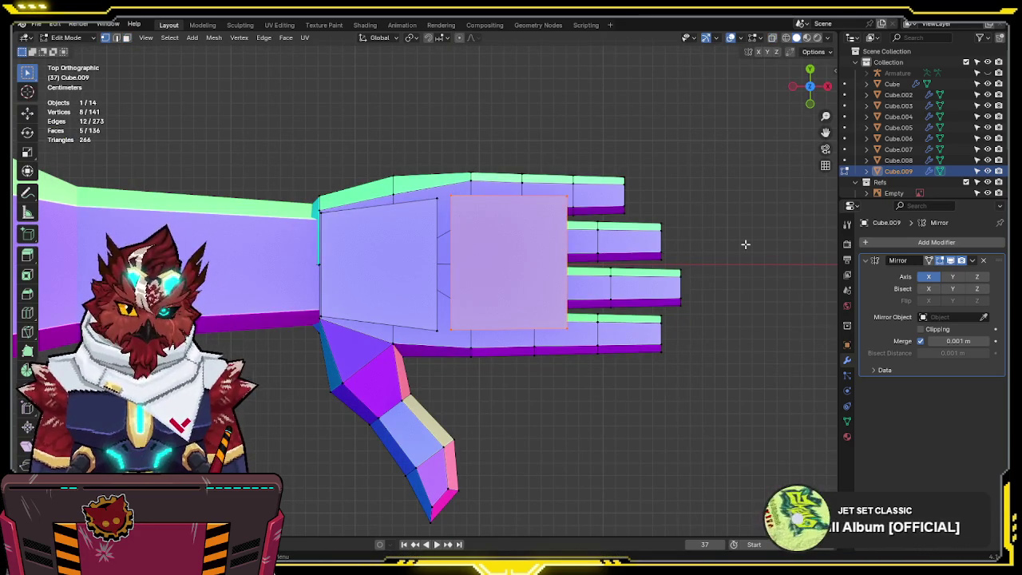
key("s")
key("y")
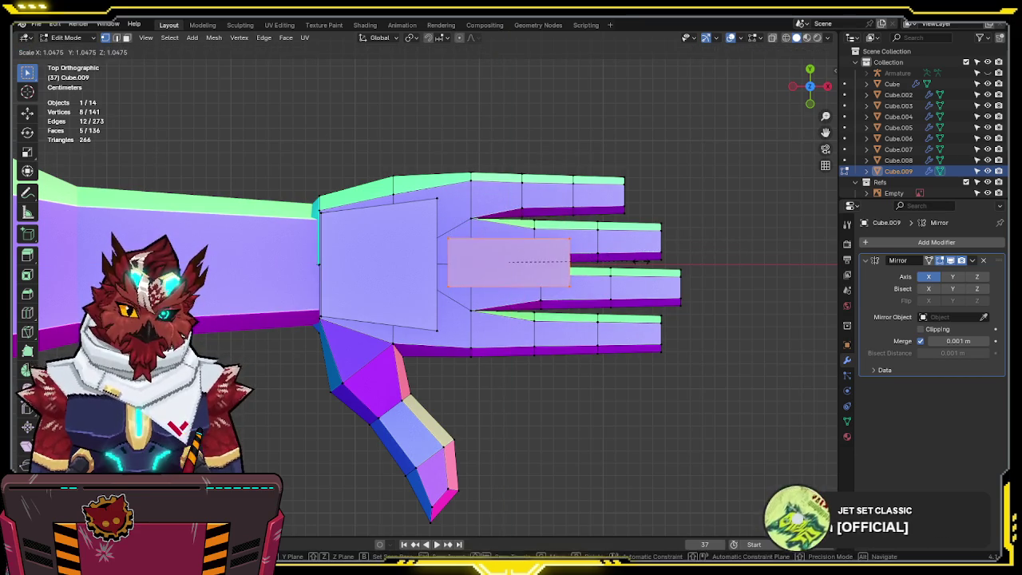
left_click(555, 259)
key("g")
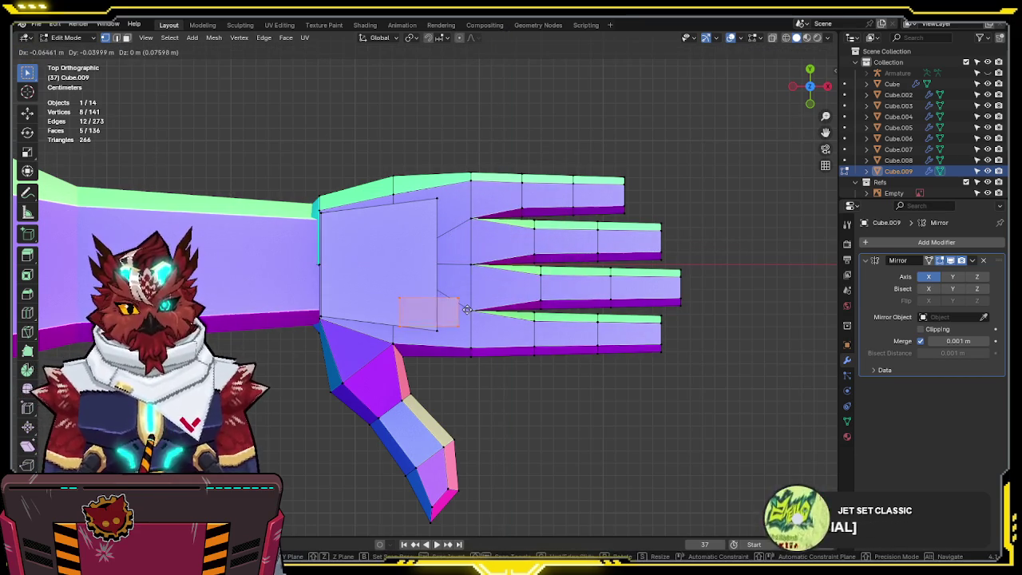
left_click(498, 326)
key("s")
key("x")
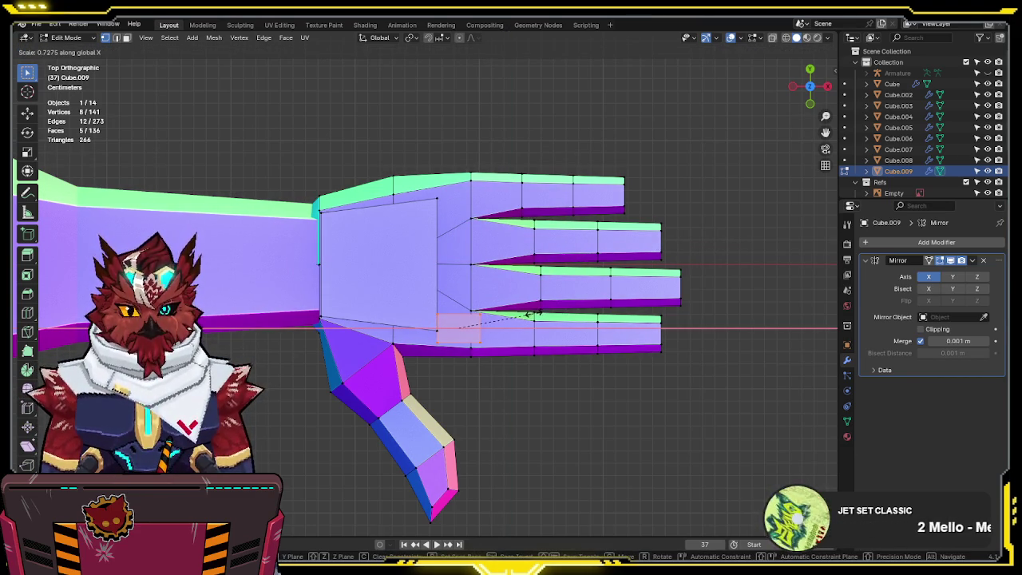
left_click(538, 313)
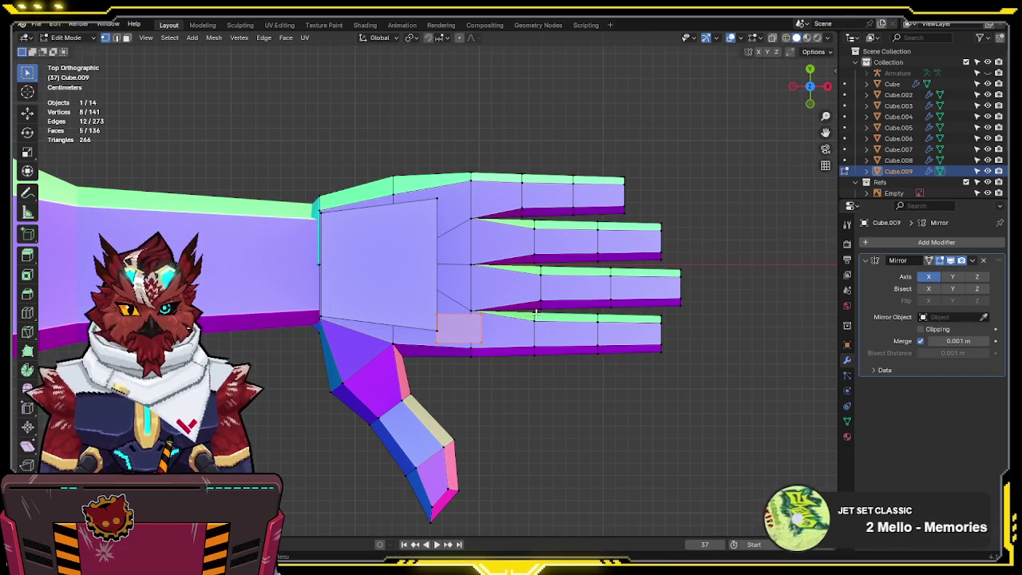
- Scale two palm faces about 1.22 along Y to widen the palm's inner panel
key("alt+z")
left_click(489, 316)
key("s")
key("y")
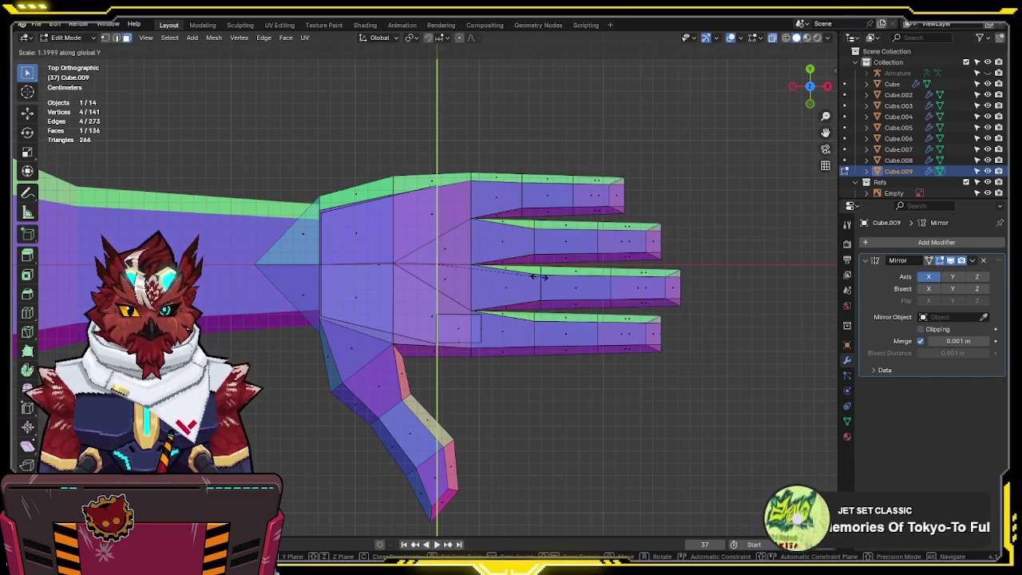
left_click(536, 277)
left_click(321, 270)
key("s")
key("y")
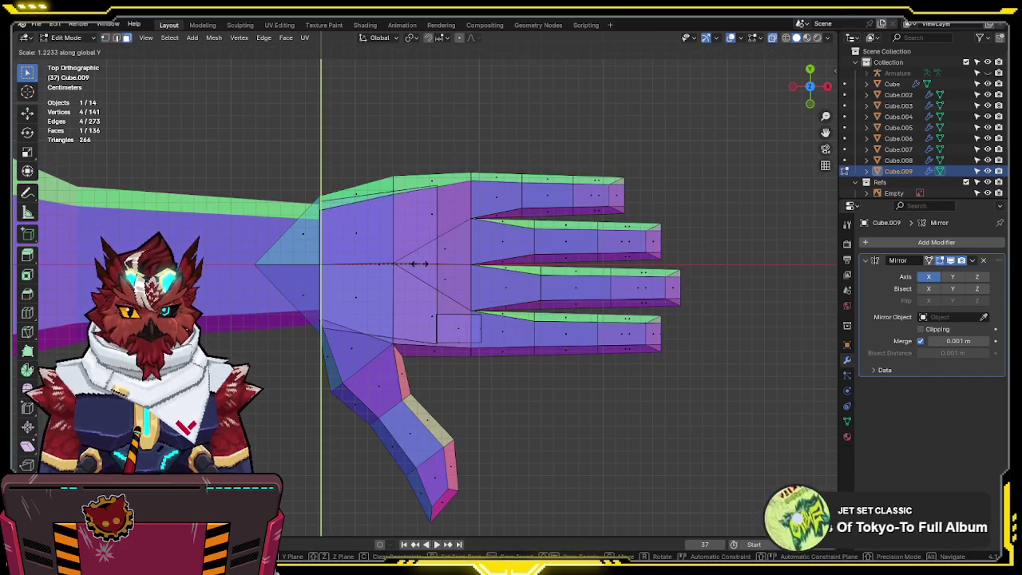
left_click(366, 299)
- Switch to vertex selection in X-ray and pick a vertex at the palm's corner
key("alt+z")
key("1")
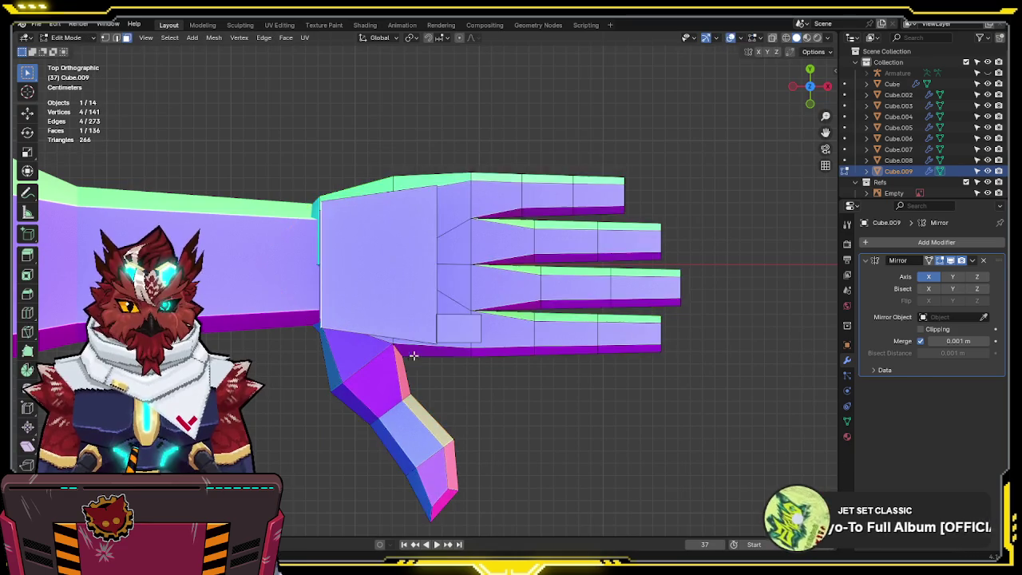
key("alt+z")
left_click(392, 344)
- Select two hand-corner vertices and nudge them slightly along Y
left_click_drag(383, 368, 383, 368)
left_click(384, 212, "shift")
key("g")
key("y")
left_click(384, 204)
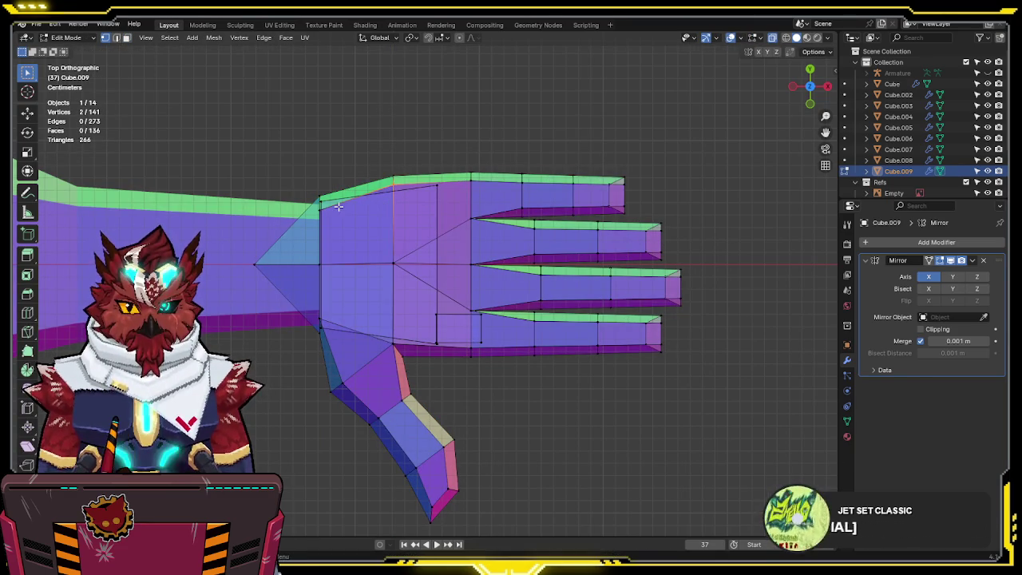
- Stretch the palm's wrist-side edge about 1.20 along Y
left_click(325, 270, "ctrl")
left_click_drag(316, 334, 317, 332)
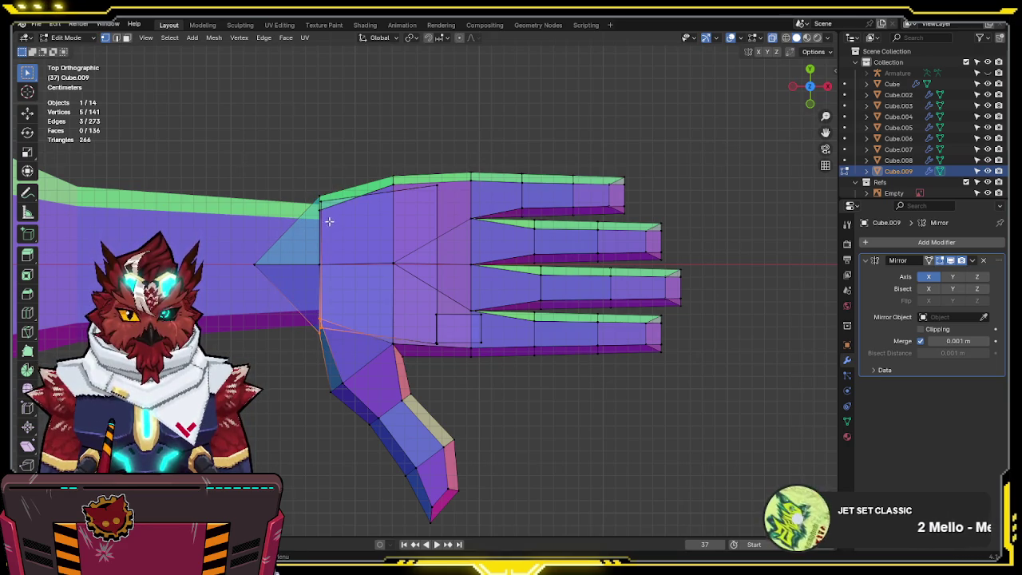
left_click_drag(308, 244, 309, 246, "shift")
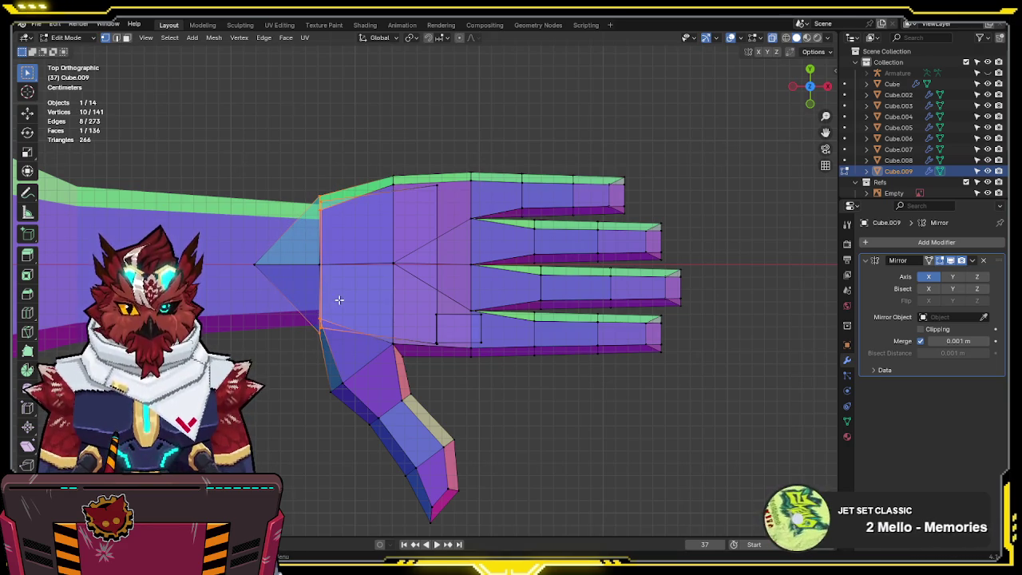
key("s")
key("y")
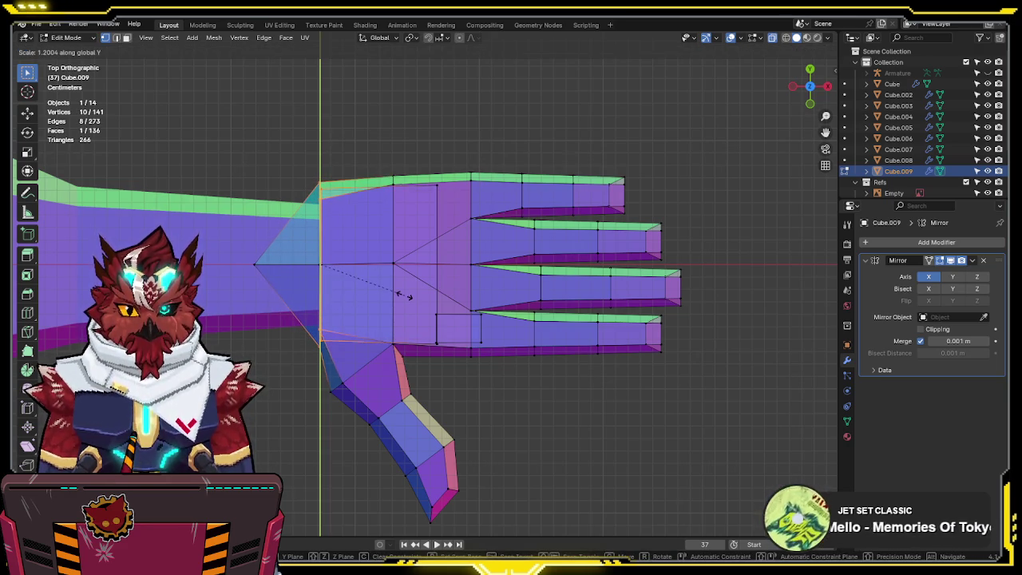
left_click(404, 296)
- Scale the palm's two top corner vertices along Y
left_click(318, 206)
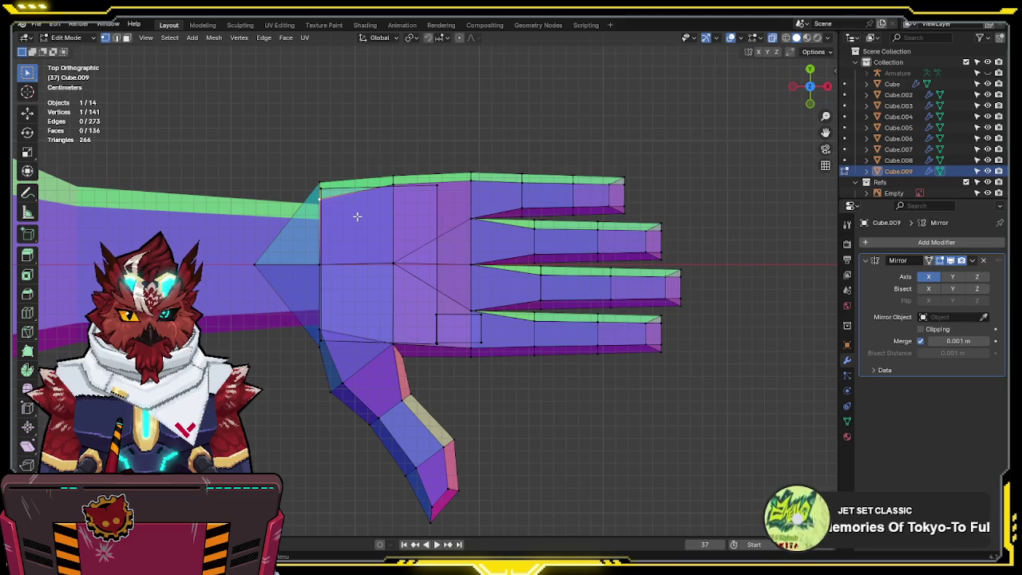
left_click_drag(340, 199, 293, 205)
key("s")
key("y")
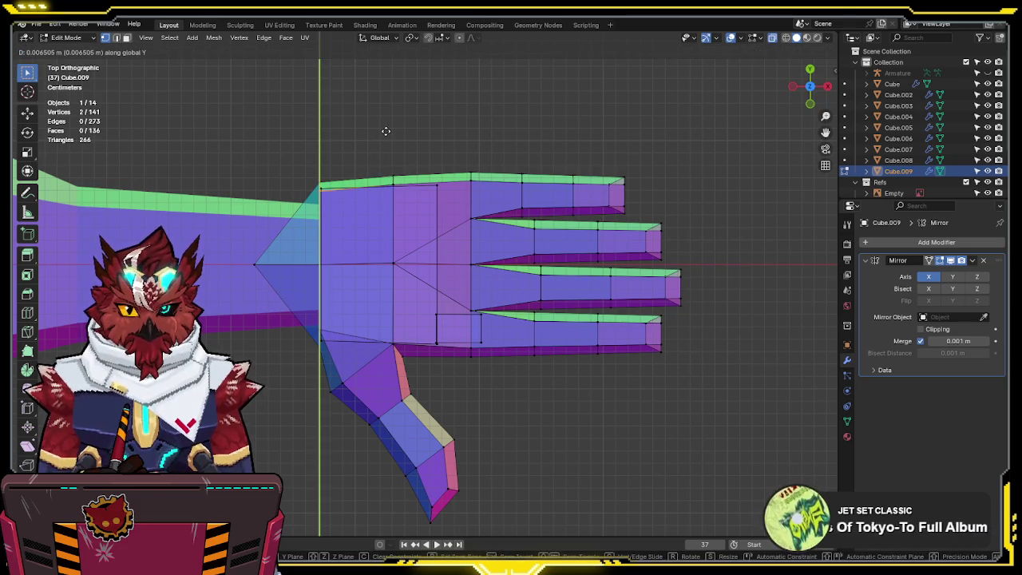
left_click(345, 293)
- Slide the lower corner vertices along Y, then check the hand in perspective
left_click_drag(314, 334, 314, 335)
key("g")
key("y")
key("y")
left_click(356, 342)
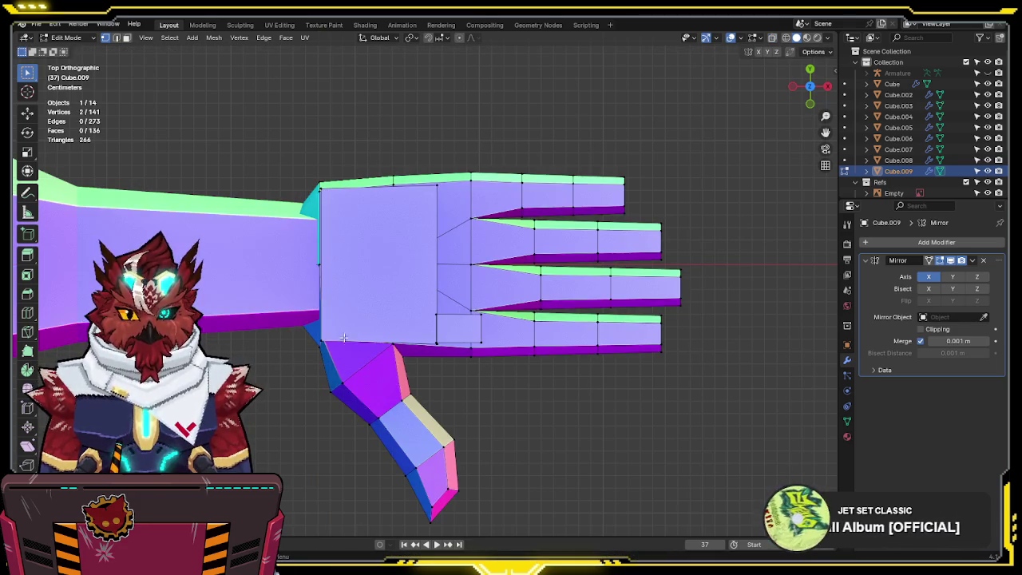
key("alt+a")
middle_click_drag(320, 340, 398, 292)
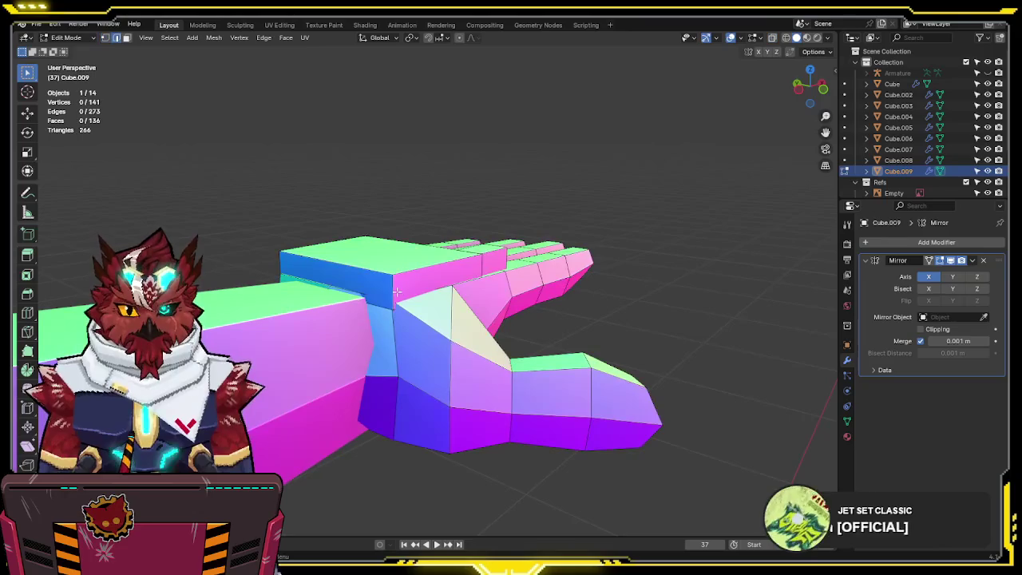
- Select additional palm vertices and shift them along X
mouse_move(279, 265)
middle_mouse_down()
mouse_move(469, 300)
mouse_move(551, 346)
middle_mouse_up()
left_click(335, 272, "shift")
key("g")
key("x")
left_click(479, 296)
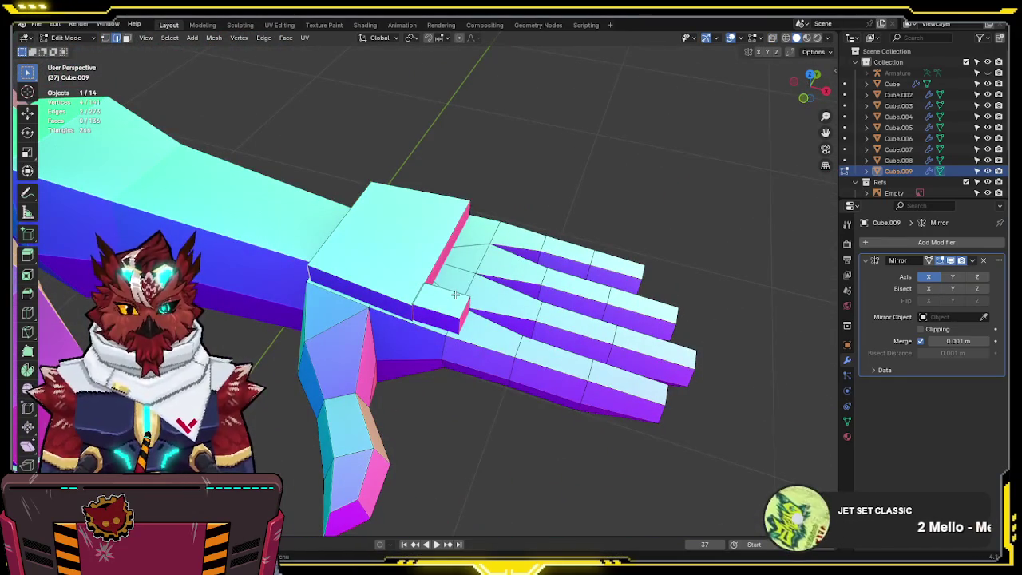
- In top X-ray view, select the knuckle face at the lowest finger's base
key("KP_7")
key("alt+z")
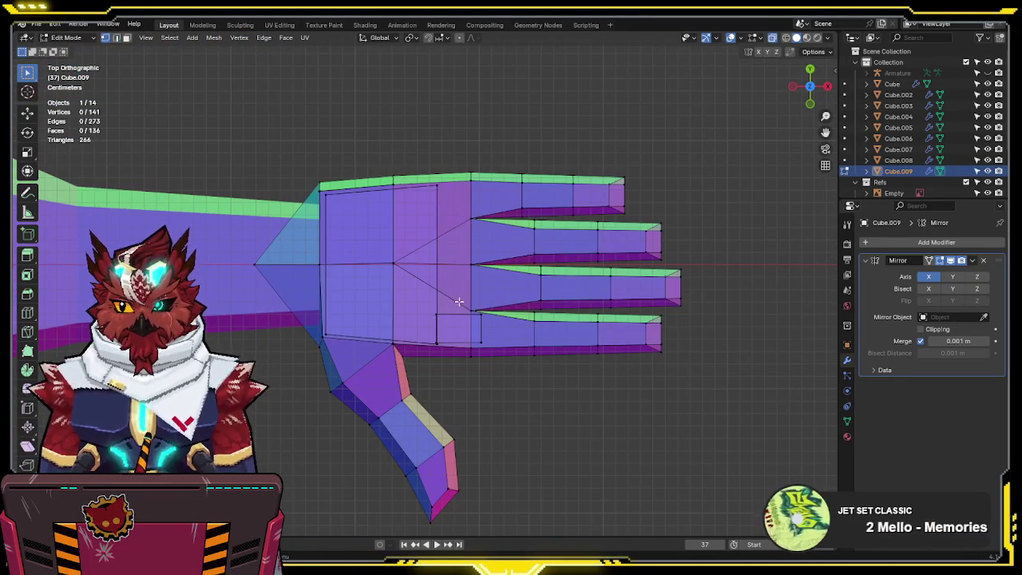
middle_click_drag(476, 302, 374, 271, "shift")
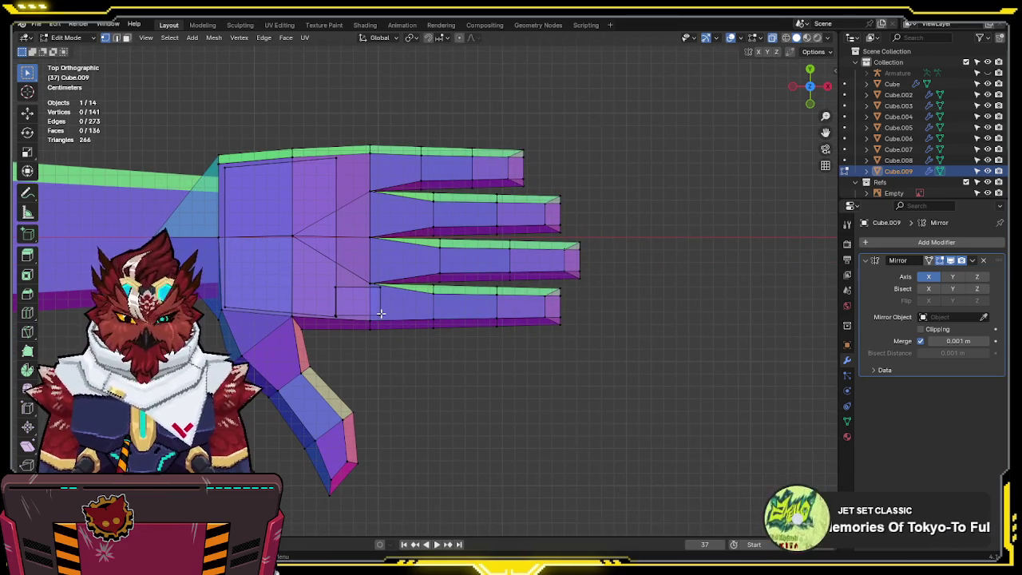
left_click(359, 301)
key("g")
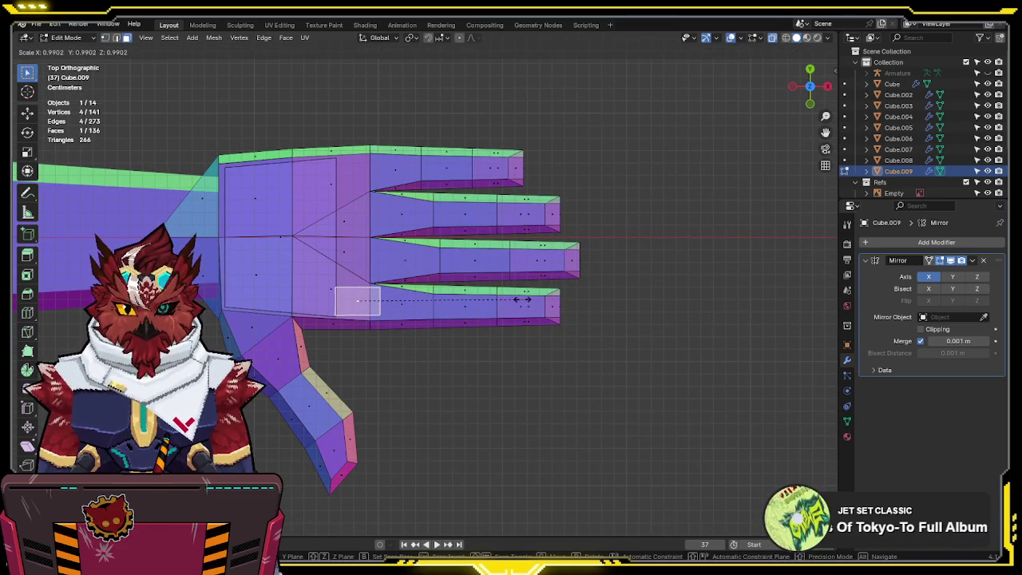
key("Escape")
key("alt+z")
middle_click_drag(485, 307, 390, 210)
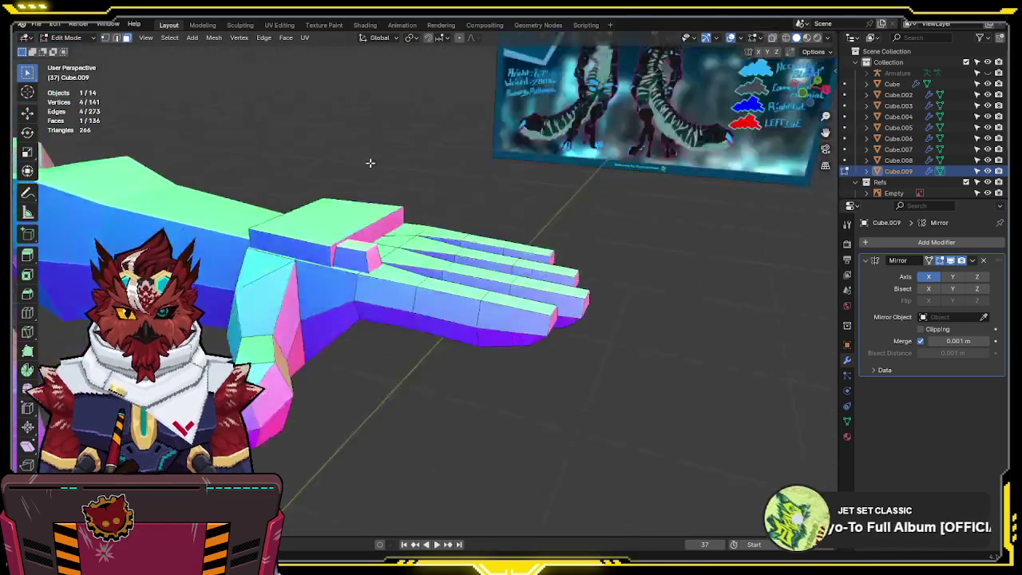
- Duplicate the knuckle face along Y to sit beside the second finger
left_click(370, 265)
key("KP_7")
key("alt+z")
key("shift+d")
key("y")
left_click(498, 147)
- Copy the knuckle face along Y to the top finger and return to Object Mode
key("shift+d")
key("y")
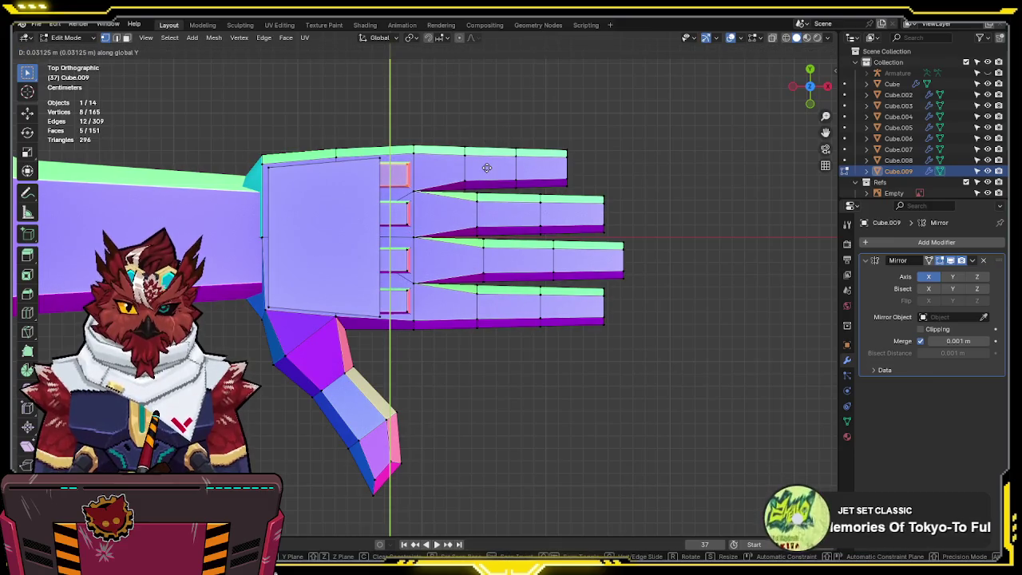
left_click(486, 168)
key("alt+z")
middle_click_drag(488, 185, 451, 212)
key("Tab")
- Deselect the hand, zoom out to the whole character, and save the project
scroll(451, 211, "up", 2)
scroll(451, 211, "up", 2)
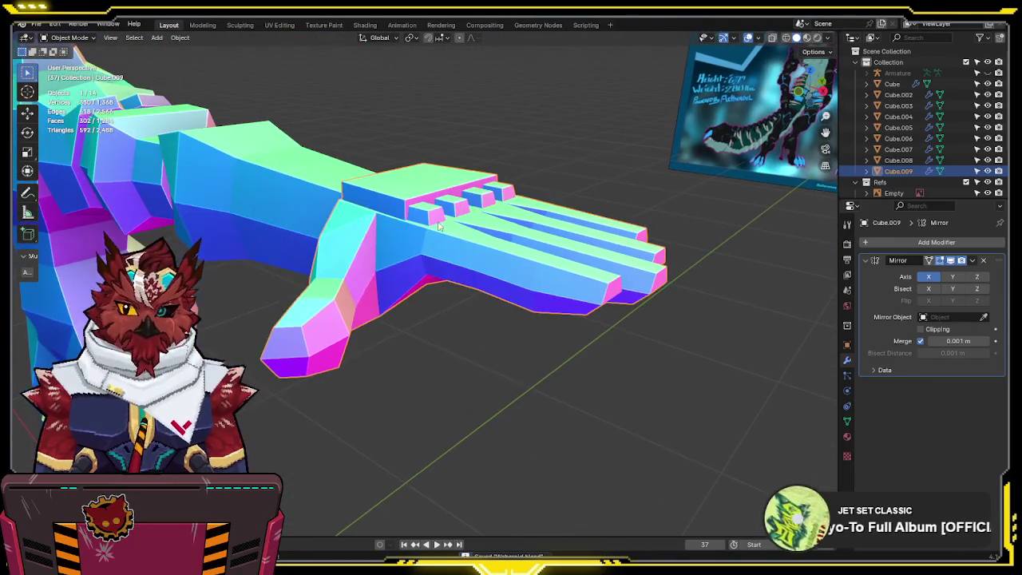
mouse_move(395, 232)
middle_mouse_down()
mouse_move(467, 119)
mouse_move(376, 214)
middle_mouse_up()
scroll(376, 214, "down", 4)
left_click(527, 200)
middle_click_drag(527, 200, 473, 330)
scroll(519, 206, "down", 2)
scroll(483, 199, "down", 2)
key("ctrl+s")
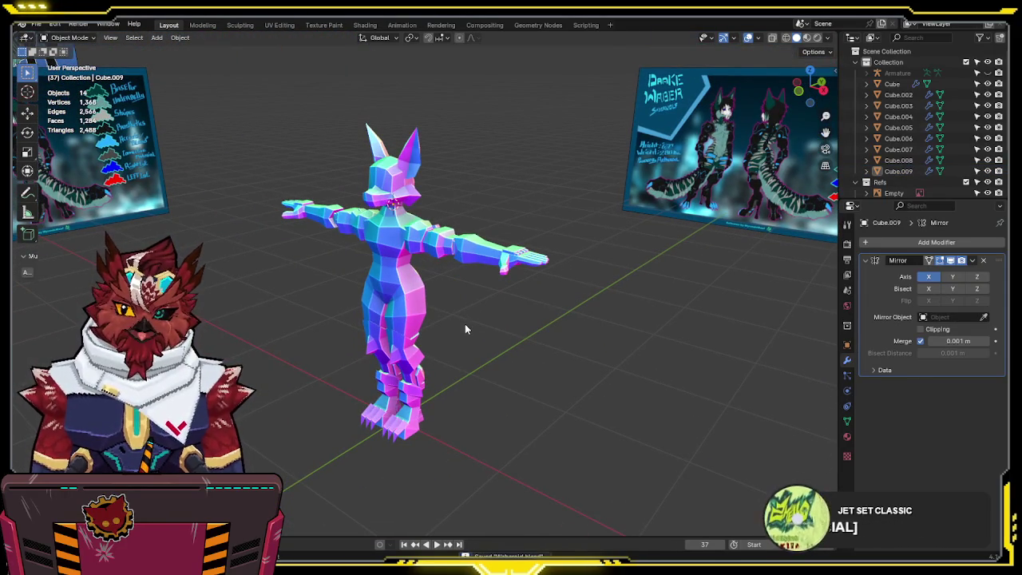
- Orbit and zoom around the character to inspect it from front and side
mouse_move(435, 318)
middle_mouse_down()
mouse_move(527, 301)
mouse_move(463, 325)
mouse_move(491, 281)
mouse_move(283, 291)
mouse_move(483, 311)
middle_mouse_up()
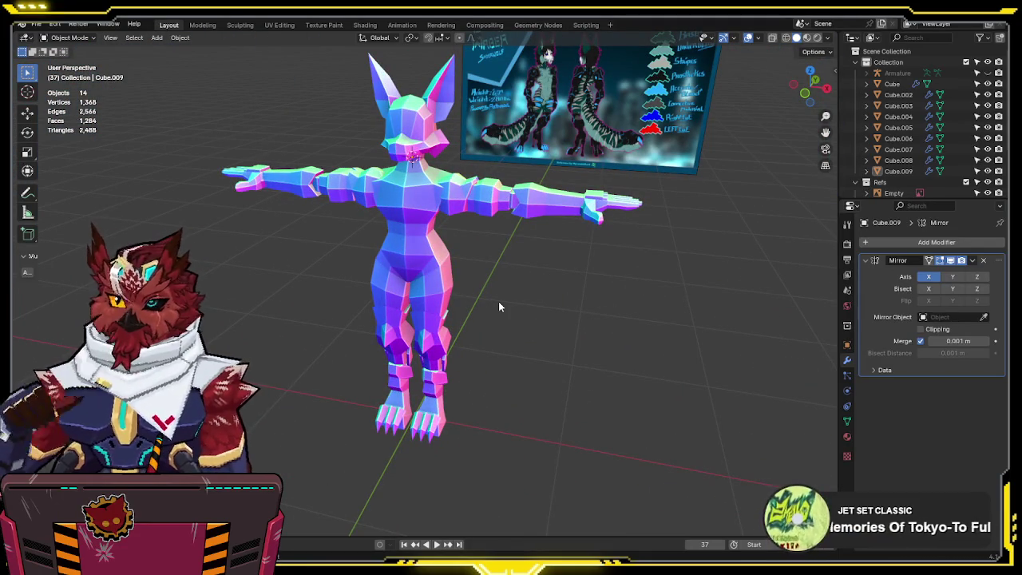
mouse_move(499, 302)
middle_mouse_down()
mouse_move(451, 269)
mouse_move(360, 282)
mouse_move(371, 290)
mouse_move(447, 256)
mouse_move(384, 256)
mouse_move(463, 267)
mouse_move(392, 293)
mouse_move(549, 290)
mouse_move(459, 297)
mouse_move(372, 269)
mouse_move(339, 222)
mouse_move(424, 316)
mouse_move(541, 321)
middle_mouse_up()
scroll(461, 243, "up", 4)
scroll(372, 269, "down", 5)
scroll(340, 222, "up", 5)
scroll(541, 322, "down", 4)
mouse_move(512, 245)
middle_mouse_down()
mouse_move(529, 331)
mouse_move(436, 408)
mouse_move(346, 442)
mouse_move(483, 294)
mouse_move(568, 268)
mouse_move(549, 310)
mouse_move(490, 310)
mouse_move(538, 323)
mouse_move(505, 293)
mouse_move(518, 286)
middle_mouse_up()
scroll(436, 408, "down", 3)
- In front view, join hand Cube.009 into arm object Cube.008
key("KP_1")
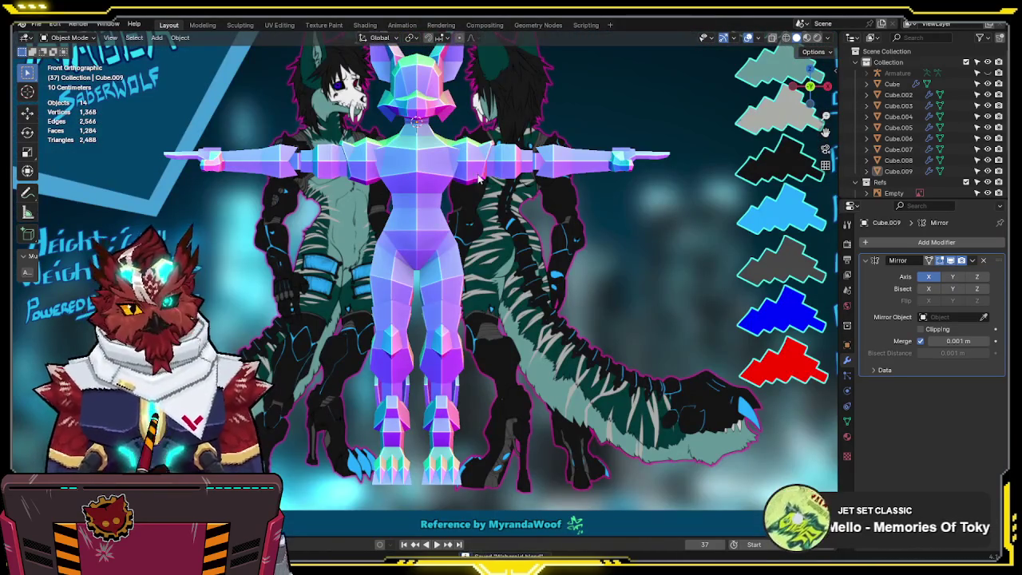
left_click(503, 163)
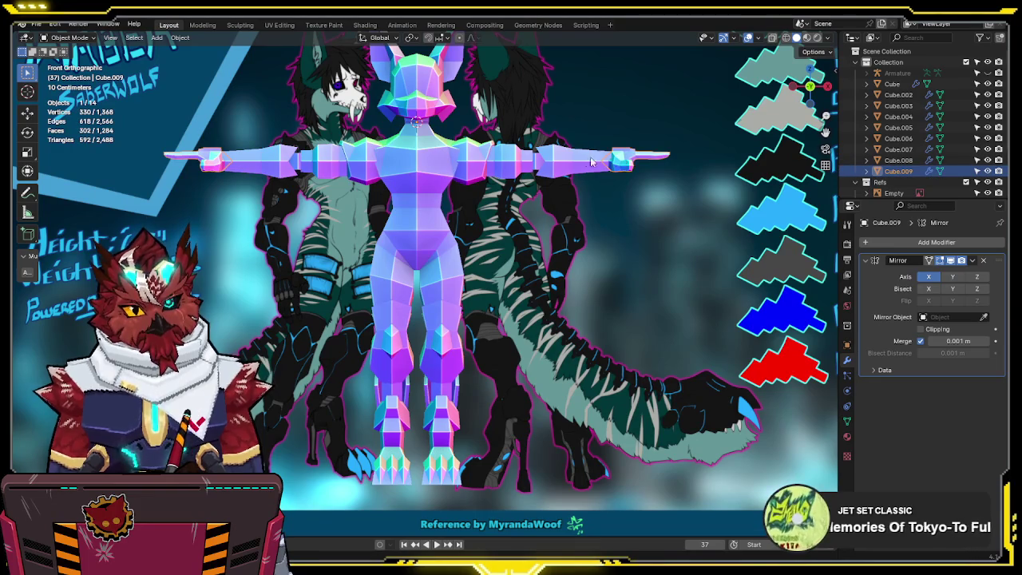
key("ctrl+j")
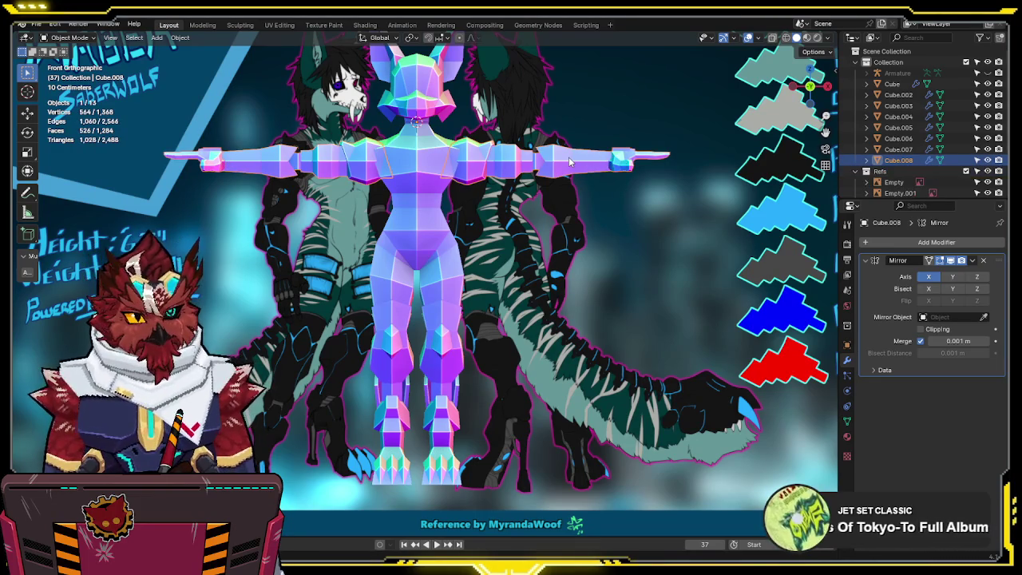
- In Edit Mode with X-ray, select the whole arm and rotate it down
key("Tab")
key("alt+z")
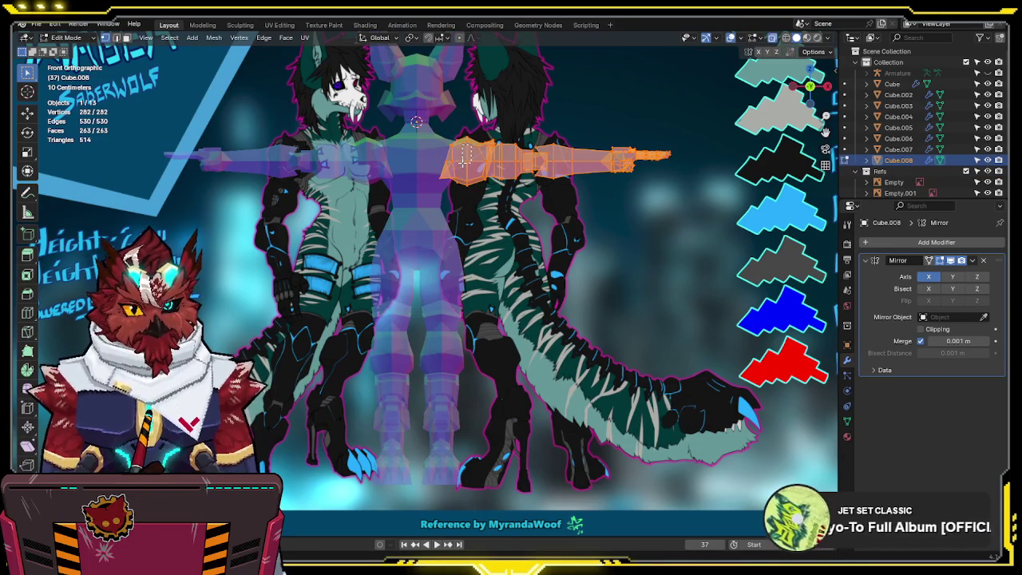
left_click_drag(463, 146, 527, 163)
key("a")
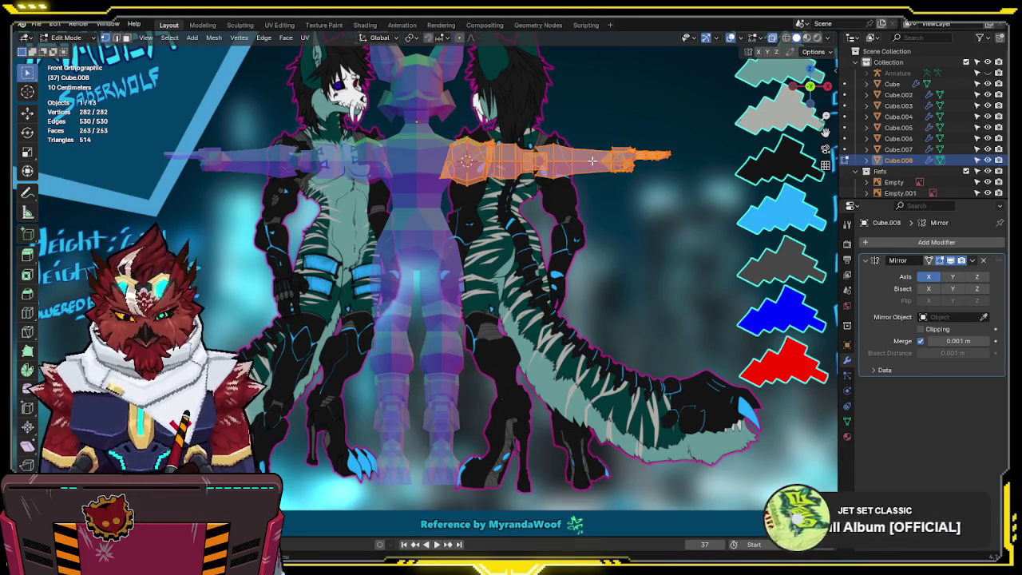
key("r")
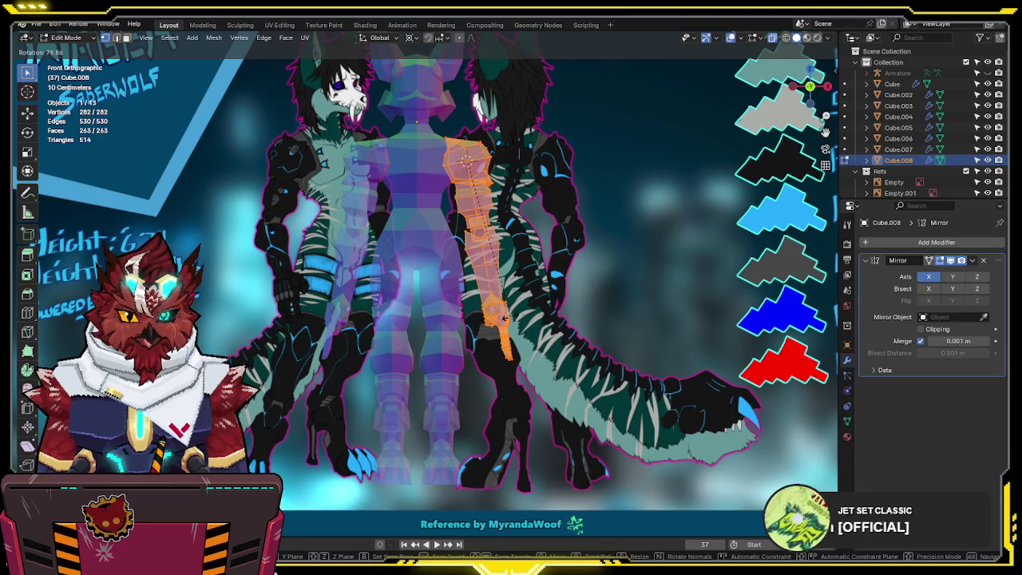
left_click(503, 318)
key("alt+z")
- Undo the arm rotation back to T-pose and box-select just the hand
scroll(509, 318, "up", 1)
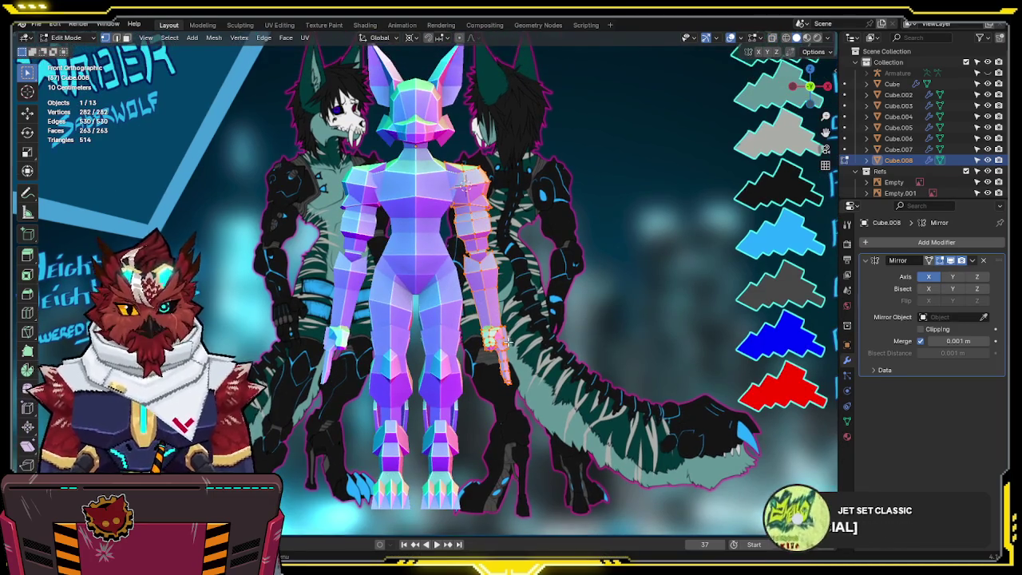
scroll(509, 318, "up", 1)
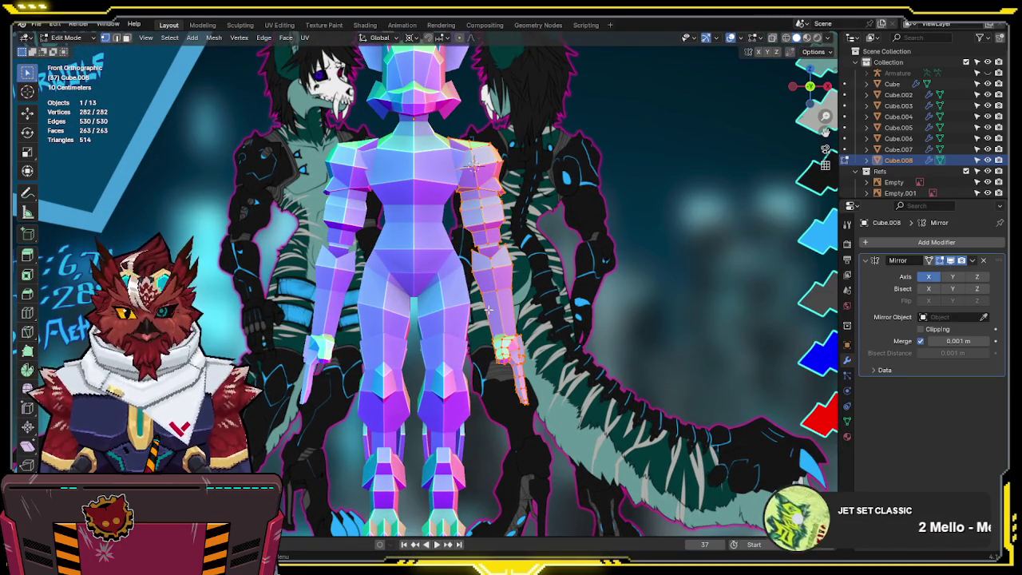
key("ctrl+z")
key("alt+z")
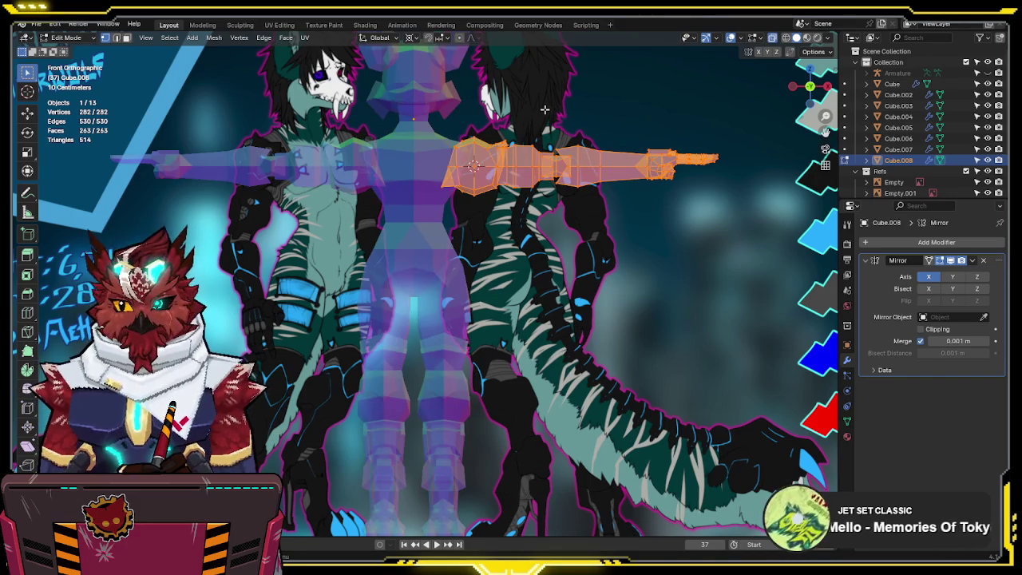
left_click_drag(741, 107, 620, 212)
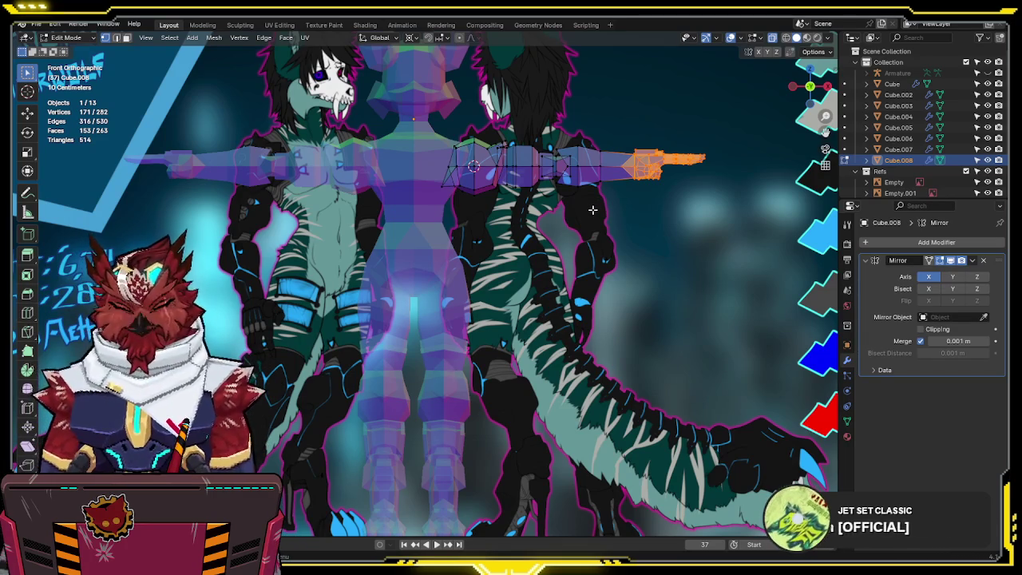
- Move the hand inward along X toward the forearm
key("g")
key("x")
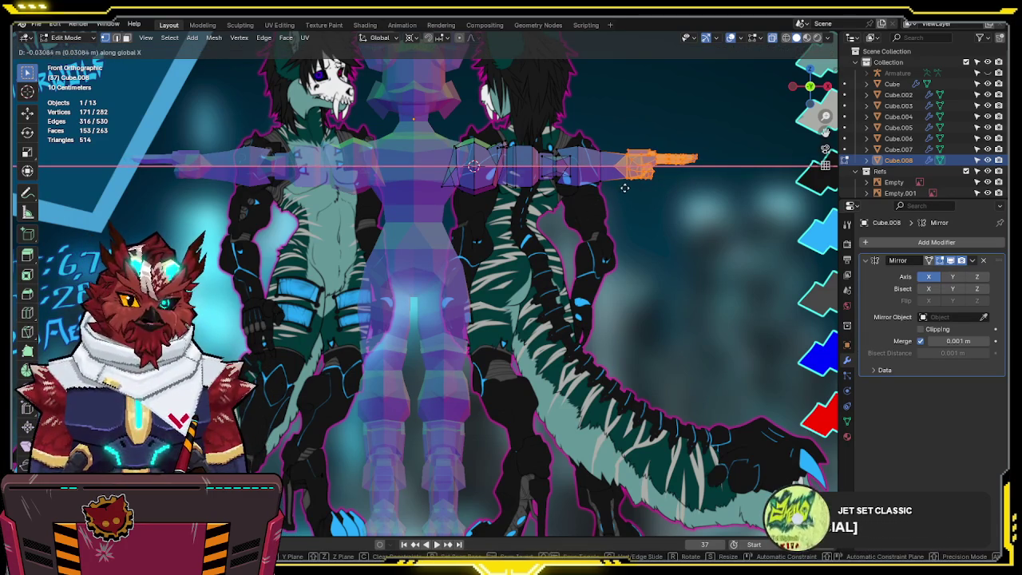
left_click(628, 185)
scroll(614, 150, "up", 1)
scroll(559, 172, "up", 1)
scroll(503, 187, "up", 1)
- Move the fingertip vertices along X and scale them in global orientation
left_click_drag(514, 194, 564, 217)
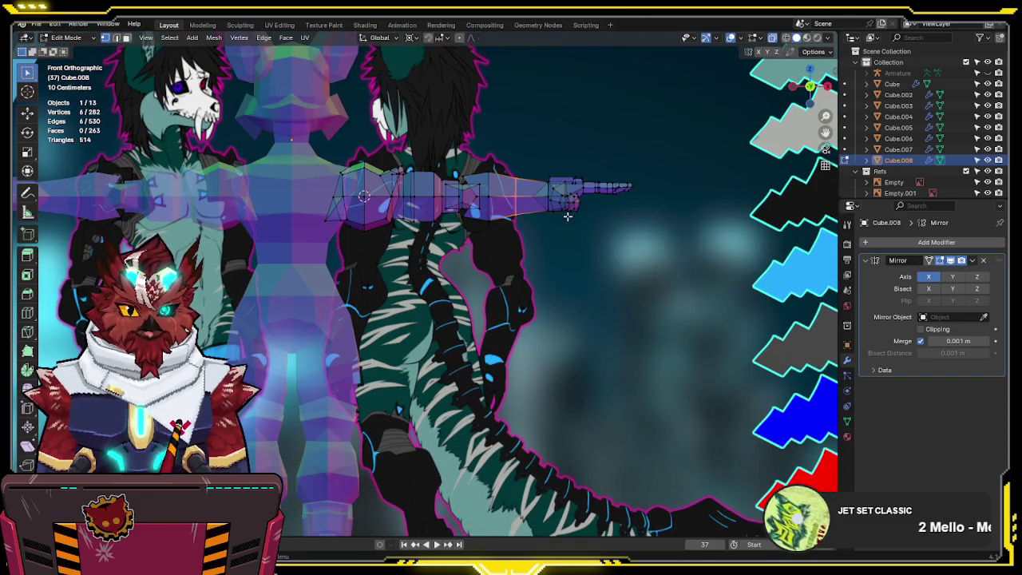
key("g")
key("x")
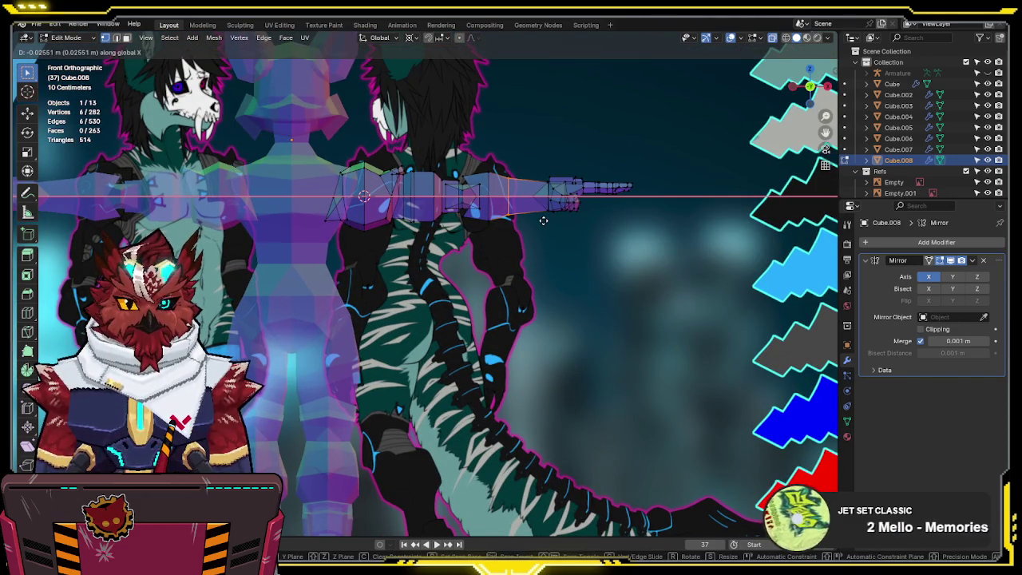
left_click(551, 220)
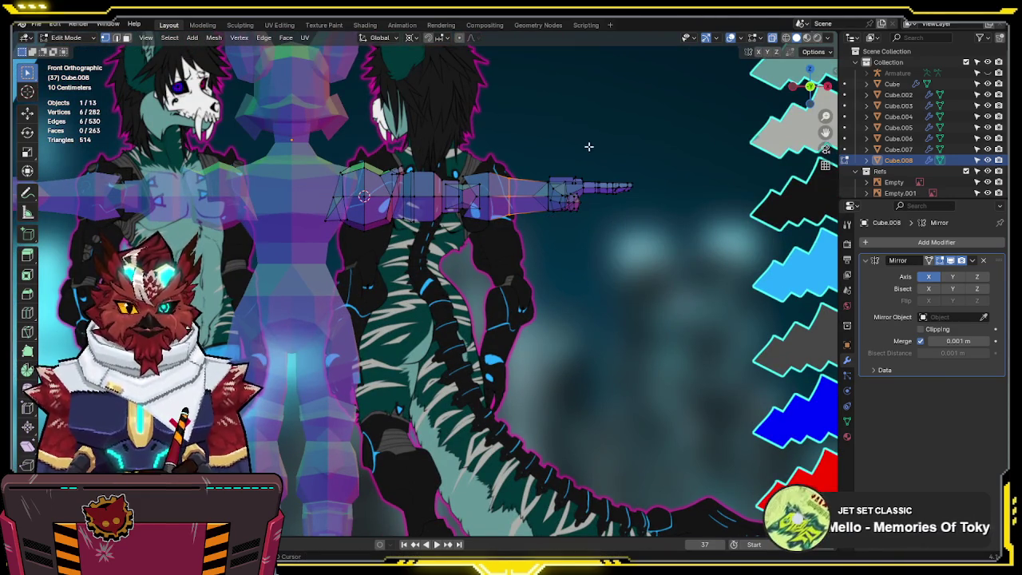
key("comma")
left_click(460, 216)
key("s")
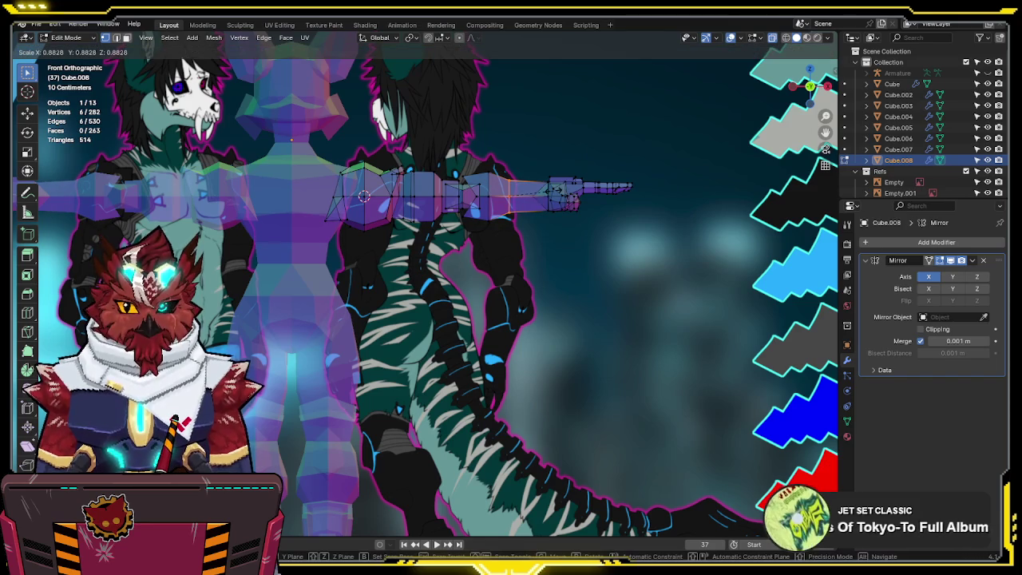
key("Return")
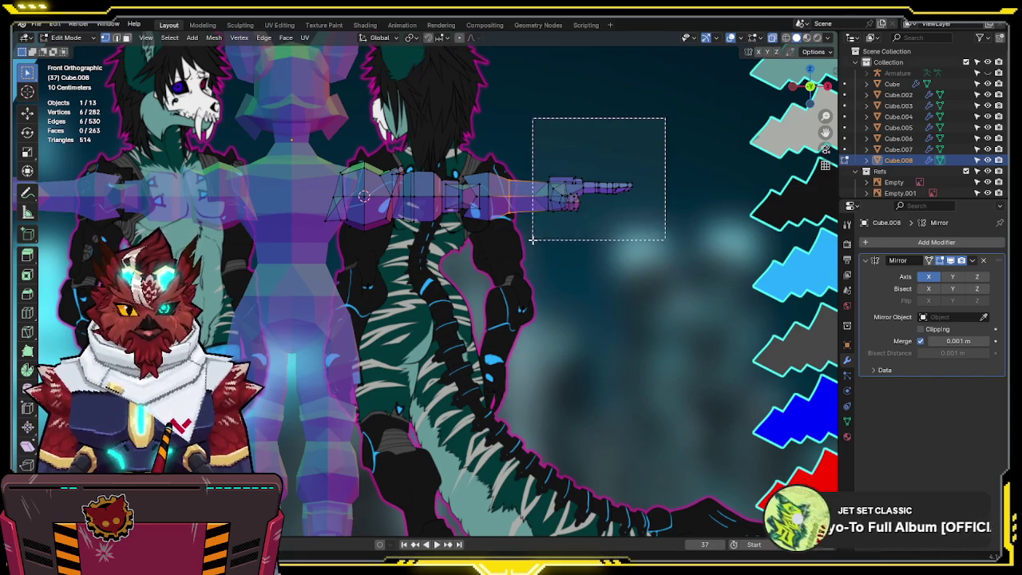
- Select the whole hand and nudge it about 0.034 m inward along X
left_click_drag(665, 119, 527, 246)
key("g")
key("x")
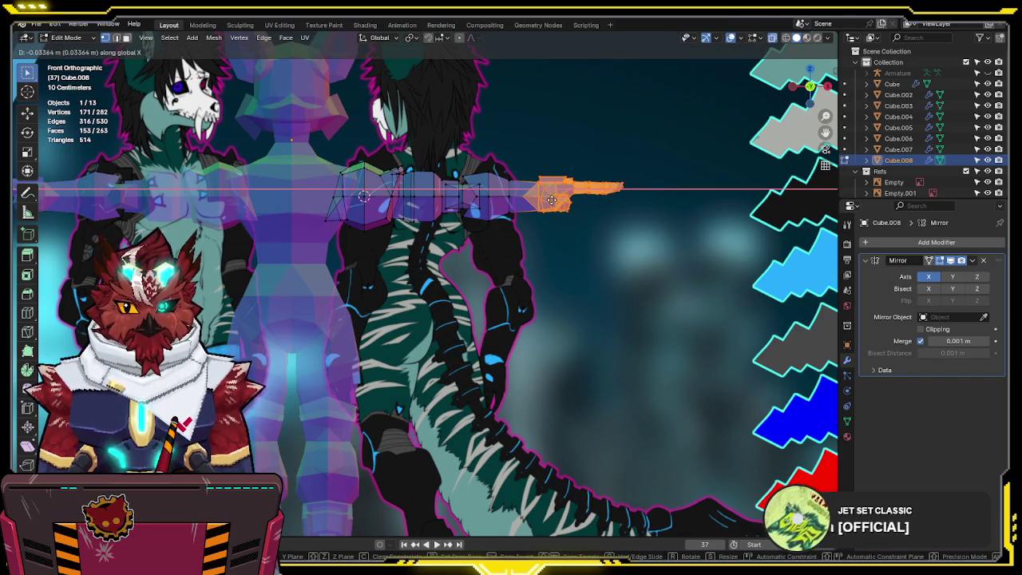
left_click(551, 200)
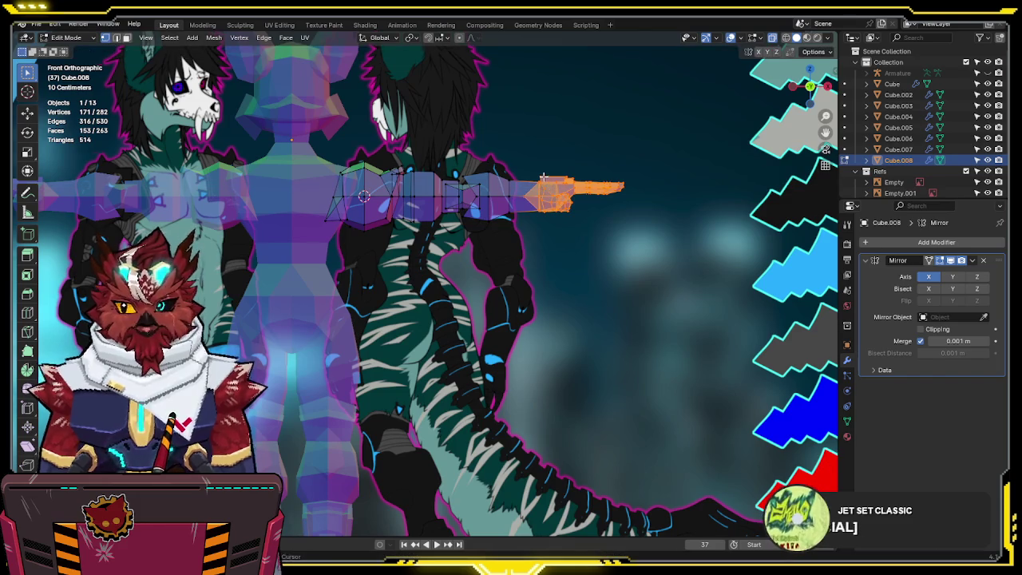
scroll(542, 178, "up", 1)
scroll(527, 188, "up", 2)
- Switch to edge mode, pick an arm edge, and zoom out over the reference sheet
key("2")
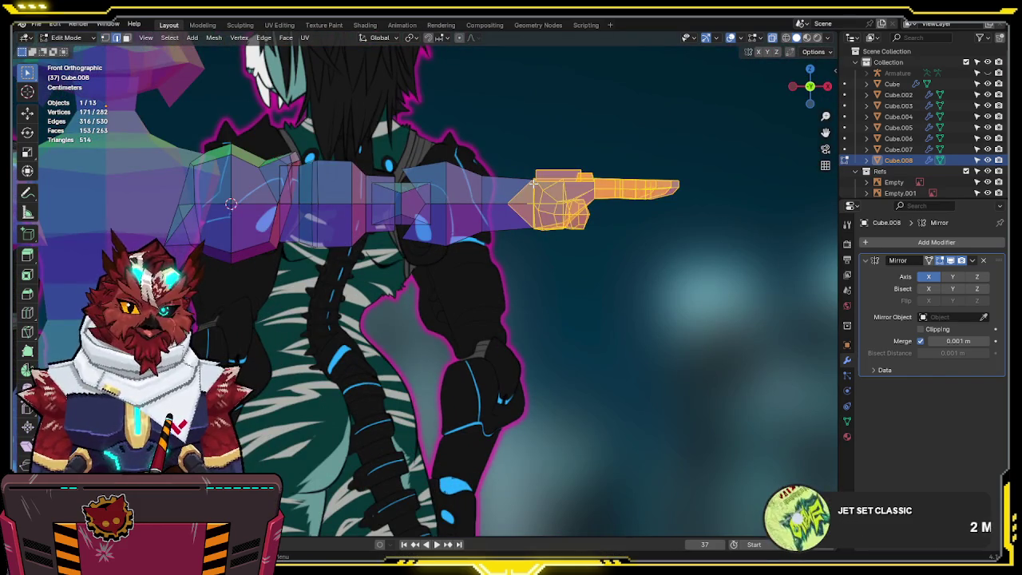
left_click(534, 184)
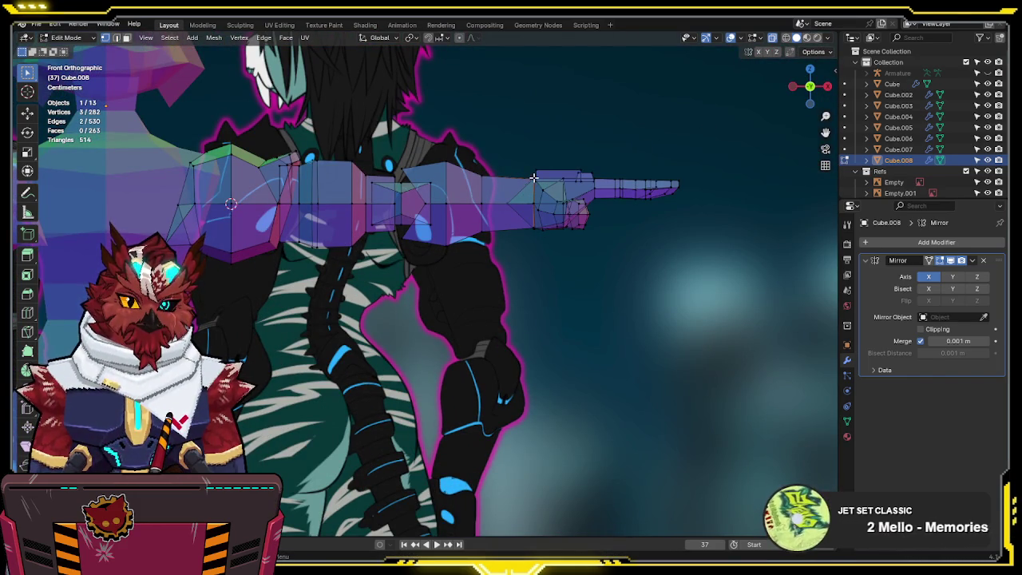
scroll(537, 175, "down", 2)
scroll(547, 195, "down", 2)
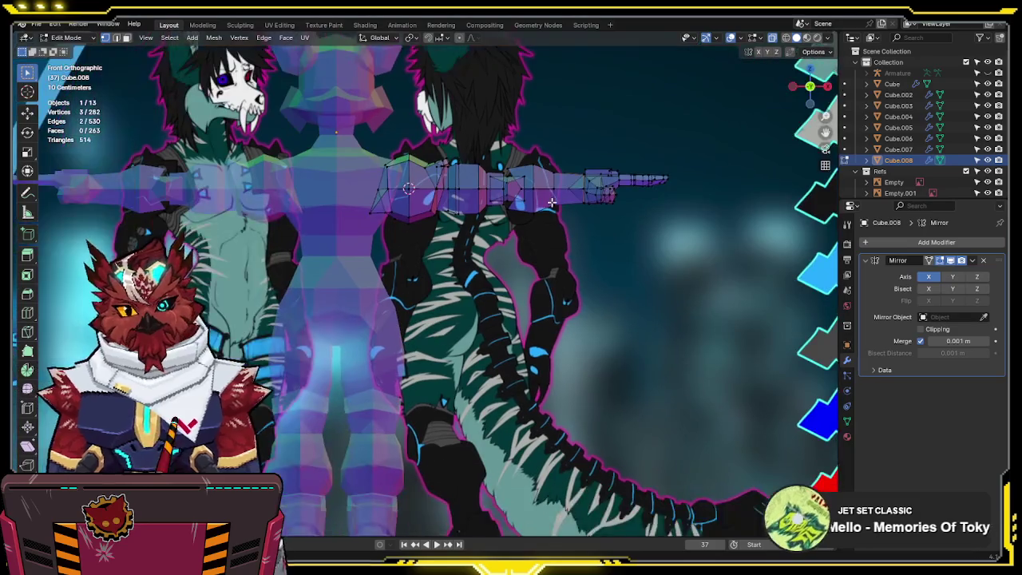
middle_click_drag(551, 203, 543, 213, "shift")
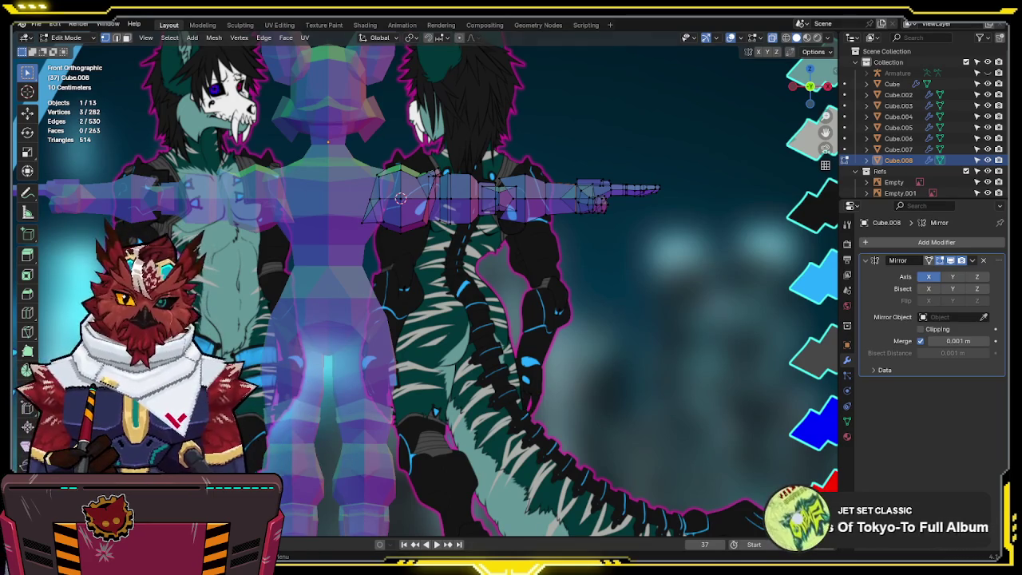
- Separate the hand from the arm mesh into its own object, Cube.009
middle_click_drag(400, 198, 447, 240, "shift")
scroll(506, 266, "up", 3)
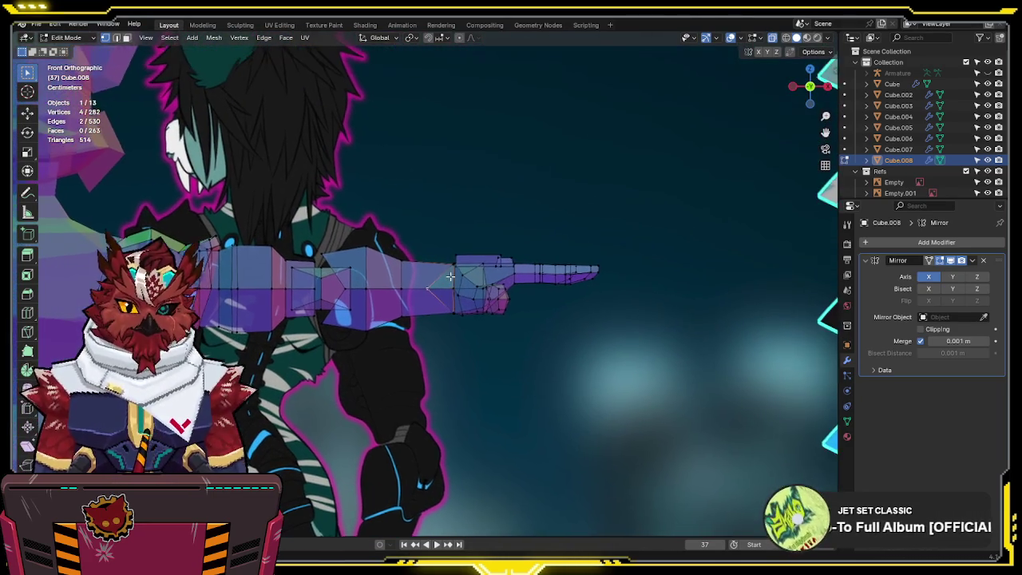
scroll(511, 254, "up", 3)
mouse_move(496, 220)
left_mouse_down()
mouse_move(458, 301)
mouse_move(444, 375)
left_mouse_up()
middle_click_drag(460, 330, 470, 280)
scroll(469, 281, "down", 4)
scroll(534, 319, "down", 3)
key("alt+a")
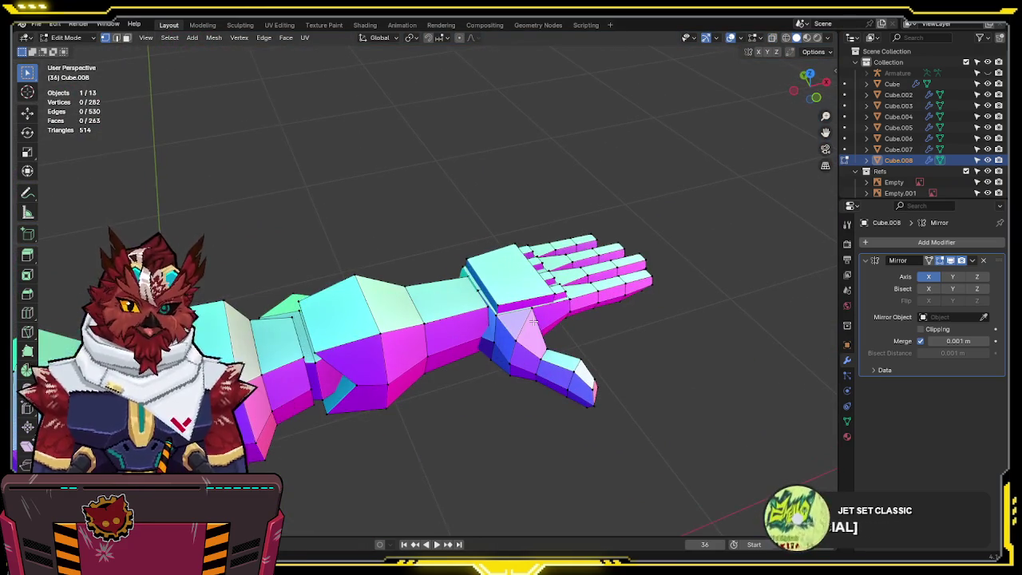
key("l")
key("l")
key("p")
key("s")
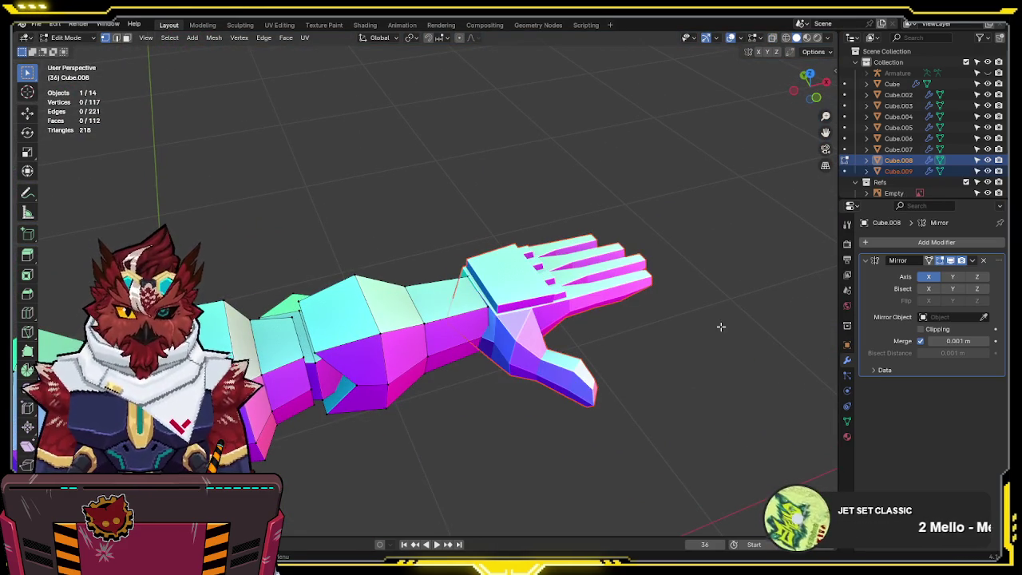
- Scale the two wrist faces at the arm's end down to narrow the wrist
left_click(478, 307)
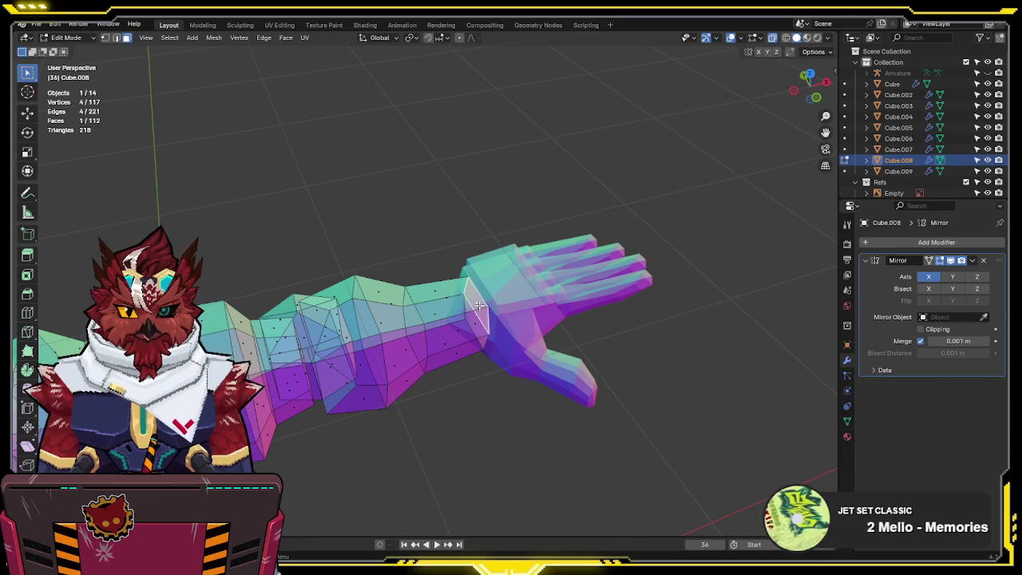
left_click(478, 324, "shift")
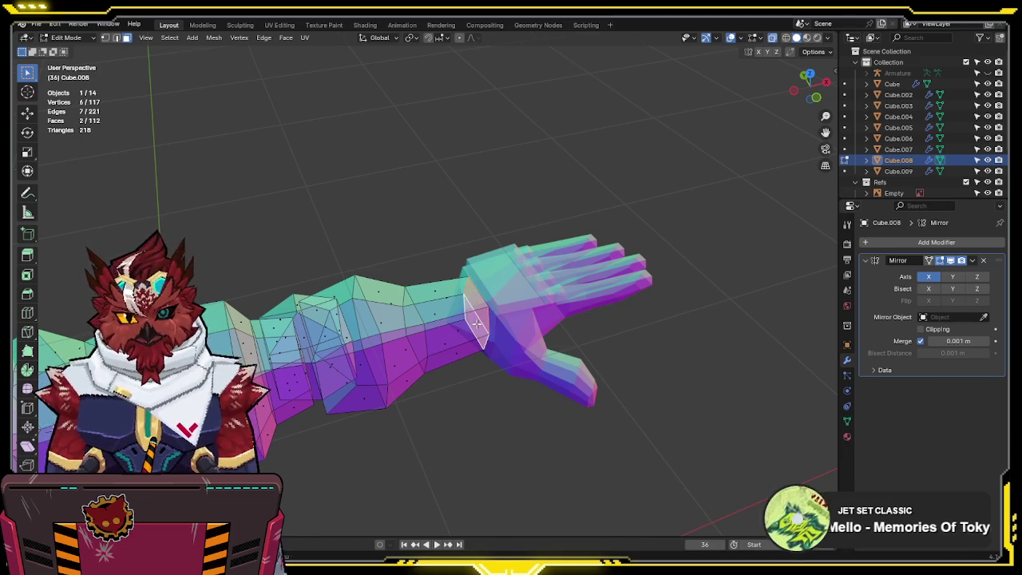
key("KP_1")
key("s")
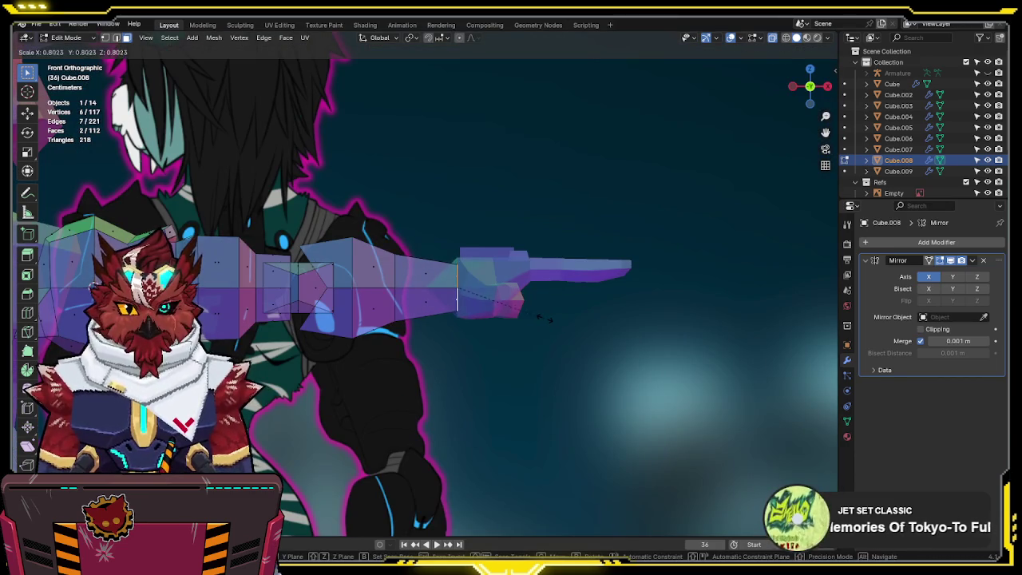
left_click(548, 319)
- Add the hand object to the arm selection and edit both meshes together
scroll(701, 245, "down", 4)
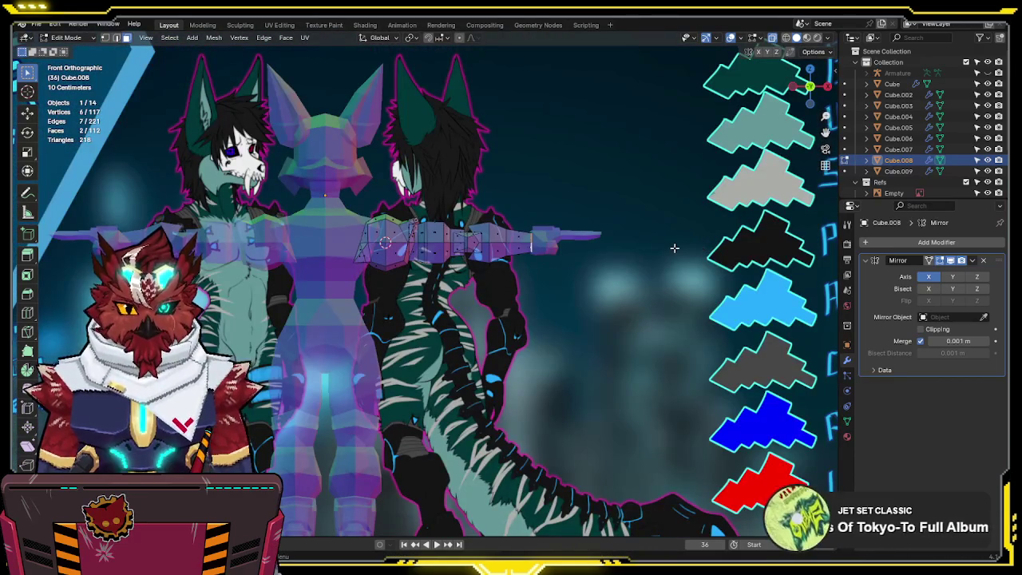
scroll(650, 255, "up", 2)
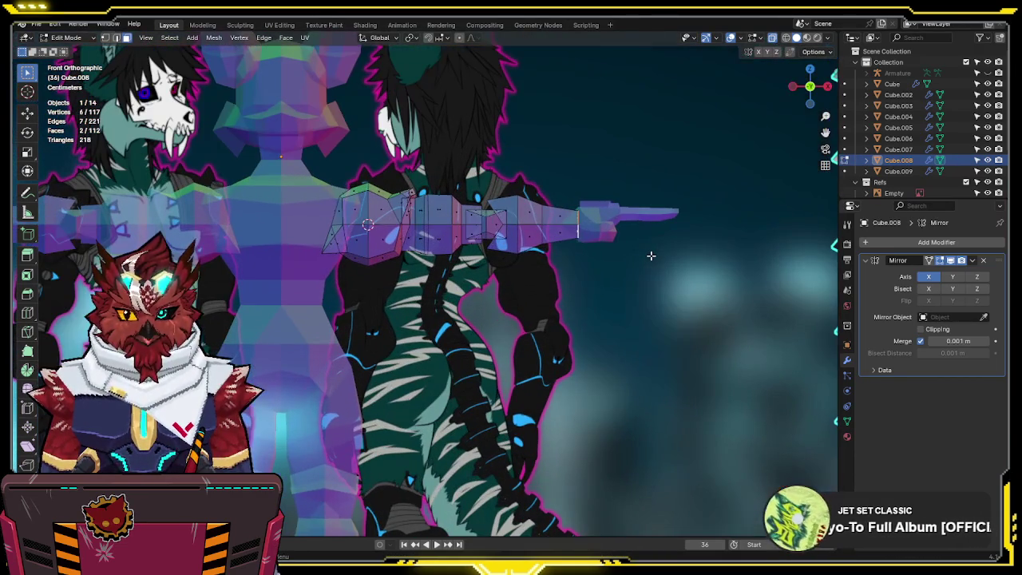
scroll(639, 260, "down", 2)
scroll(607, 270, "down", 2)
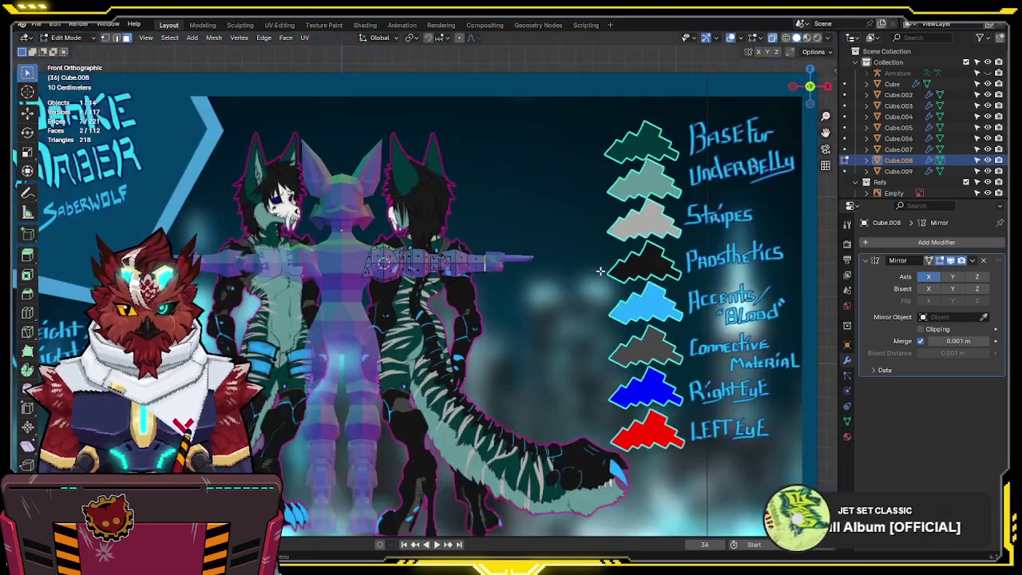
scroll(601, 271, "up", 2)
scroll(559, 270, "up", 2)
scroll(523, 268, "up", 2)
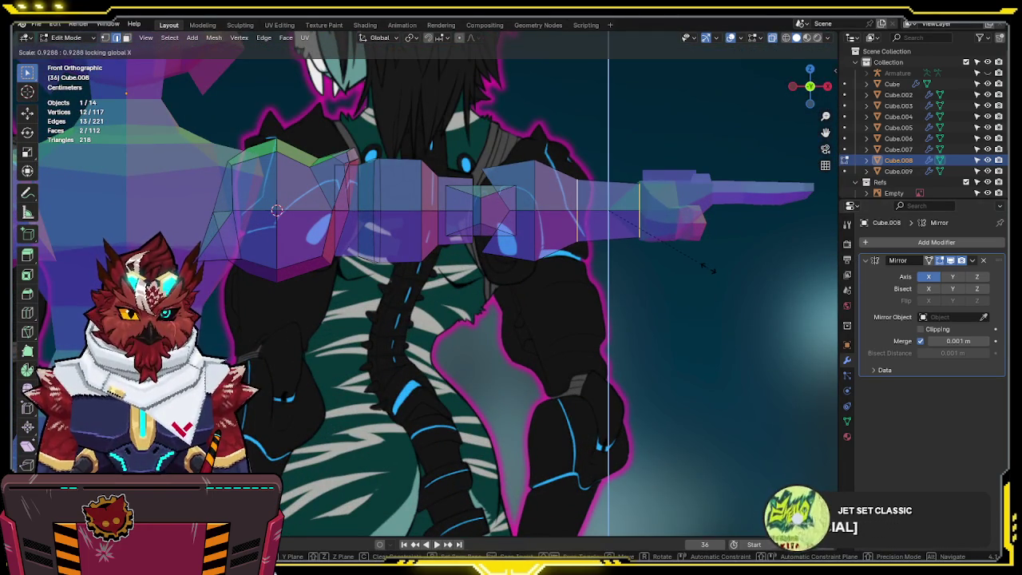
scroll(551, 297, "down", 3)
scroll(542, 301, "up", 1)
key("Tab")
left_click(598, 279, "shift")
key("Tab")
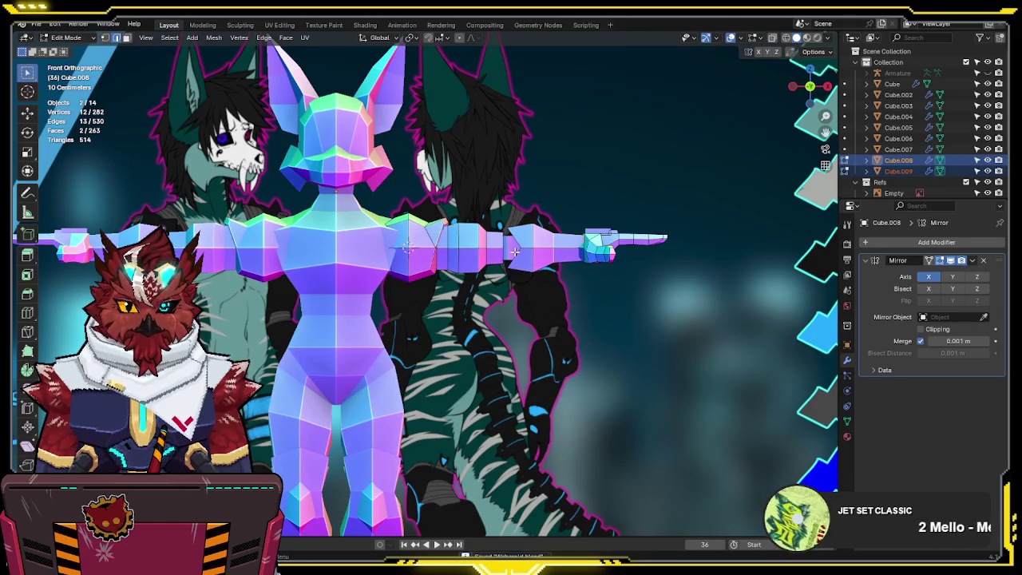
- Set the pivot to 3D Cursor, cancel a trial rotation, and reselect the hand in Object Mode
key("period")
left_click(637, 257)
key("r")
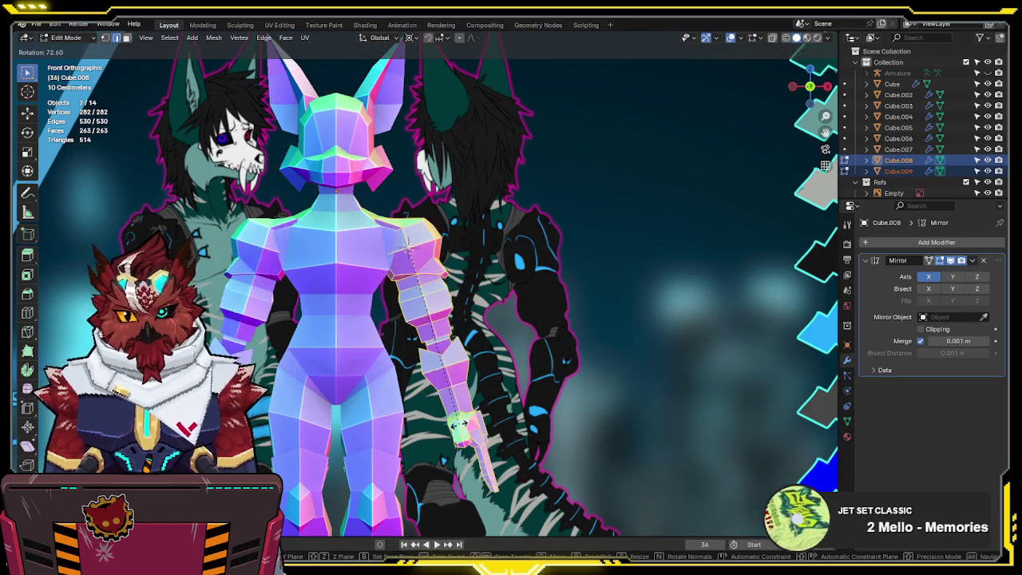
key("Escape")
key("Tab")
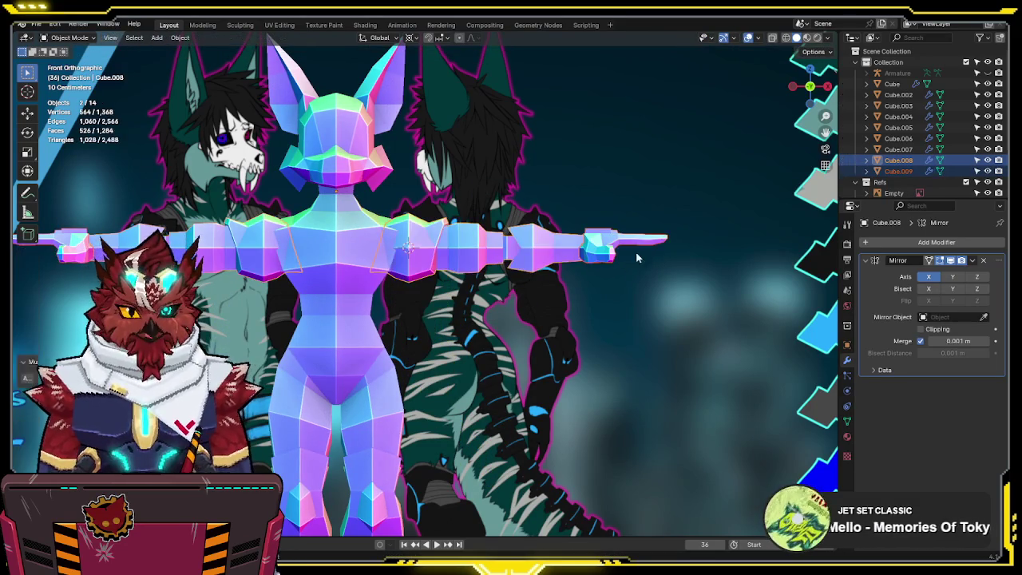
left_click(638, 254)
scroll(550, 291, "up", 5)
- Snap the 3D cursor to the selected wrist vertices of the hand
key("Tab")
left_click_drag(550, 281, 532, 373)
key("shift+s")
left_click(607, 380)
middle_click_drag(604, 376, 595, 331)
mouse_move(571, 342)
middle_mouse_down()
mouse_move(587, 323)
mouse_move(463, 321)
middle_mouse_up()
left_click(587, 323)
scroll(559, 315, "up", 4)
- Scale the whole hand mesh down slightly, to about 0.969
key("alt+q")
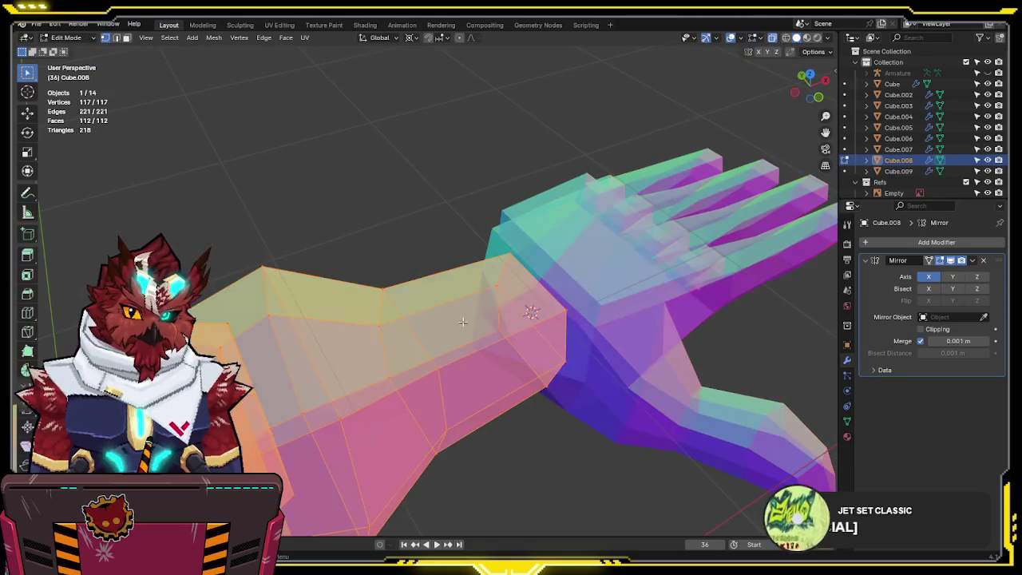
key("Tab")
key("shift+s")
left_click(582, 337)
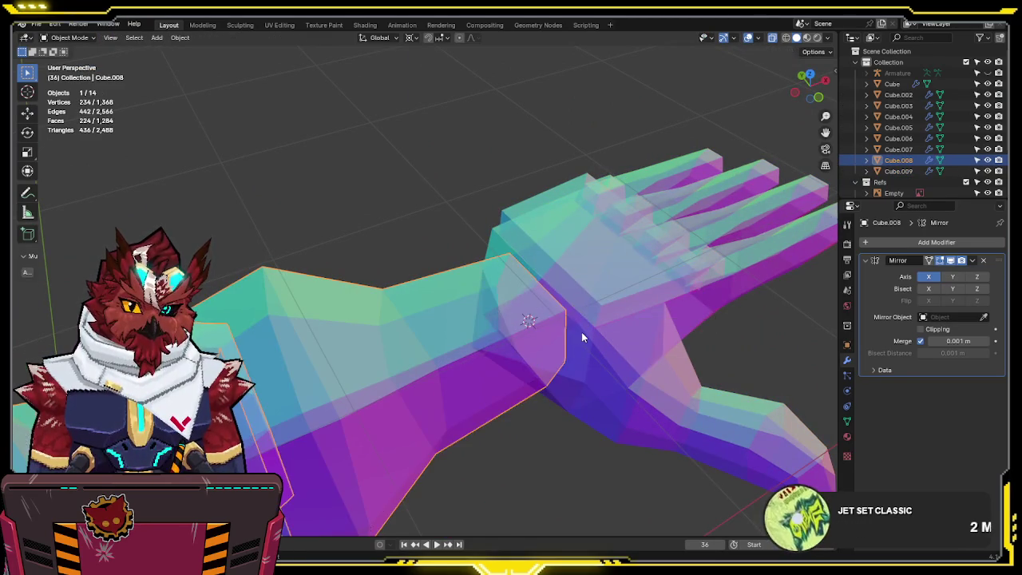
left_click(582, 337)
key("Tab")
key("a")
key("KP_1")
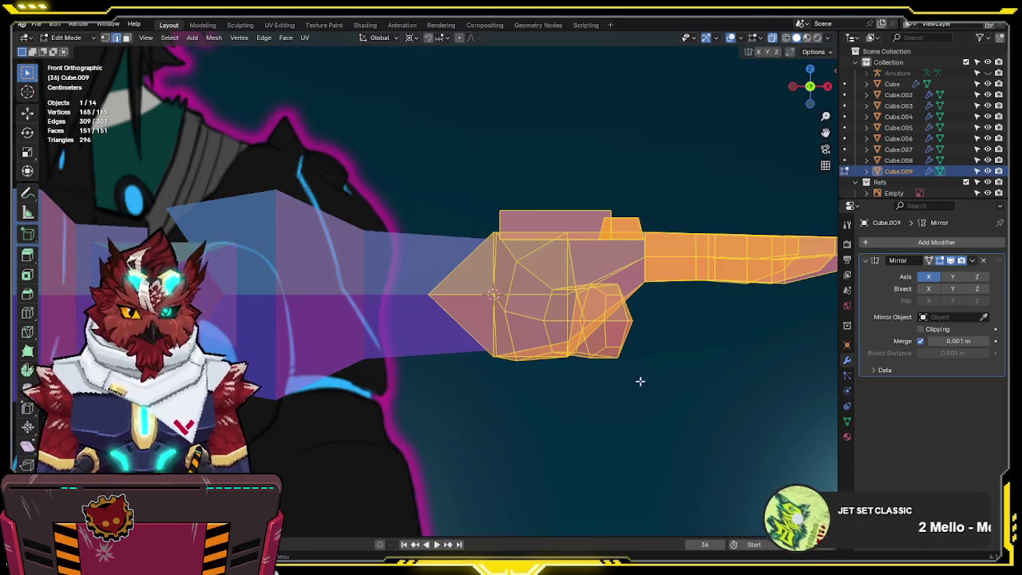
middle_click_drag(718, 370, 593, 372, "shift")
key("s")
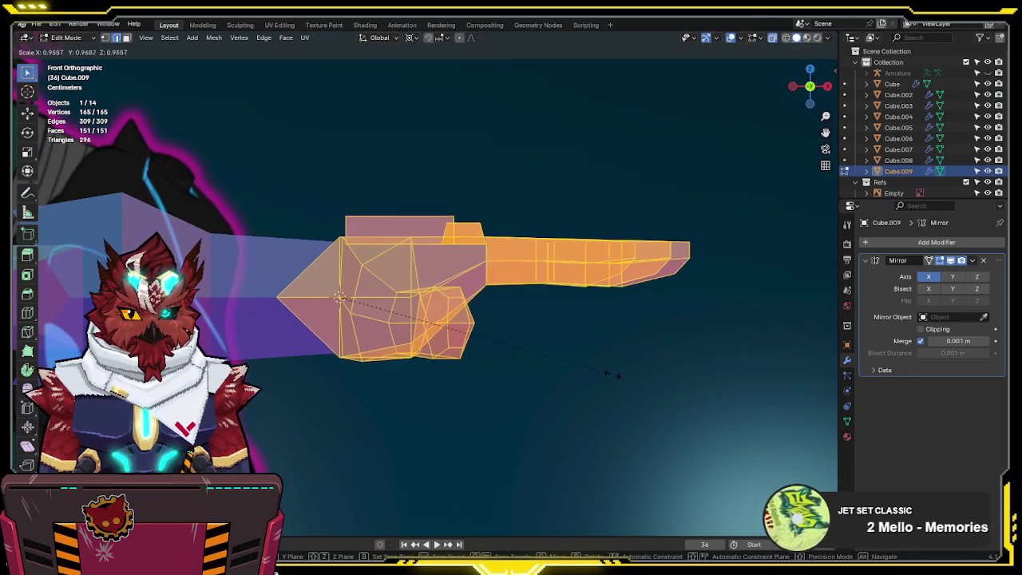
left_click(588, 374)
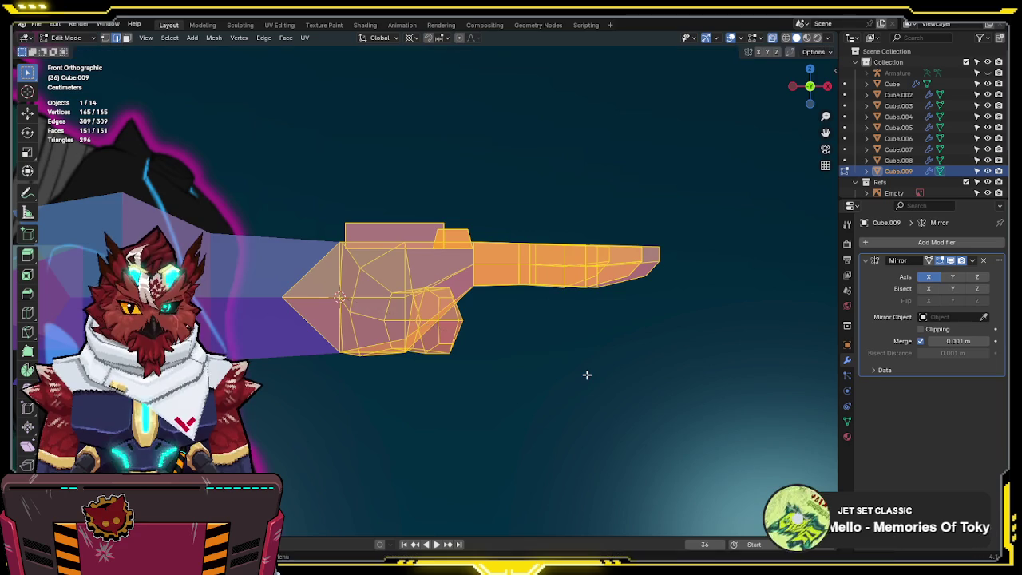
- Check the smaller hand by toggling X-ray and briefly hiding the arm
key("alt+z")
scroll(687, 340, "down", 3)
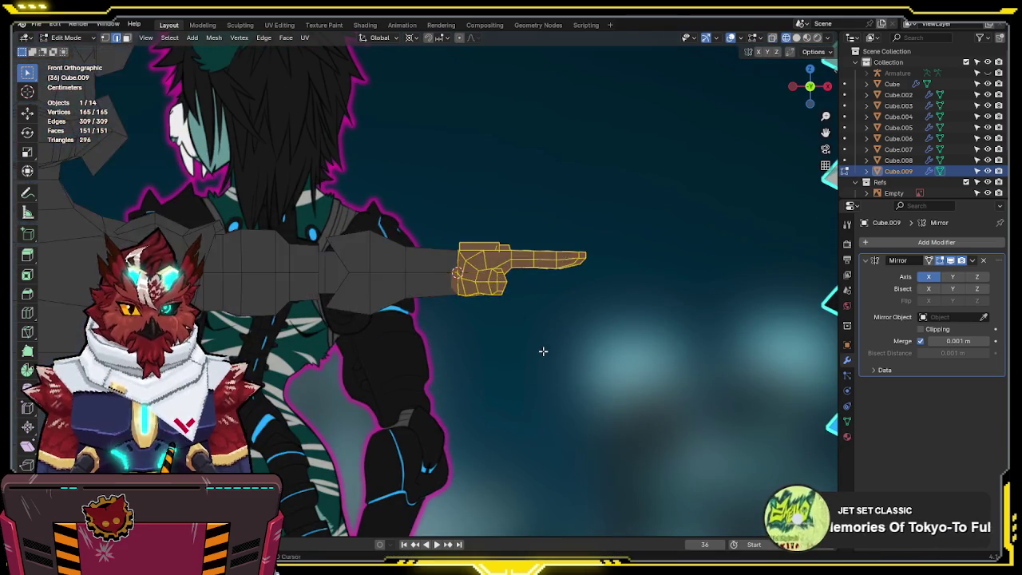
key("alt+z")
middle_click_drag(543, 352, 693, 354, "shift")
key("shift+h")
key("alt+h")
key("alt+z")
scroll(663, 356, "down", 4)
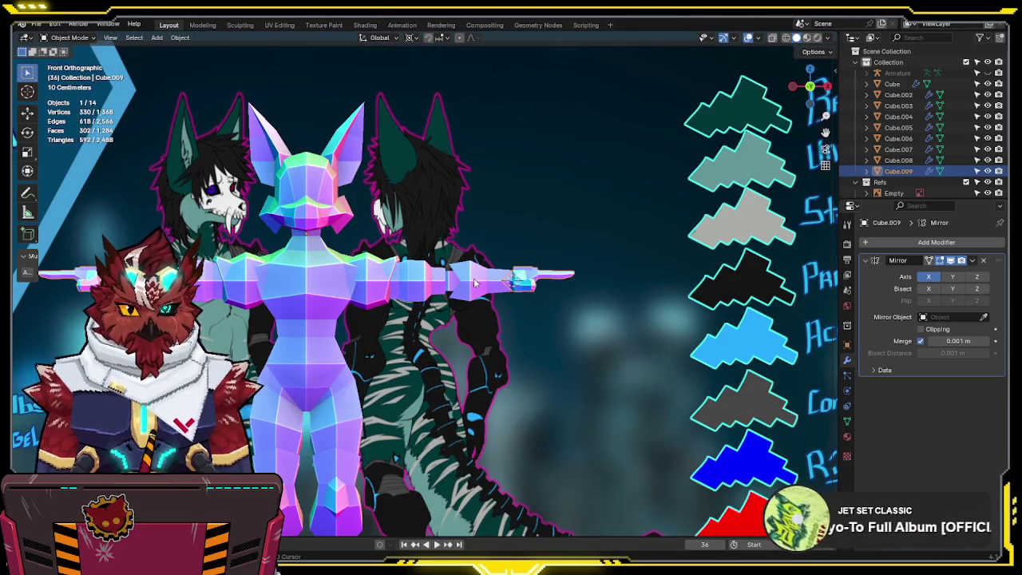
- Rotate the whole arm and hand down around the 3D cursor
left_click(898, 159, "ctrl")
key("alt+z")
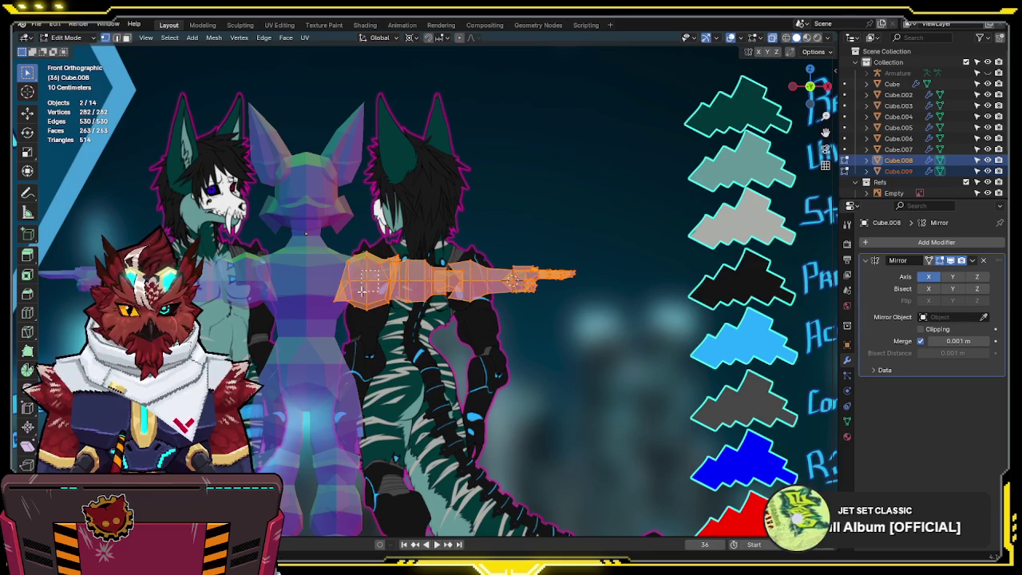
key("alt+a")
key("a")
key("shift+s")
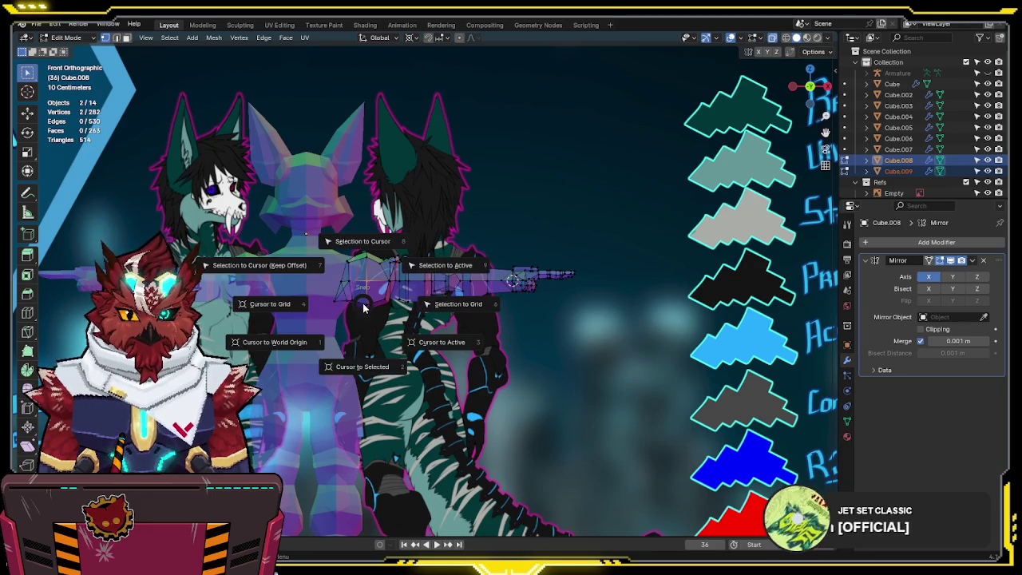
left_click(363, 364)
key("KP_Decimal")
key("r")
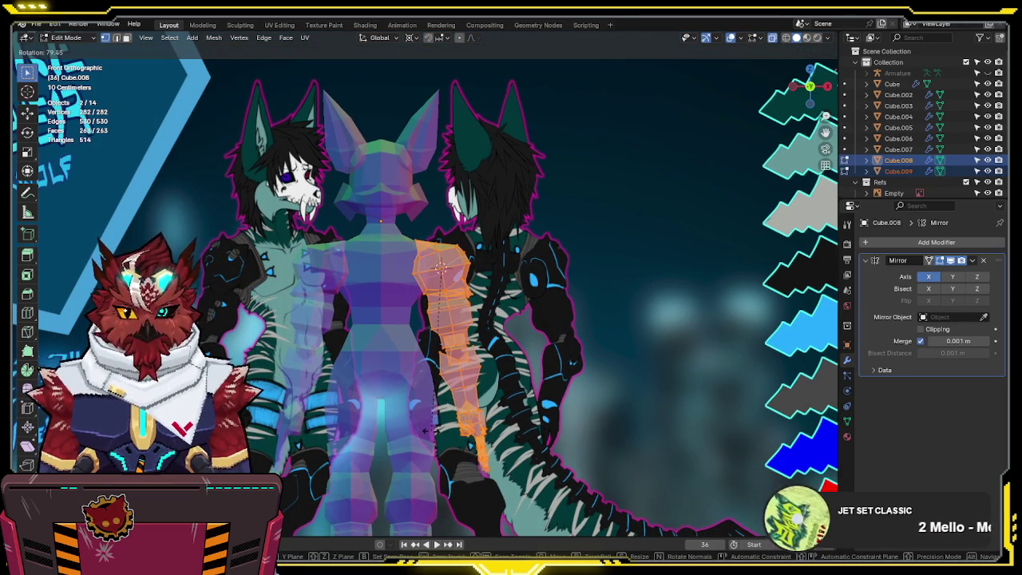
left_click(429, 429)
- Undo the rotation to restore the T-pose and turn X-ray back on
key("alt+z")
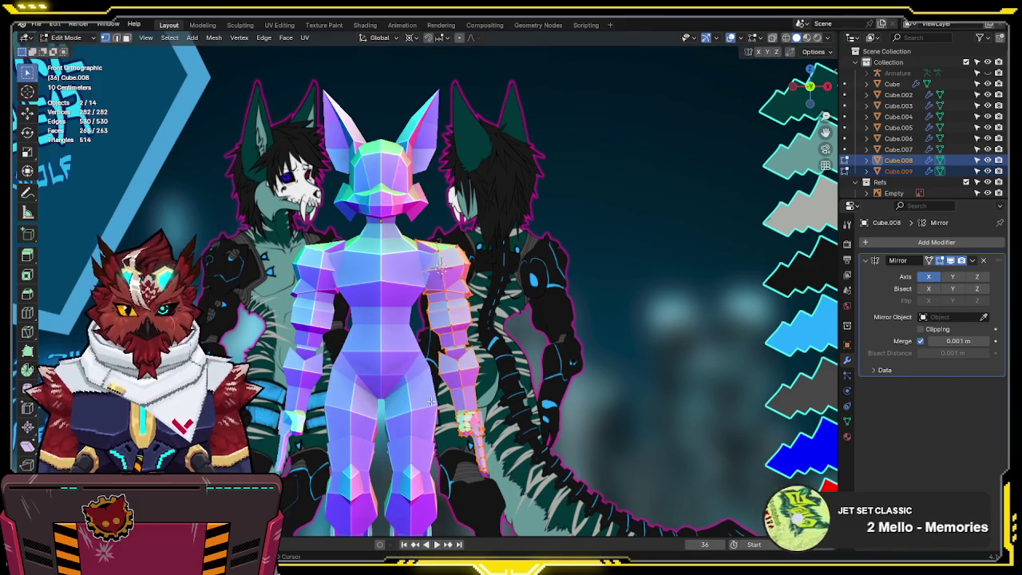
middle_click_drag(428, 403, 459, 375, "shift")
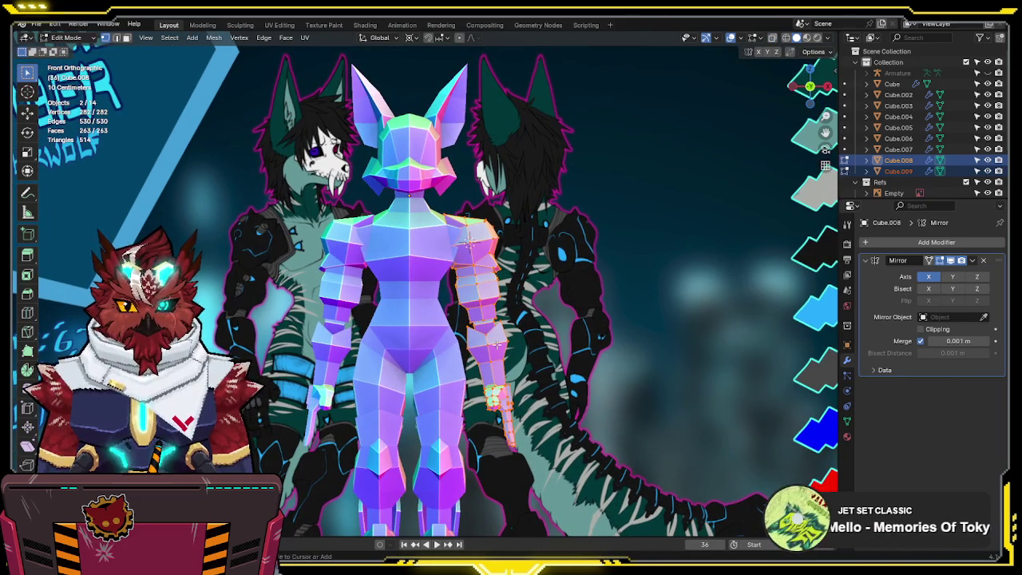
key("ctrl+z")
key("alt+z")
scroll(511, 288, "up", 4)
scroll(520, 273, "up", 1)
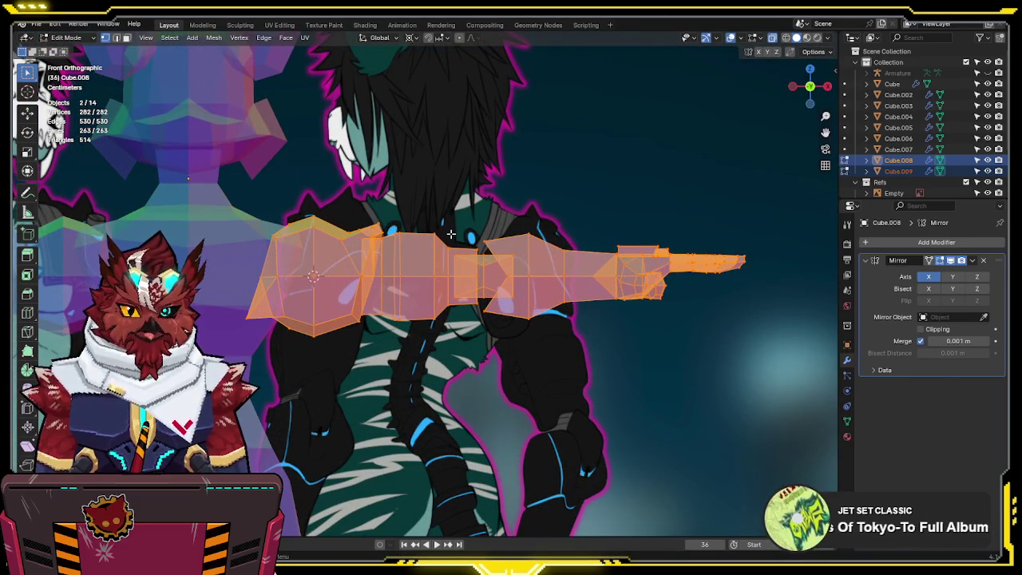
- Nudge the outer arm section slightly along the X axis
left_click_drag(460, 191, 792, 376)
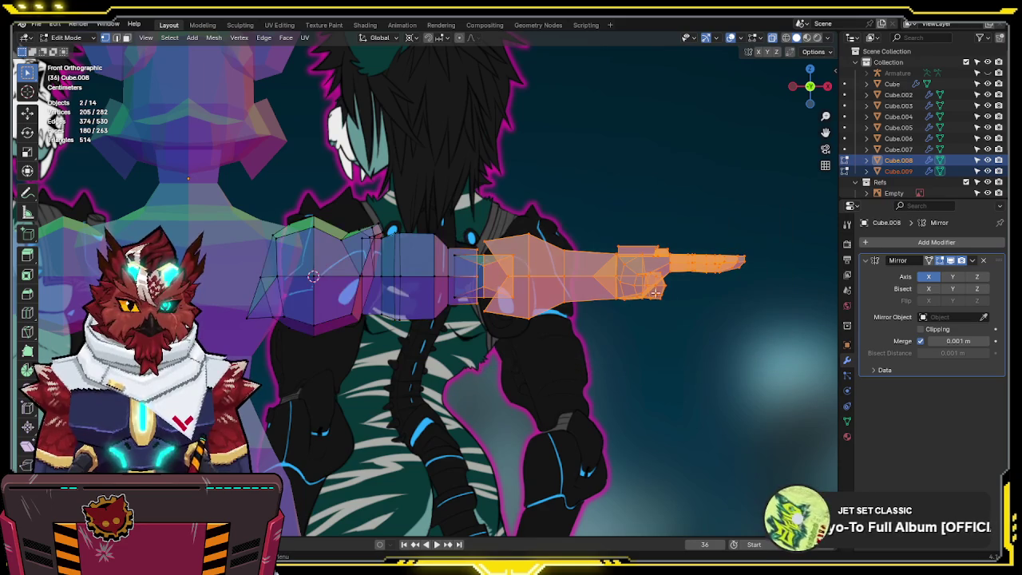
left_click(511, 258, "alt+shift")
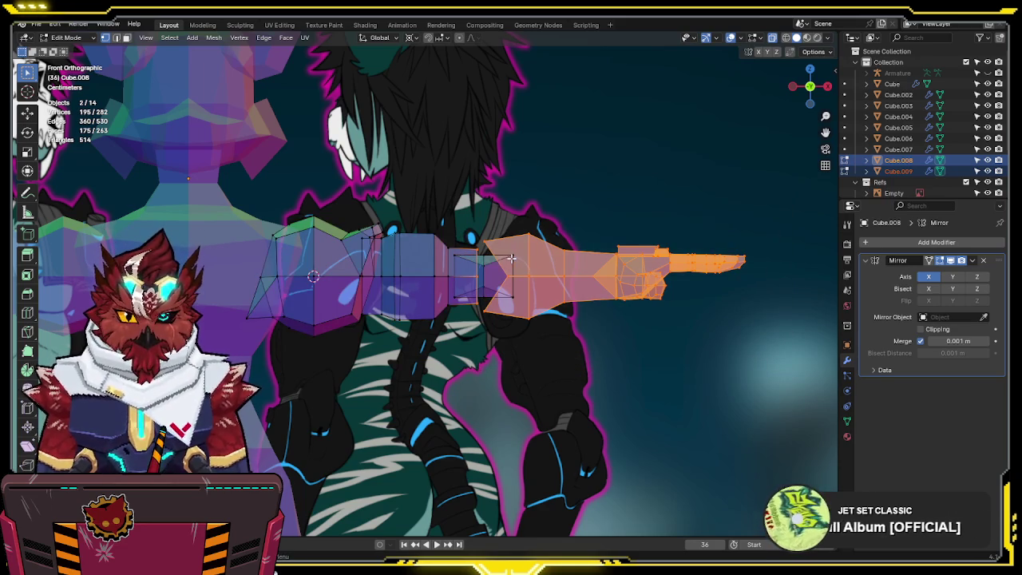
key("g")
key("x")
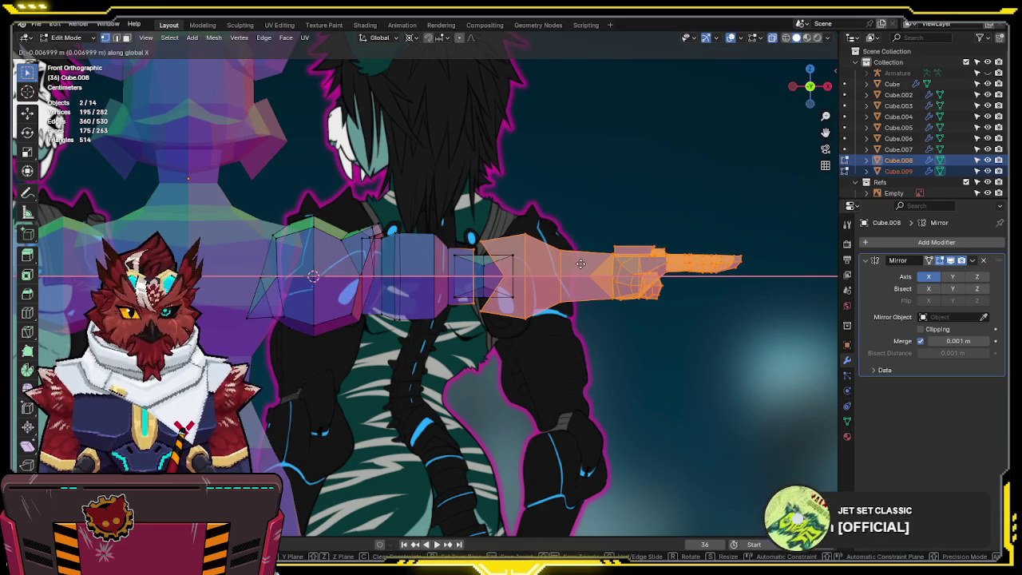
left_click(580, 264)
- Rotate the whole arm and hand down about 90° beside the body
key("a")
key("r")
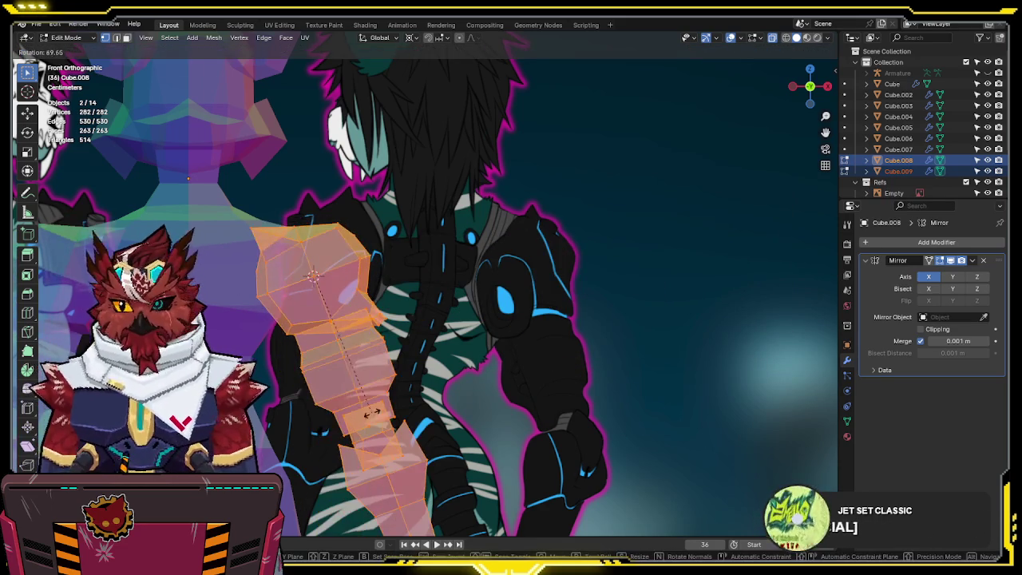
left_click(371, 412)
scroll(517, 293, "down", 2)
scroll(518, 293, "down", 2)
key("alt+z")
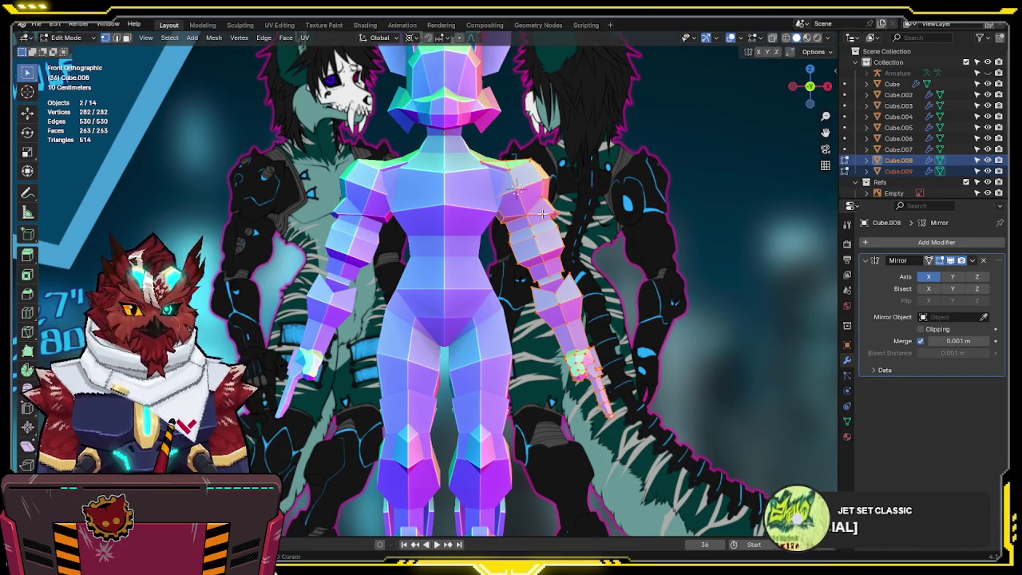
- Fine-tune the lowered arm's angle and return to Object Mode
middle_click_drag(543, 212, 529, 192, "shift")
key("r")
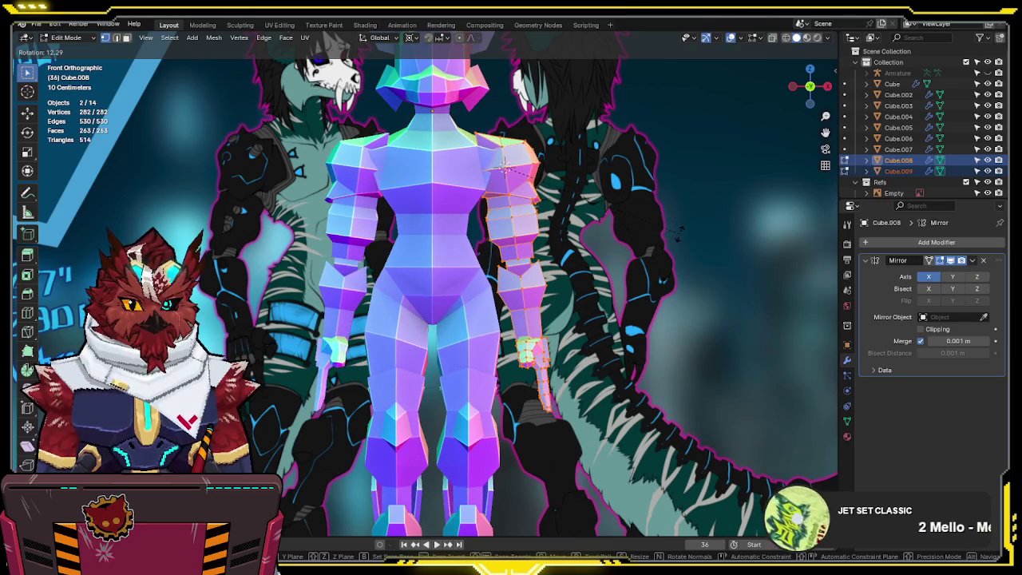
left_click(533, 174)
scroll(511, 288, "down", 3)
mouse_move(511, 263)
middle_mouse_down()
mouse_move(568, 245)
mouse_move(532, 205)
middle_mouse_up()
key("ctrl+Tab")
left_click(577, 230)
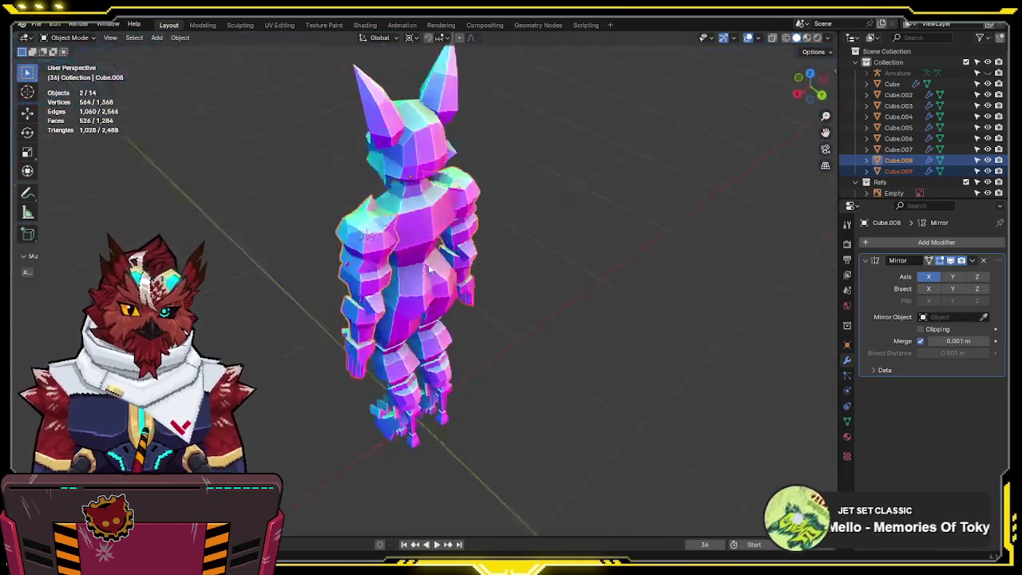
- Switch to the Right orthographic view and save the file
middle_click_drag(561, 266, 508, 263)
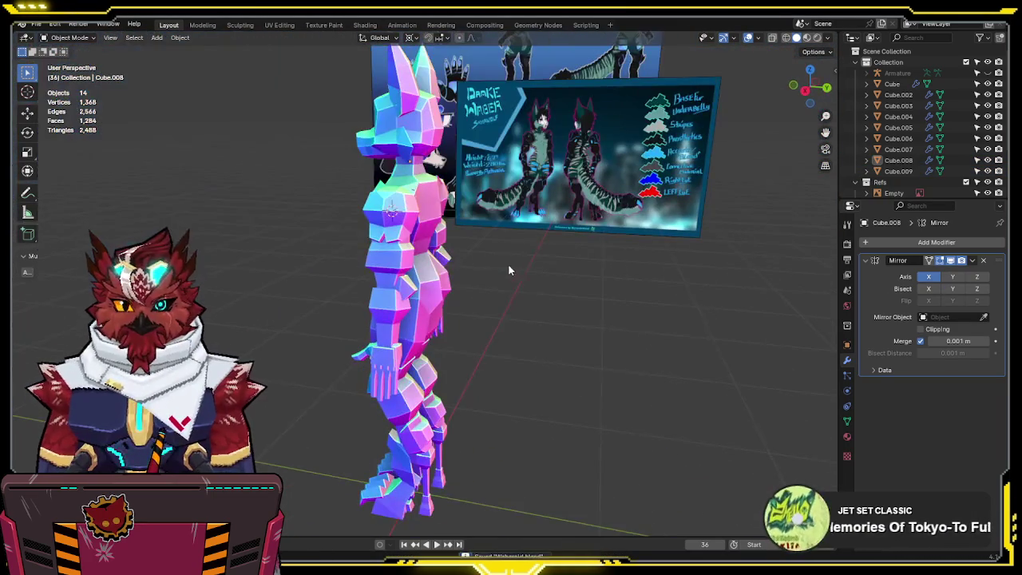
key("KP_3")
scroll(511, 270, "up", 1)
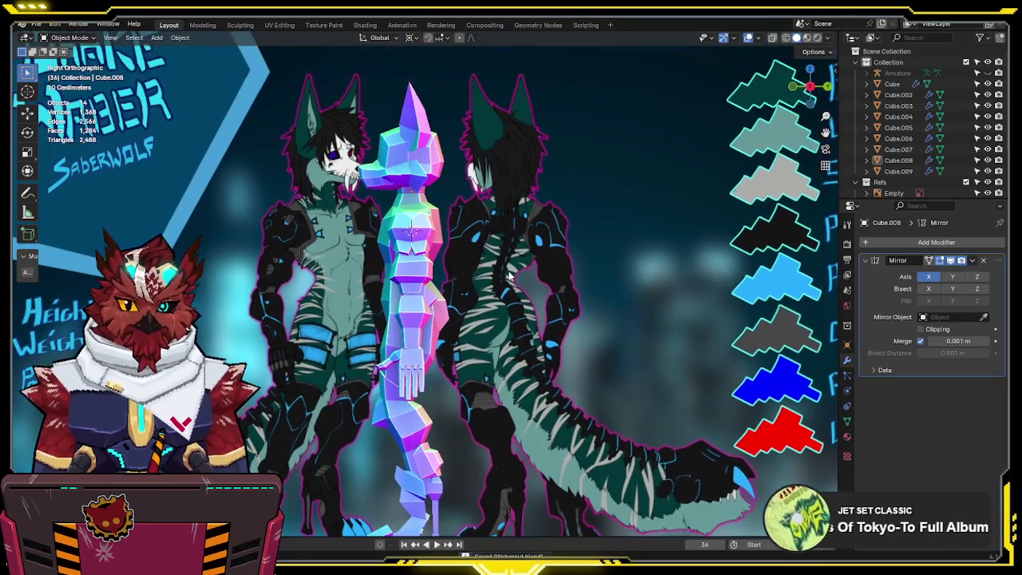
scroll(505, 277, "up", 2)
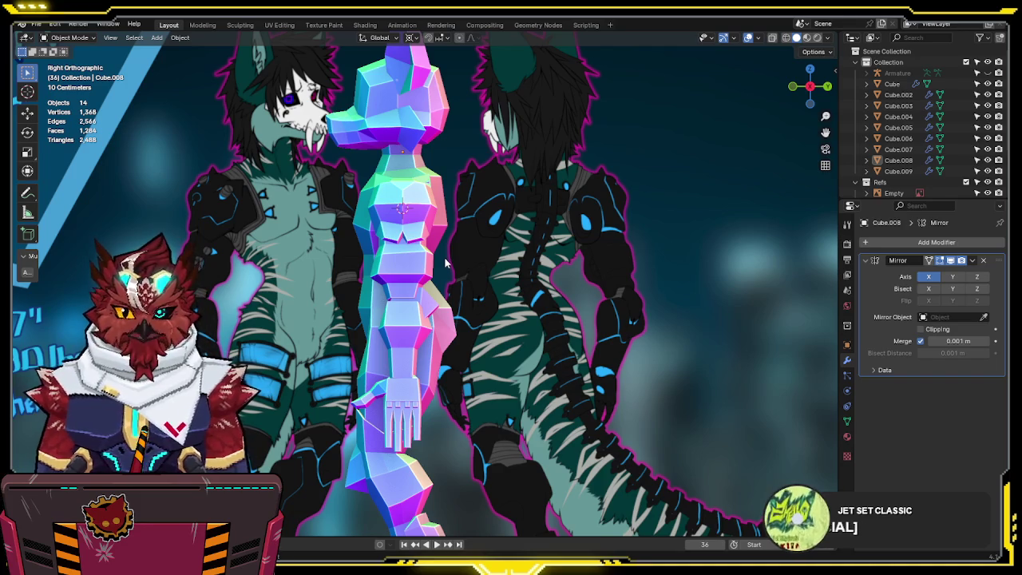
scroll(431, 233, "up", 1)
key("ctrl+s")
- Zoom in, snap to Front view, and add Cube.009 to the selection
scroll(438, 224, "up", 1)
scroll(437, 224, "up", 1)
scroll(399, 240, "up", 1)
scroll(363, 250, "up", 2)
scroll(364, 250, "up", 1)
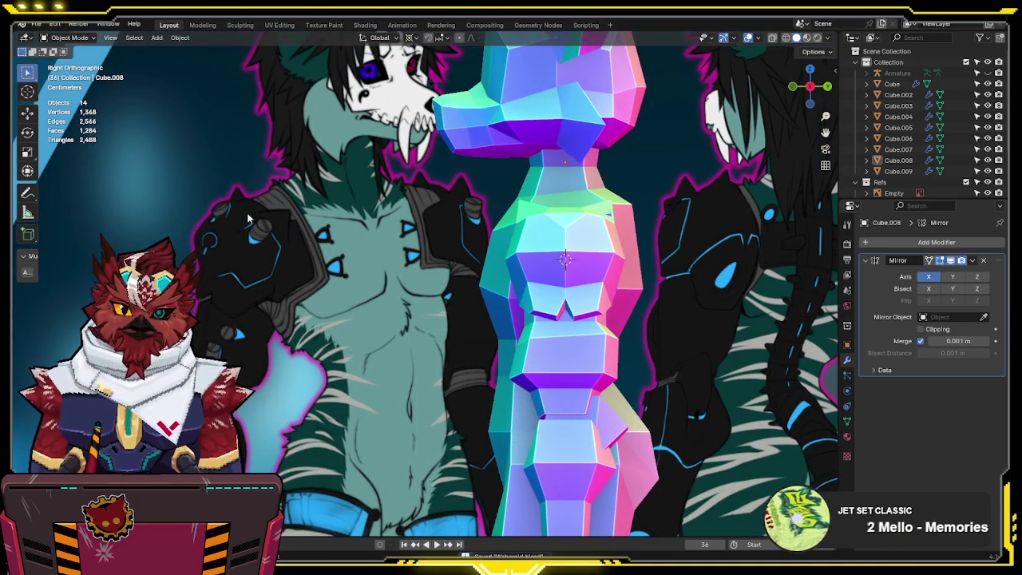
scroll(574, 239, "up", 1)
scroll(508, 225, "up", 1)
middle_click_drag(508, 226, 673, 264)
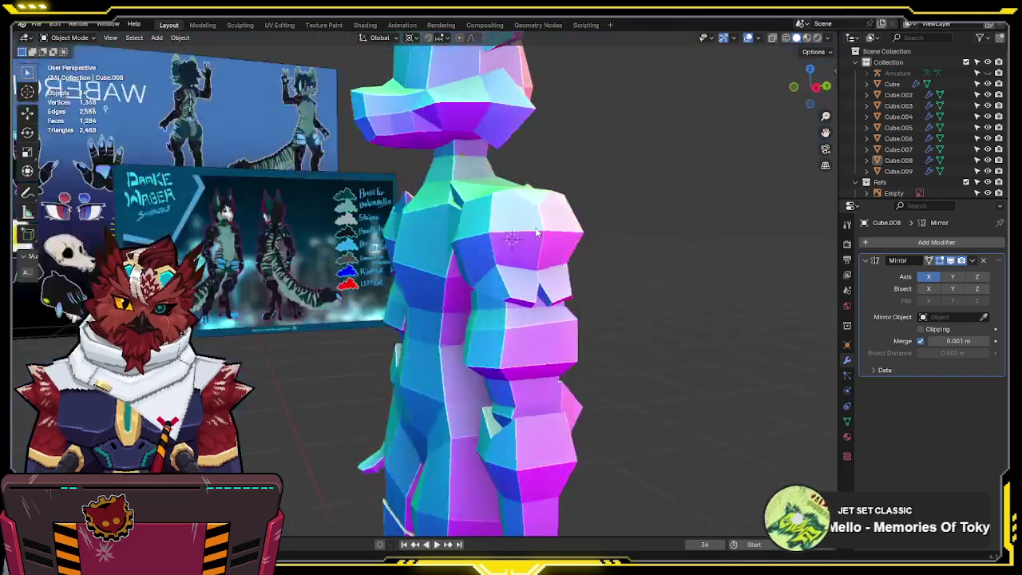
key("KP_1")
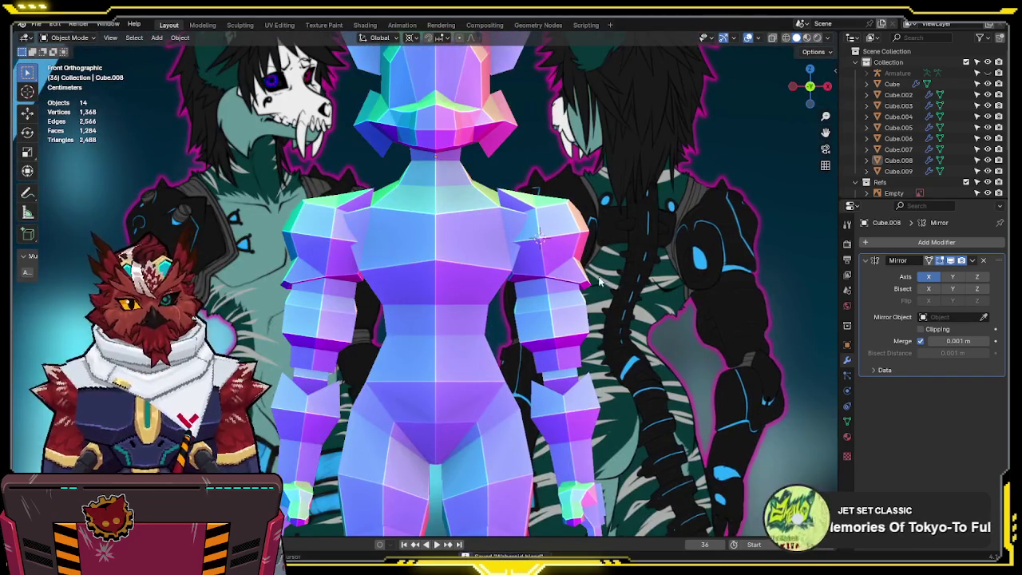
middle_click_drag(720, 227, 505, 289, "shift")
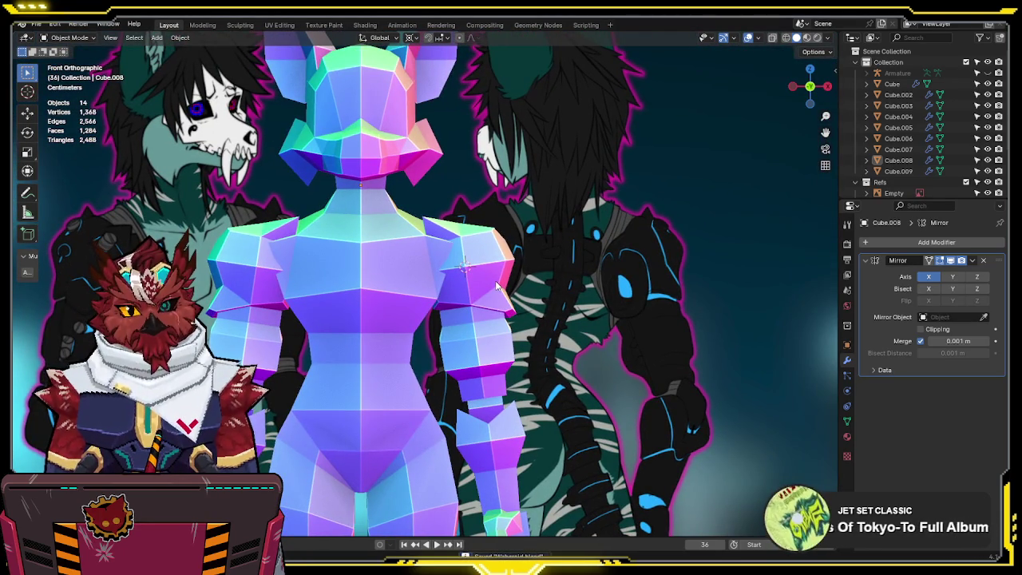
left_click(496, 285, "shift")
- Rotate the arm and hand back up to a horizontal T-pose in Edit Mode
key("Tab")
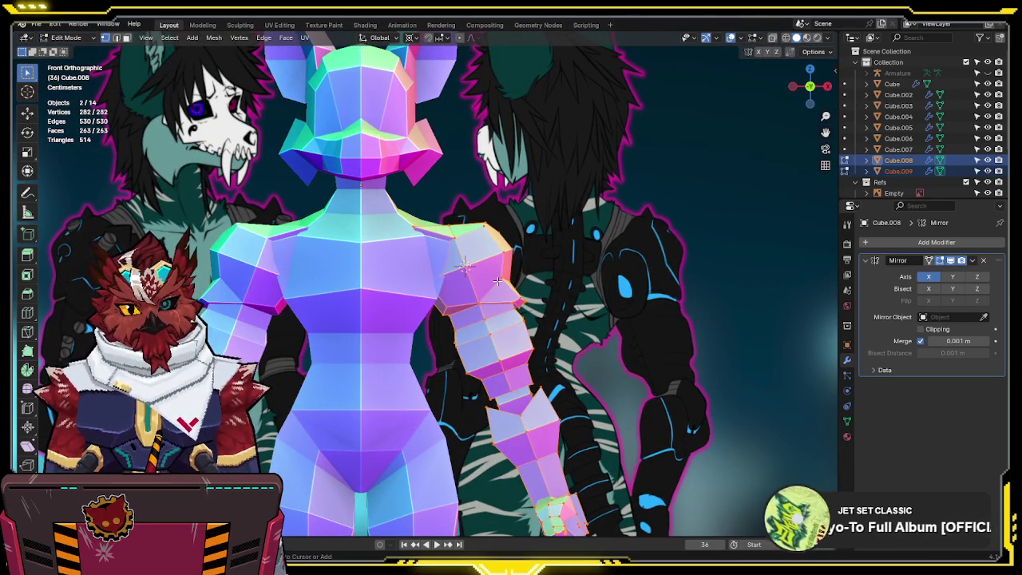
key("r")
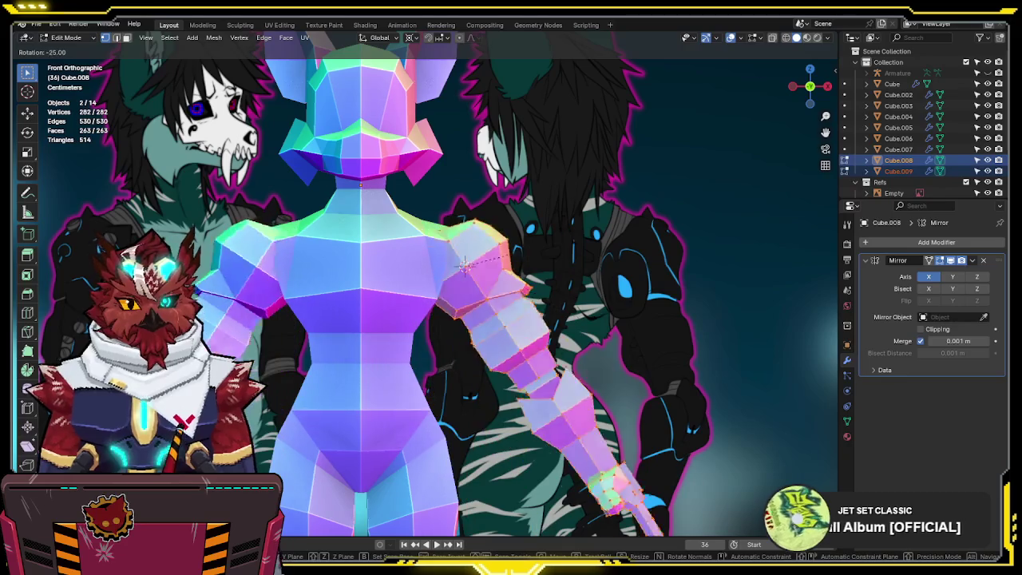
left_click(621, 175)
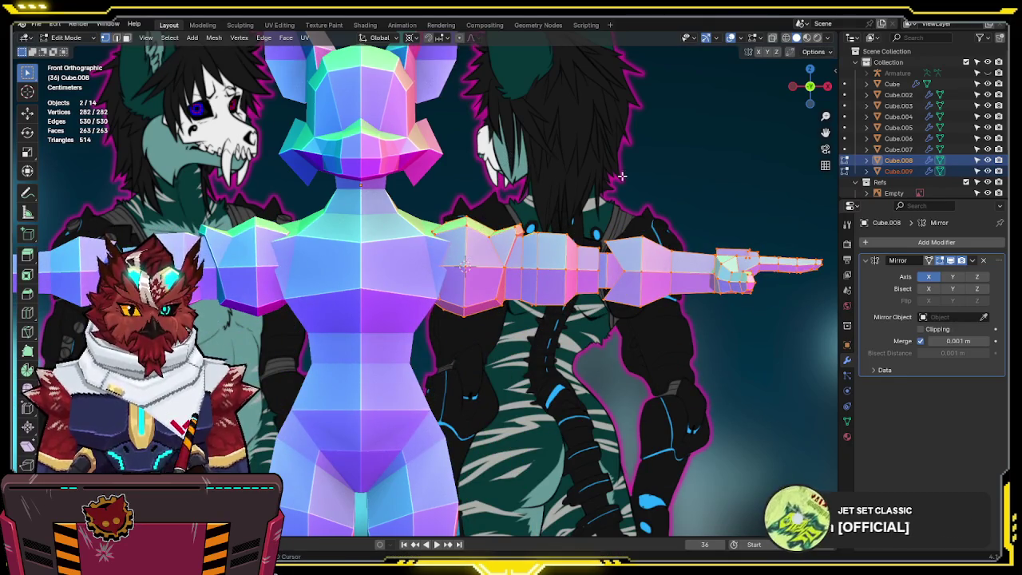
key("alt+z")
scroll(571, 198, "down", 3, "ctrl")
- In Right view, fine-tune the arm's angle with two Y-axis rotations
key("KP_3")
scroll(610, 225, "up", 2)
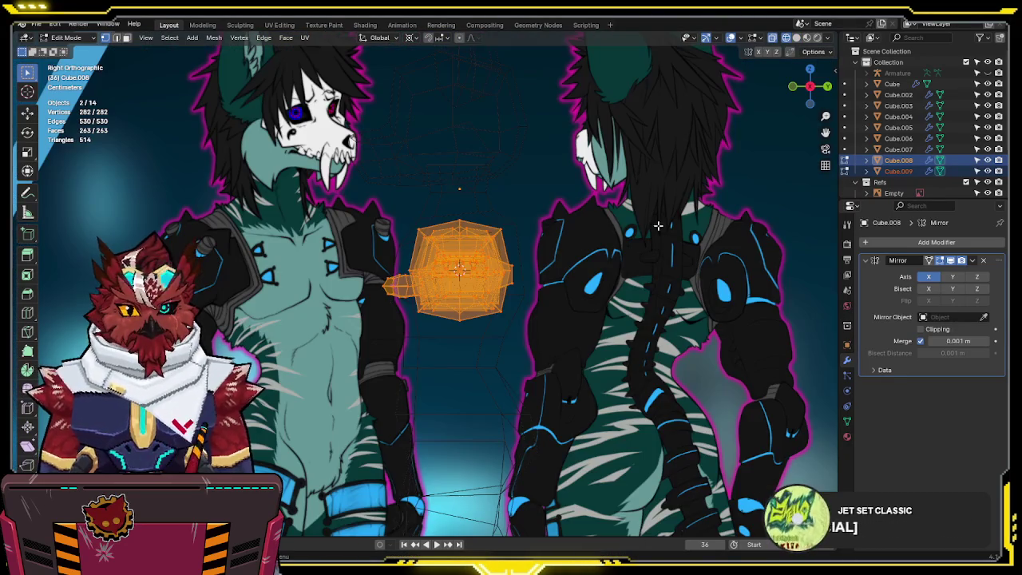
scroll(610, 225, "up", 2)
key("r")
key("y")
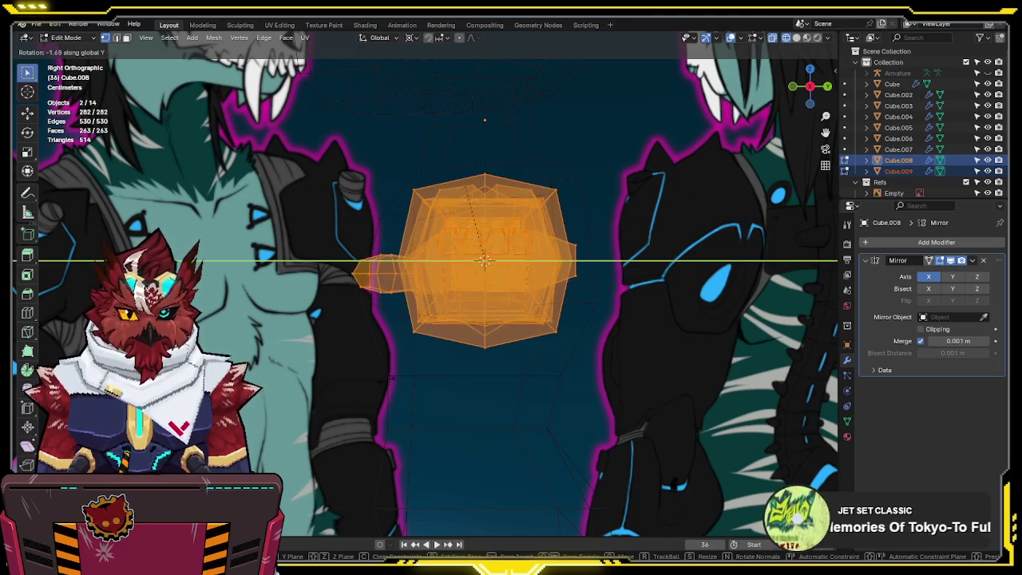
left_click(427, 201)
key("shift+alt+z")
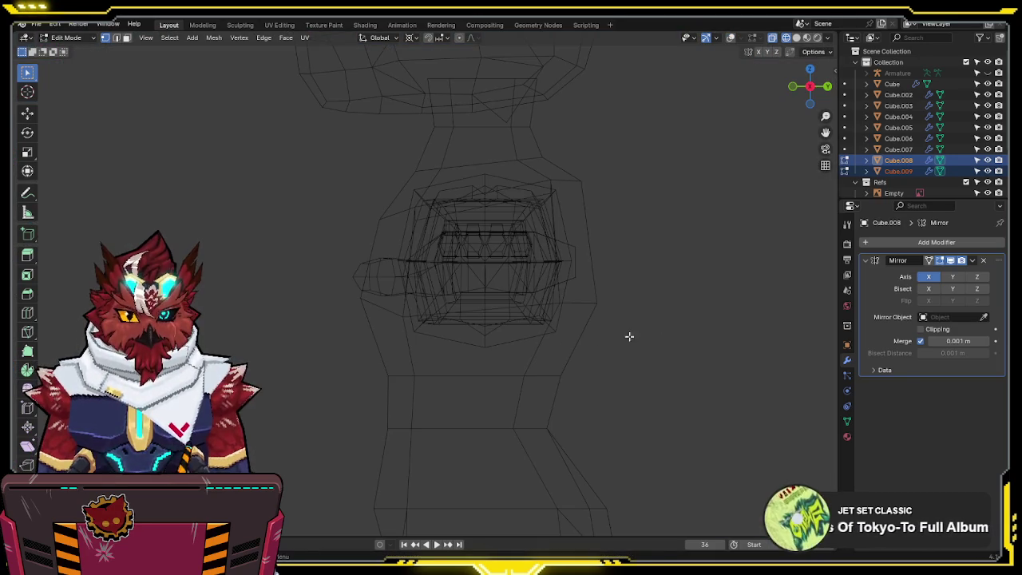
key("r")
key("y")
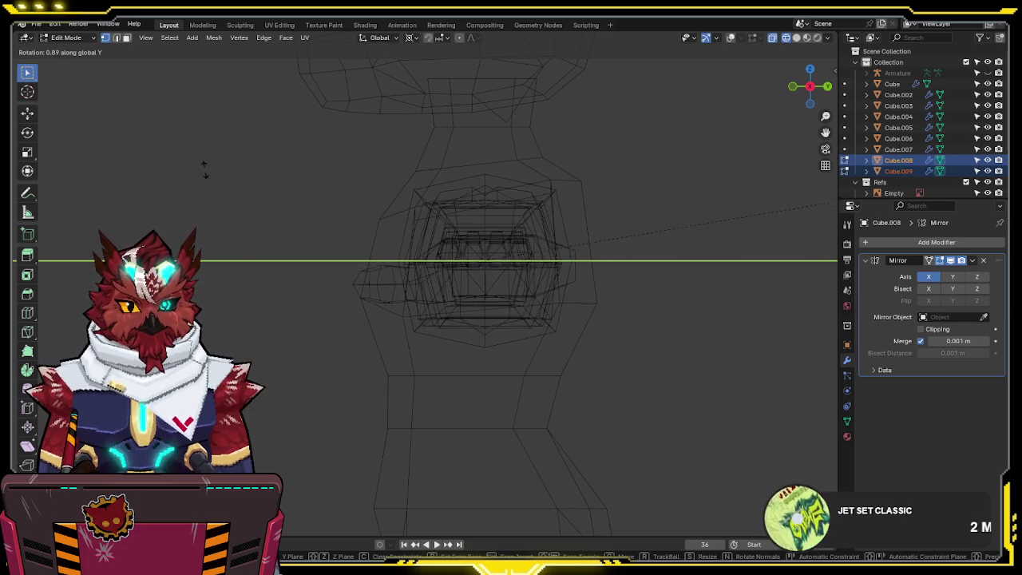
left_click(249, 248)
- Toggle solid and wireframe shading and try two more rotations, cancelling both
middle_click_drag(395, 274, 598, 297)
key("shift+z")
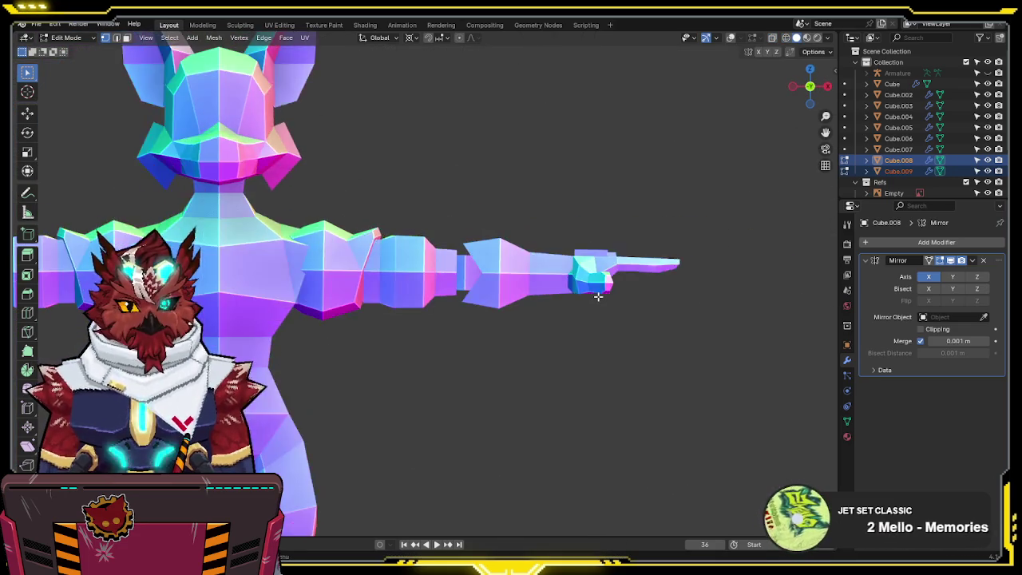
key("shift+z")
middle_click_drag(631, 312, 630, 317)
key("r")
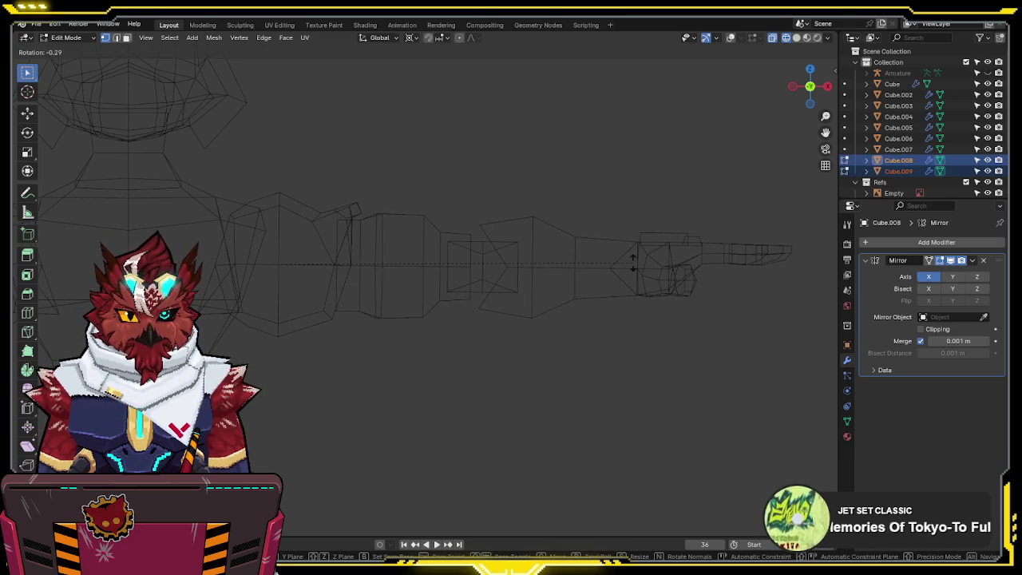
right_click(605, 144)
key("r")
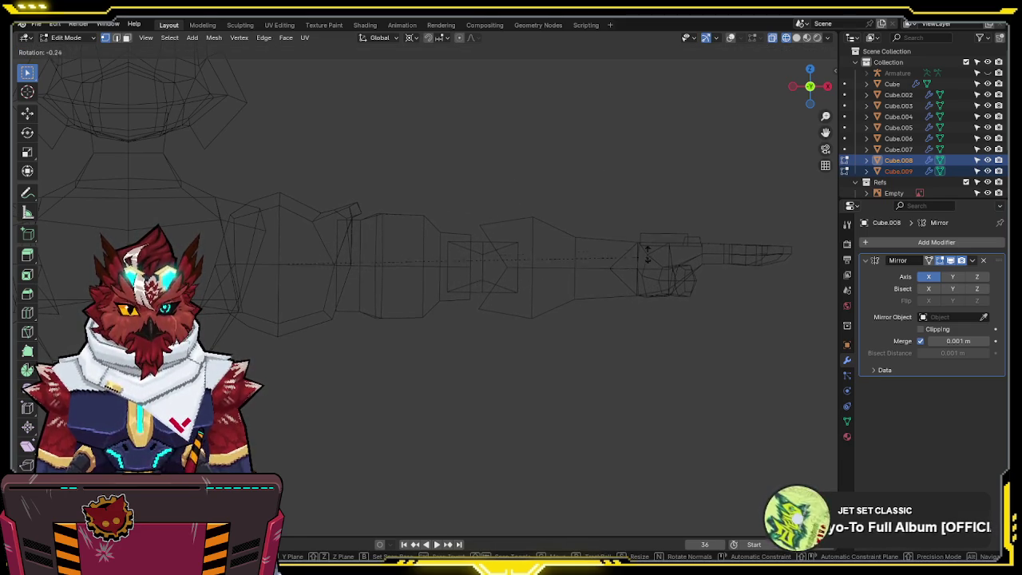
right_click(641, 231)
key("shift+z")
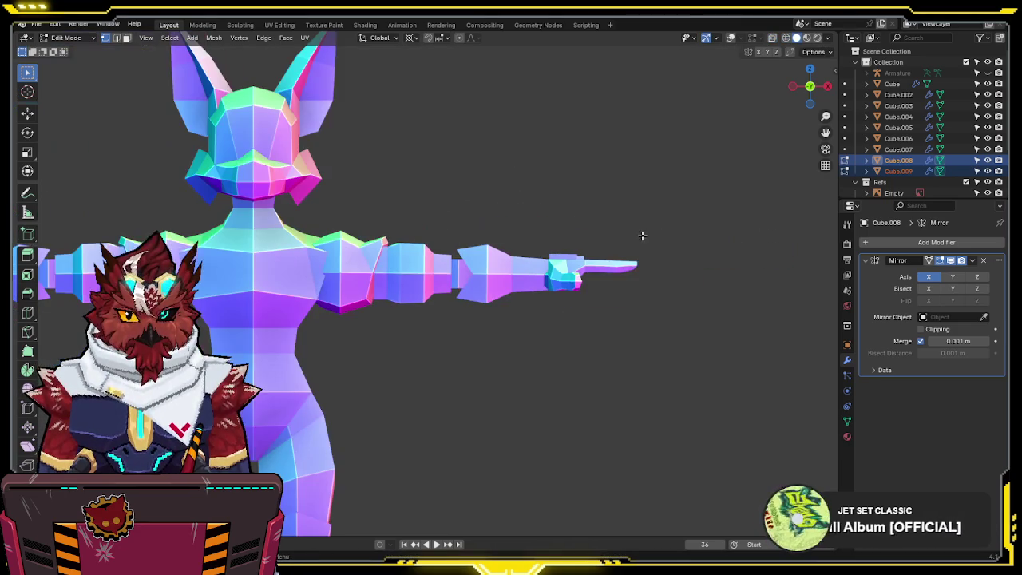
scroll(484, 330, "down", 1)
- Undo back to the pose with the arm lowered beside the body
key("Tab")
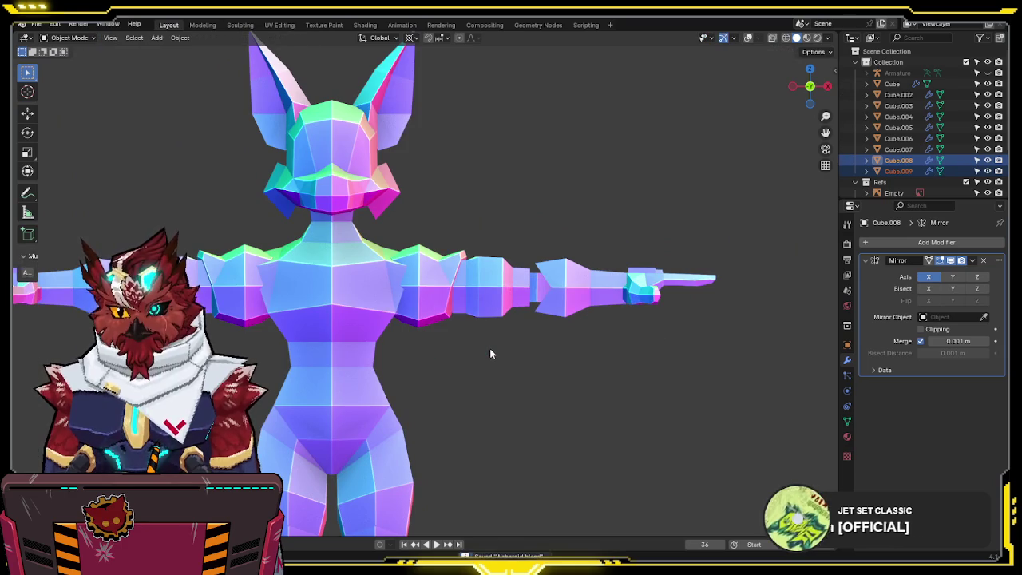
scroll(489, 347, "up", 1)
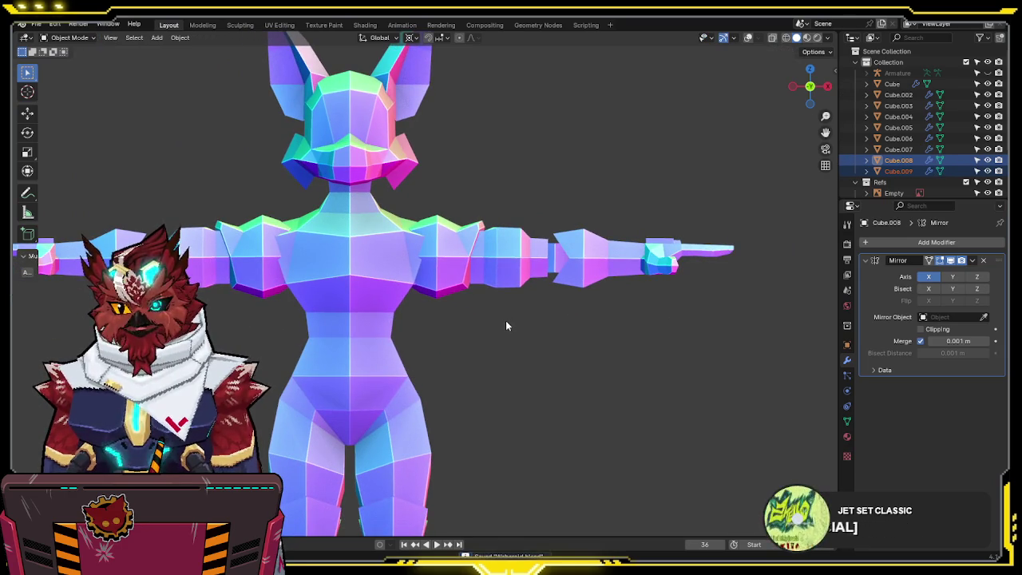
key("Tab")
key("shift+alt+z")
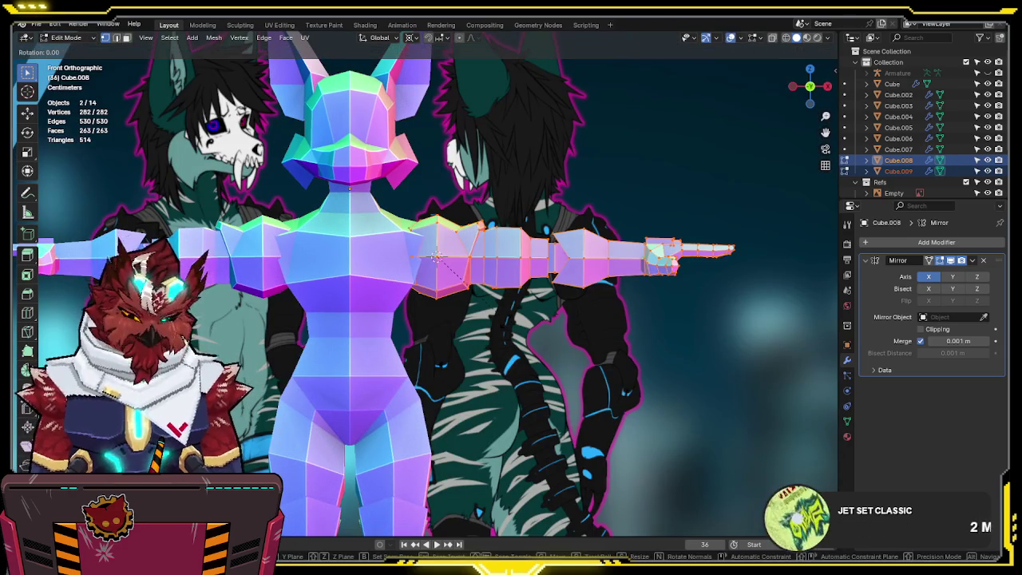
key("ctrl+z")
- Return to Object Mode, save the file, and orbit to check the side
key("ctrl+Tab")
left_click(490, 321)
key("ctrl+s")
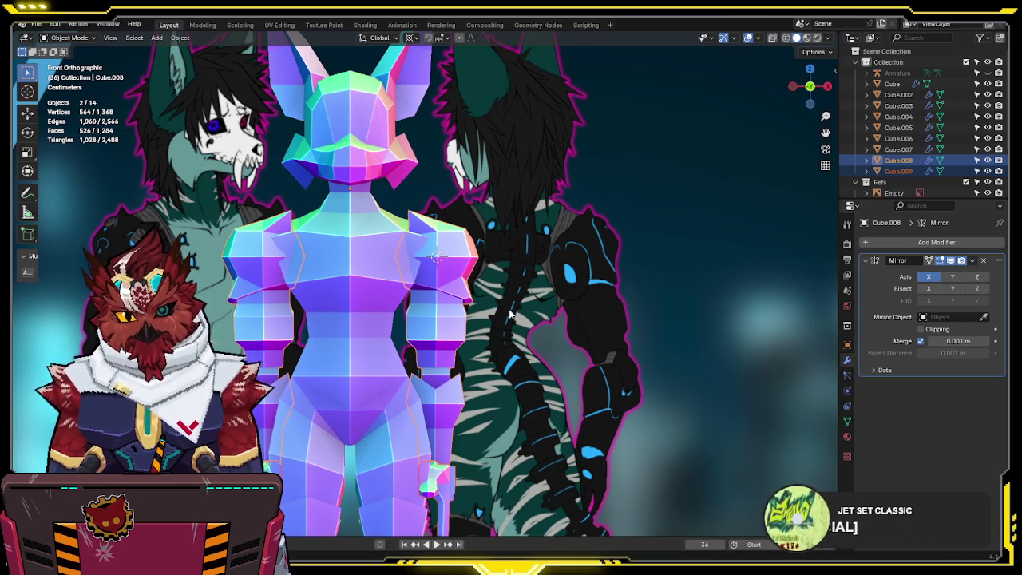
mouse_move(511, 314)
middle_mouse_down()
mouse_move(495, 318)
mouse_move(557, 314)
middle_mouse_up()
- In Front view, edit Cube.008 with X-ray on and all vertices deselected
left_click(557, 313)
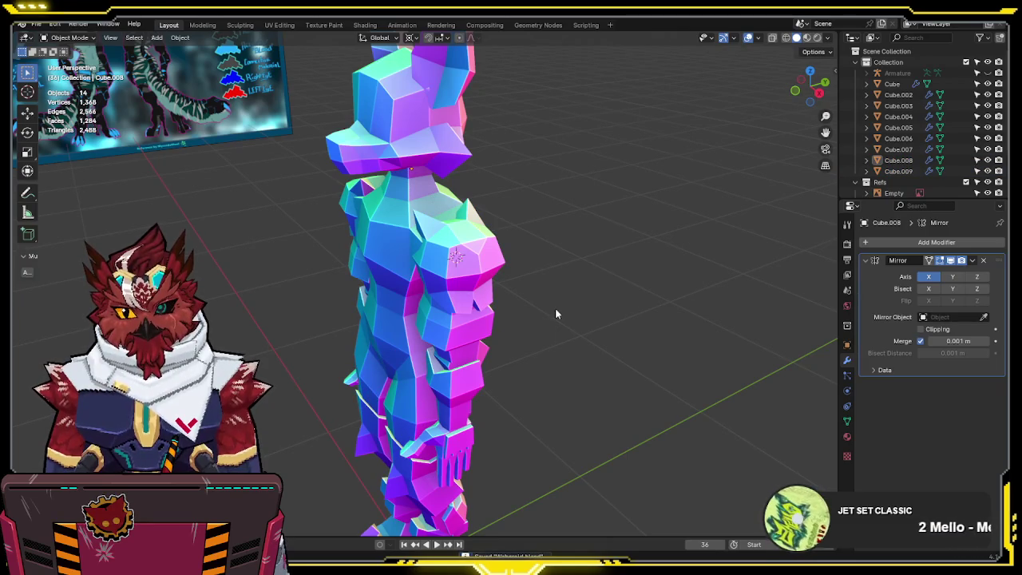
key("KP_1")
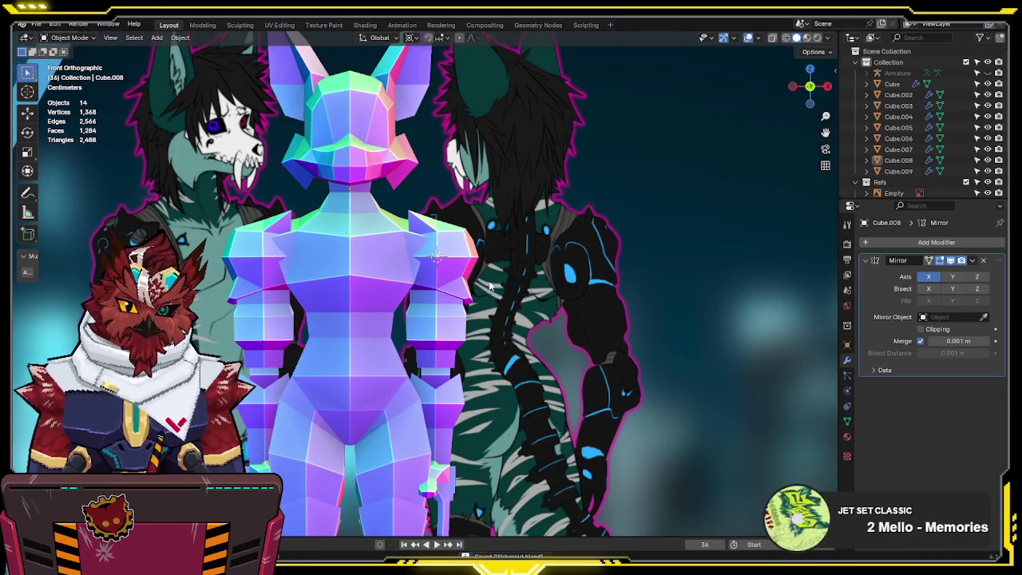
left_click(465, 275)
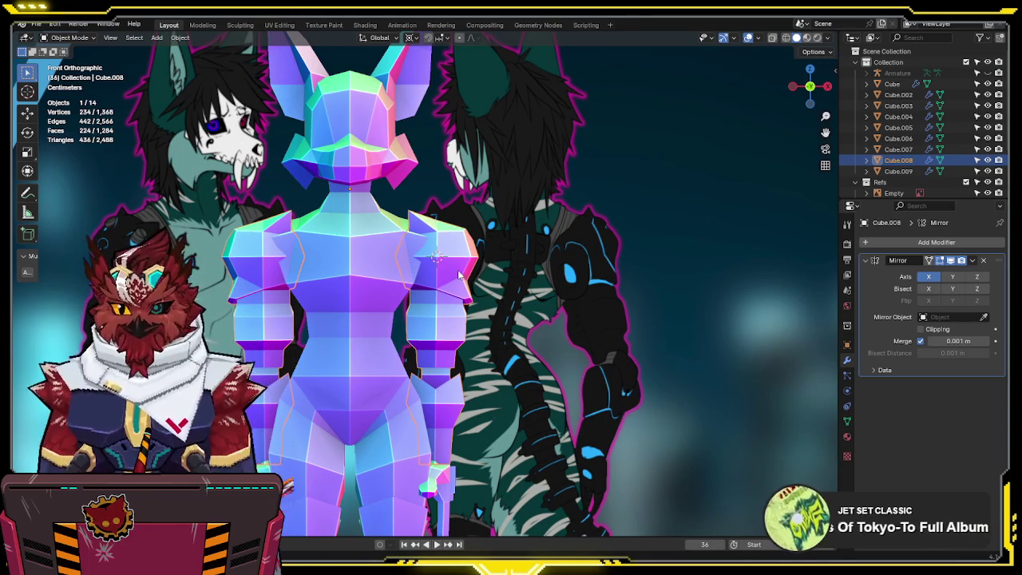
middle_click_drag(403, 349, 385, 360, "shift")
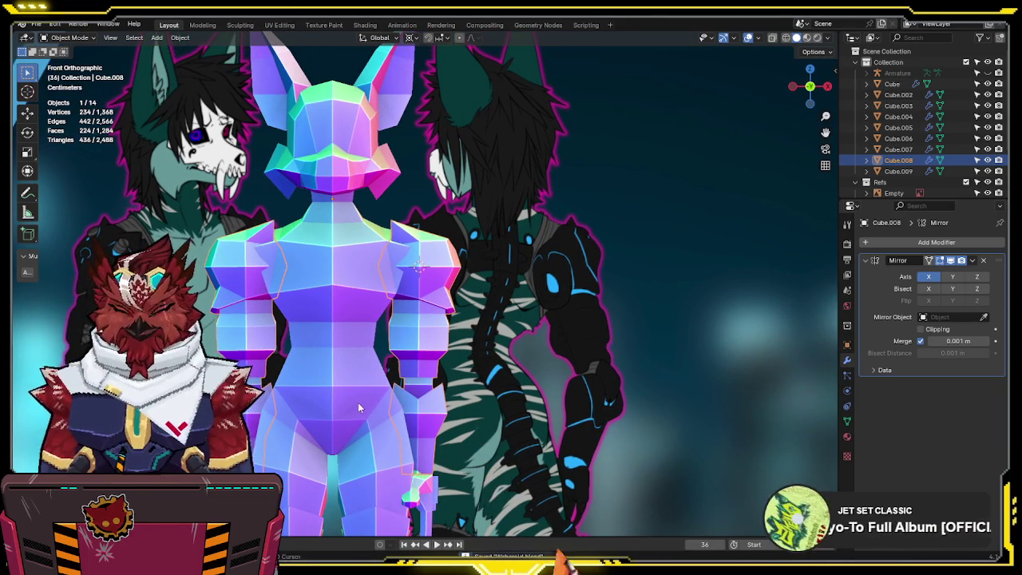
scroll(359, 408, "up", 2)
key("Tab")
key("alt+z")
left_click(508, 337)
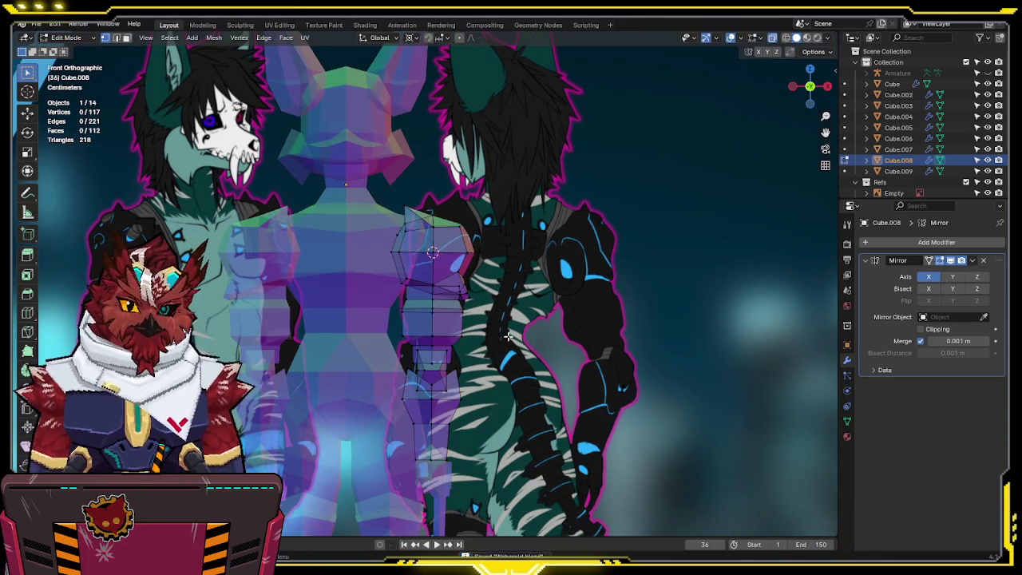
- Turn X-ray off on Cube.008, nudge the view toward the shoulder, then re-enable X-ray
key("alt+z")
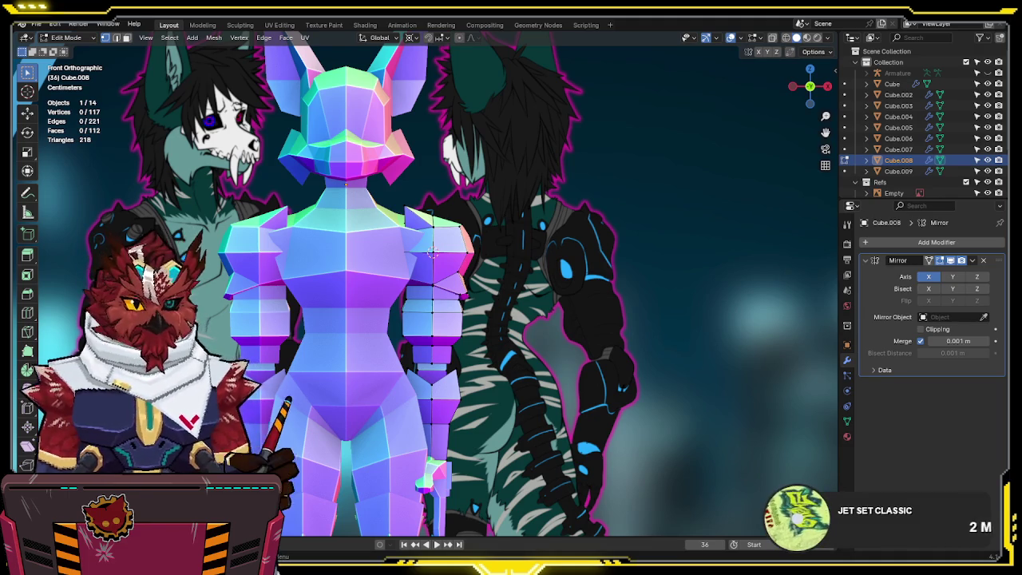
middle_click_drag(691, 171, 580, 303, "shift")
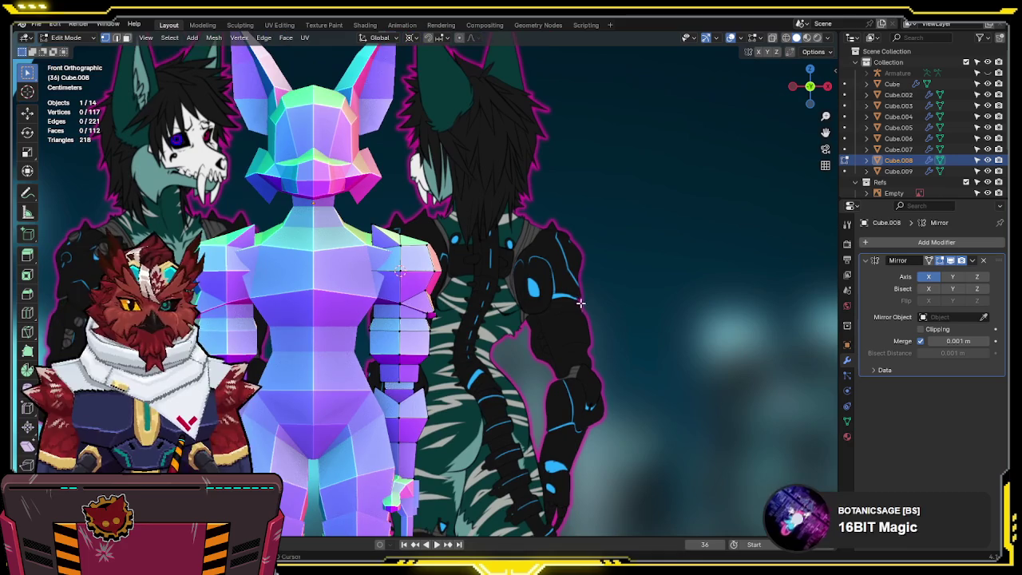
scroll(564, 302, "up", 2)
key("alt+z")
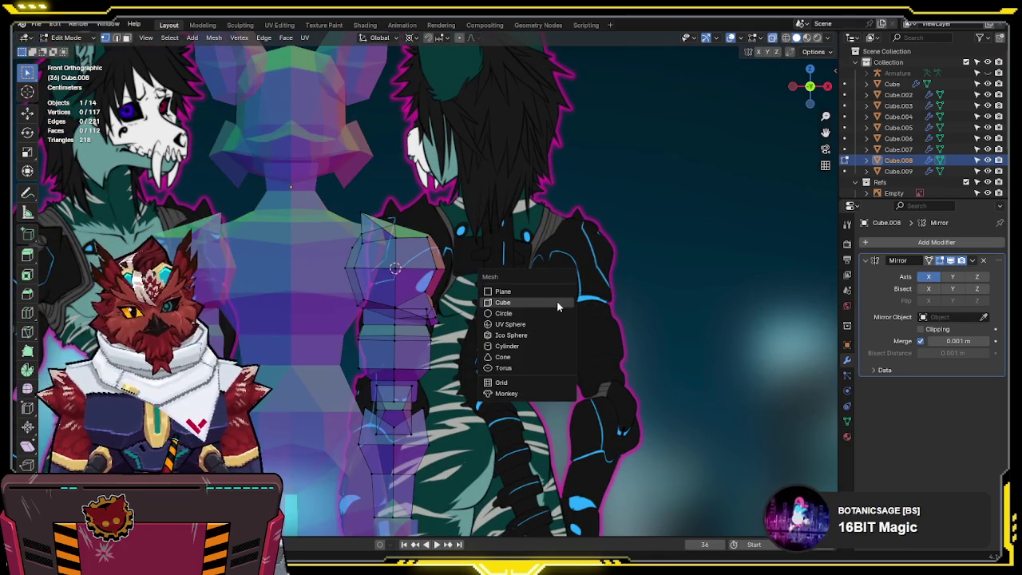
- Add a six-sided cylinder at the shoulder and check it from front, right and top views
left_click(523, 345)
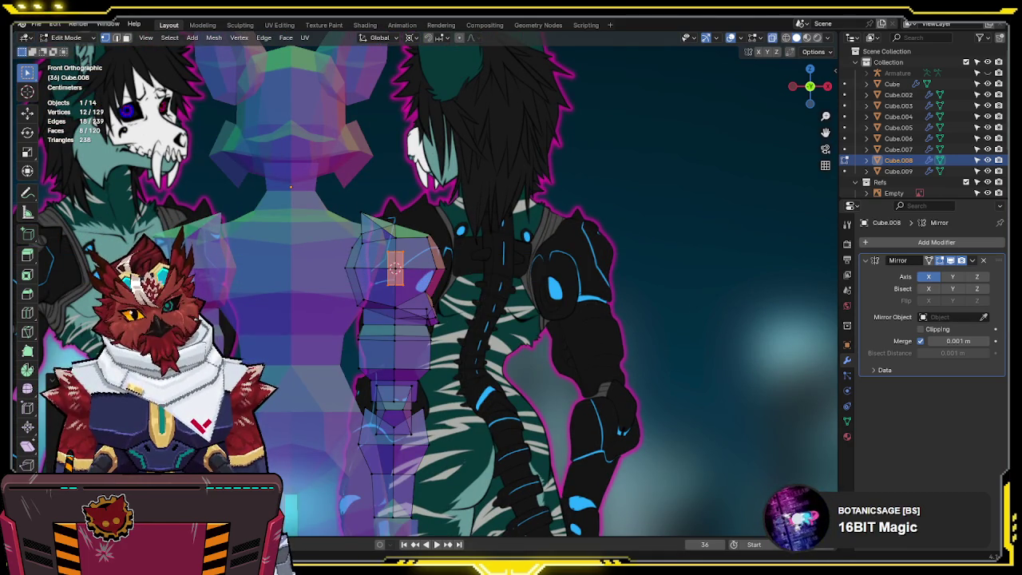
middle_click_drag(353, 294, 423, 307, "shift")
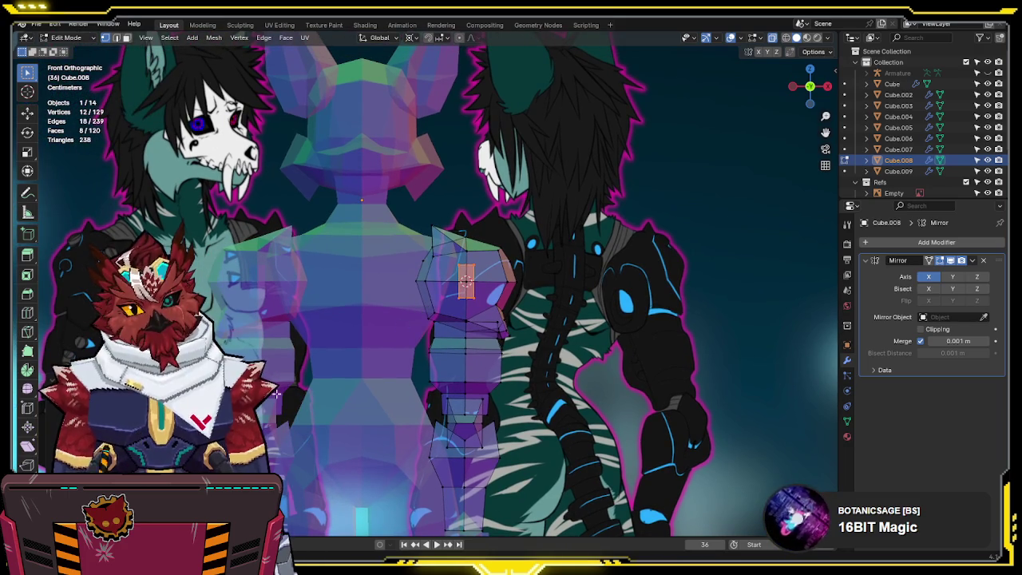
mouse_move(687, 253)
middle_mouse_down()
mouse_move(582, 308)
mouse_move(554, 349)
mouse_move(670, 301)
middle_mouse_up()
key("KP_1")
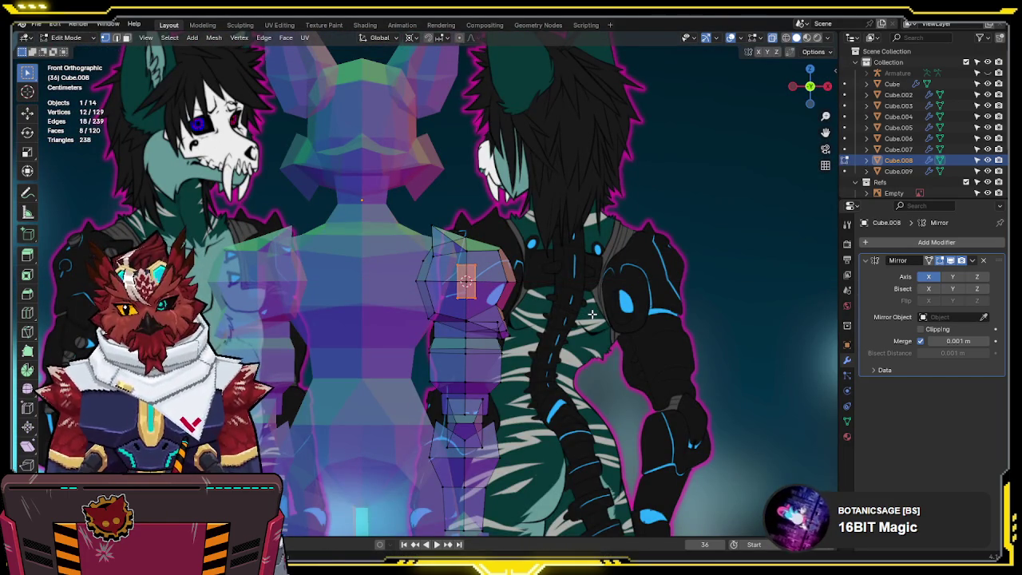
key("KP_3")
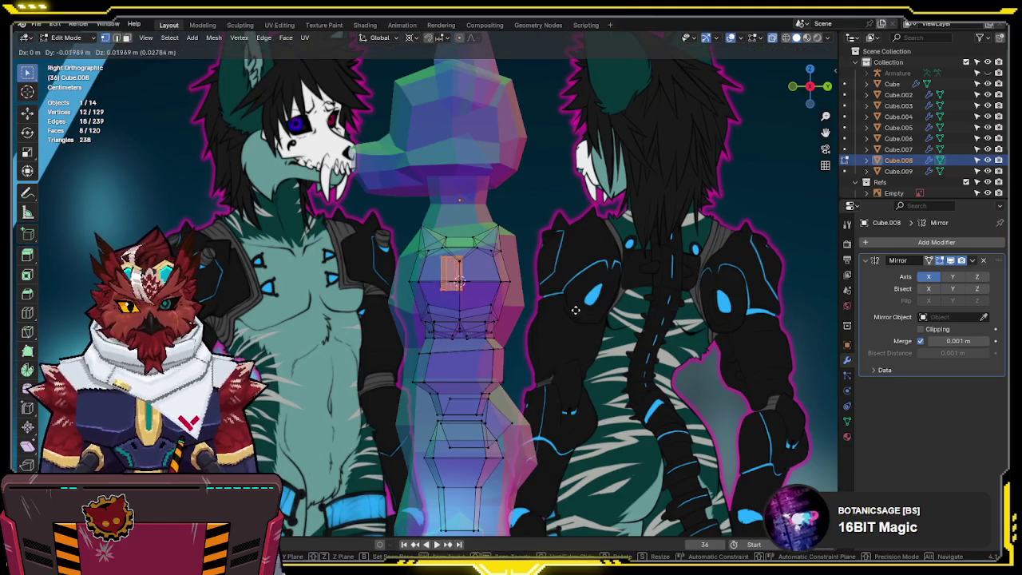
key("KP_7")
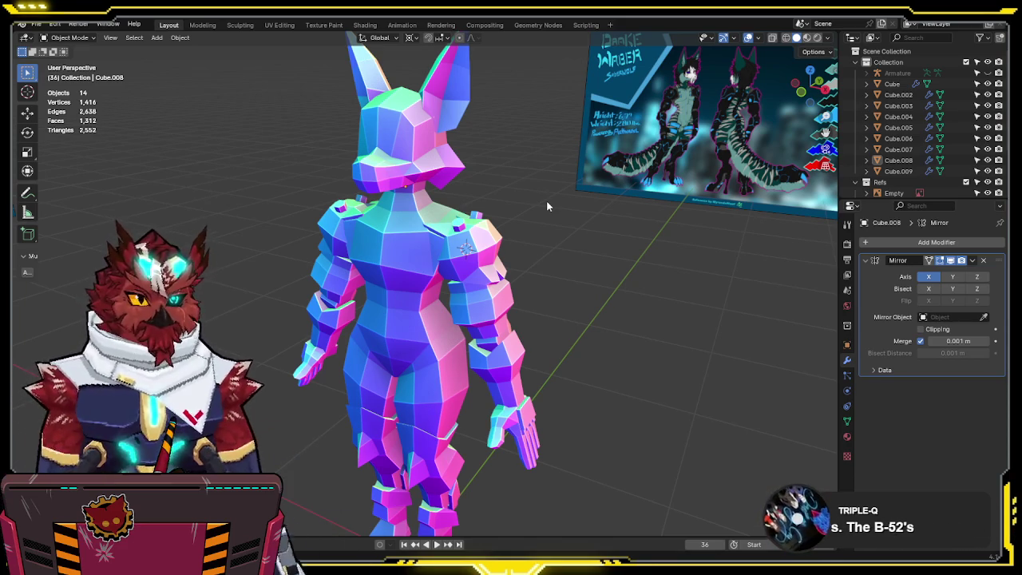
- Orbit the view around the finished low-poly character
mouse_move(547, 204)
middle_mouse_down()
mouse_move(570, 272)
mouse_move(552, 273)
middle_mouse_up()
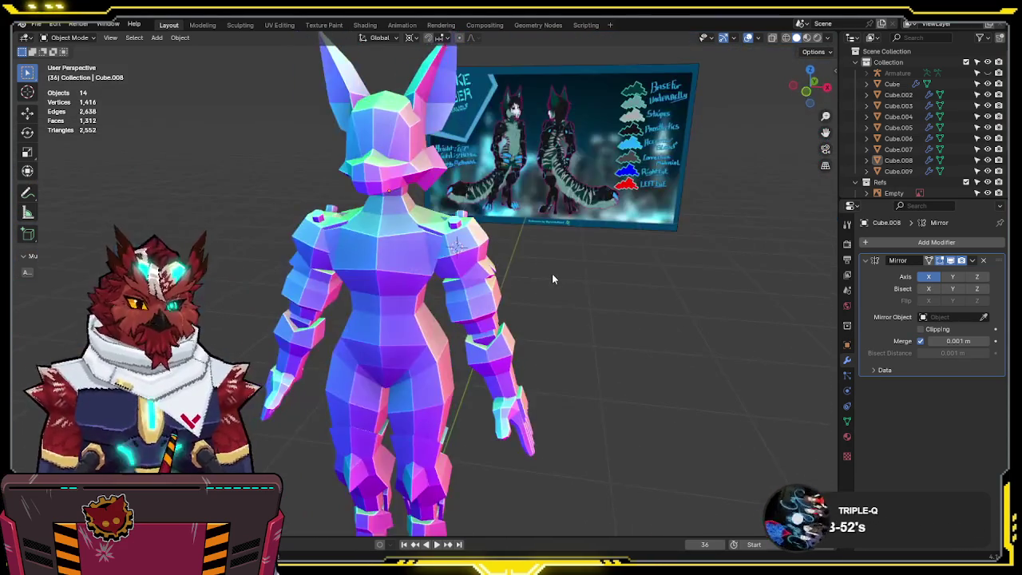
key("KP_1")
scroll(559, 272, "down", 1)
scroll(573, 213, "down", 2)
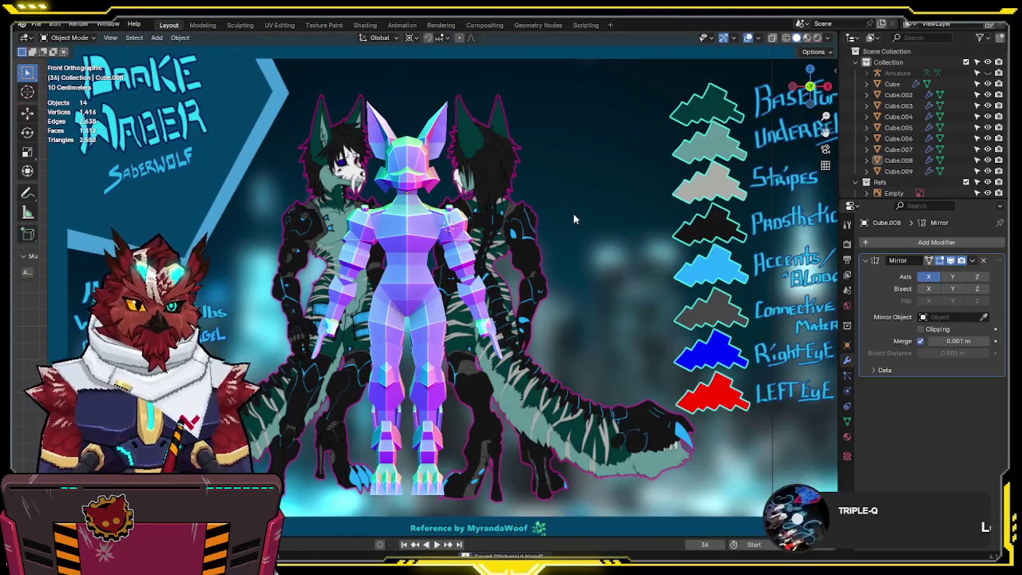
scroll(572, 216, "down", 1)
mouse_move(579, 214)
middle_mouse_down()
mouse_move(528, 252)
mouse_move(554, 276)
mouse_move(634, 259)
middle_mouse_up()
key("shift+alt+z")
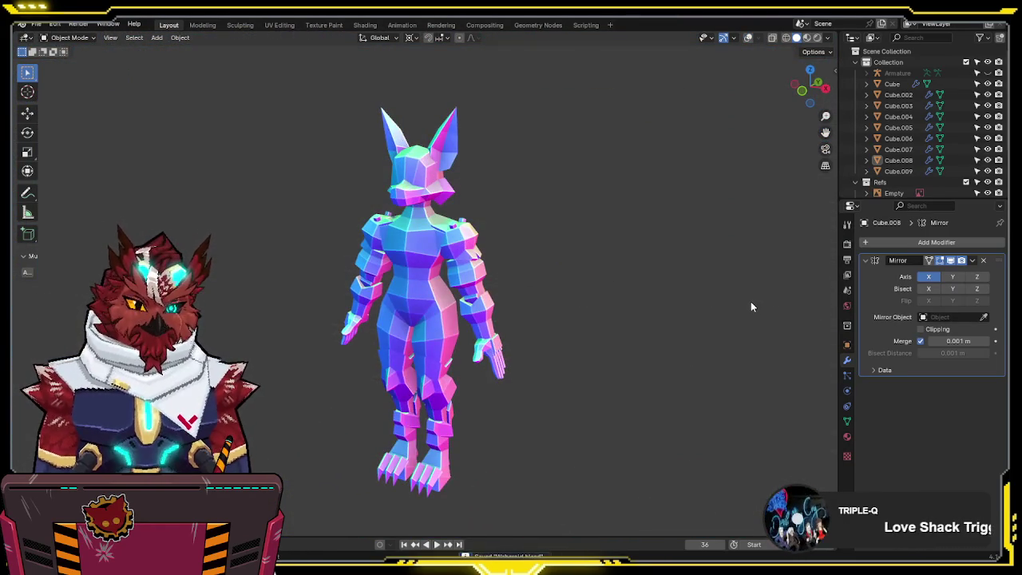
key("KP_1")
middle_click_drag(669, 317, 671, 305, "shift")
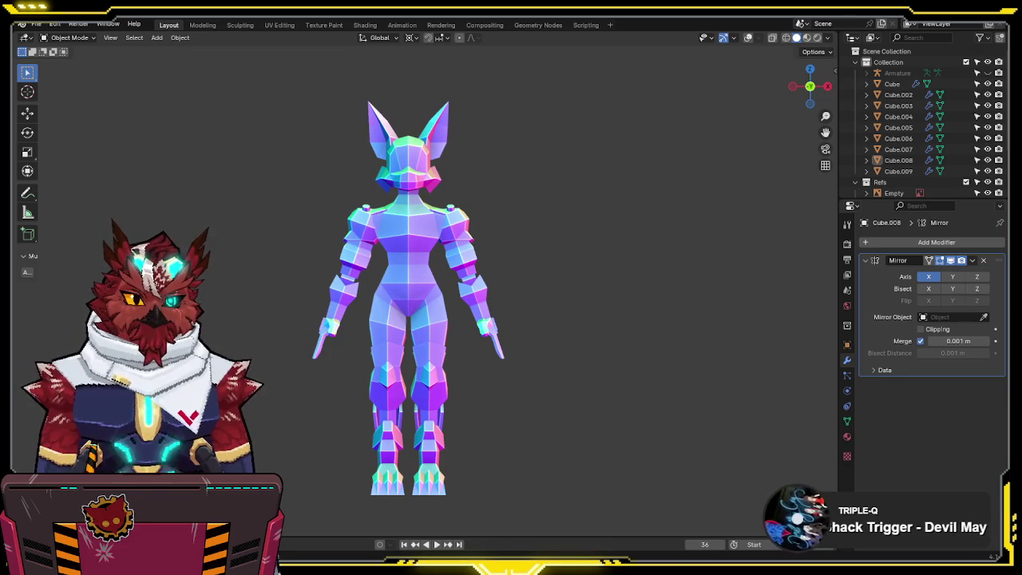
key("KP_3")
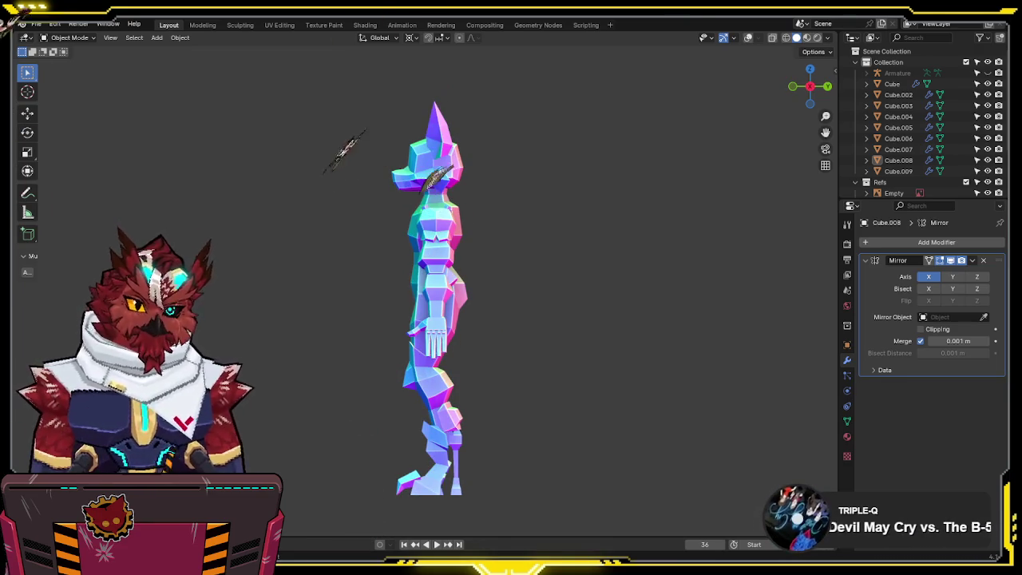
key("KP_1")
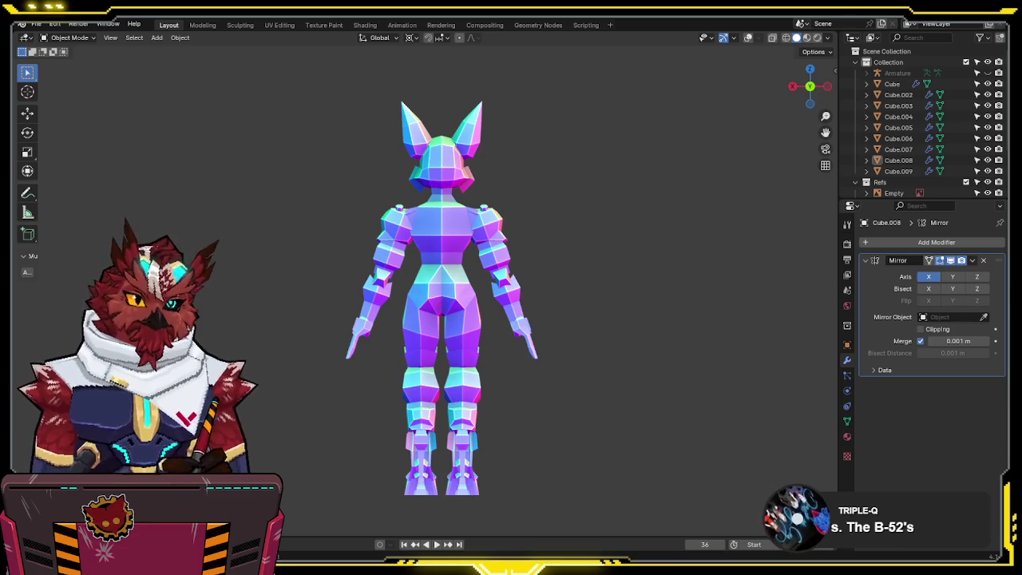
mouse_move(437, 339)
middle_mouse_down()
mouse_move(659, 372)
mouse_move(739, 357)
mouse_move(660, 344)
mouse_move(663, 335)
mouse_move(728, 338)
middle_mouse_up()
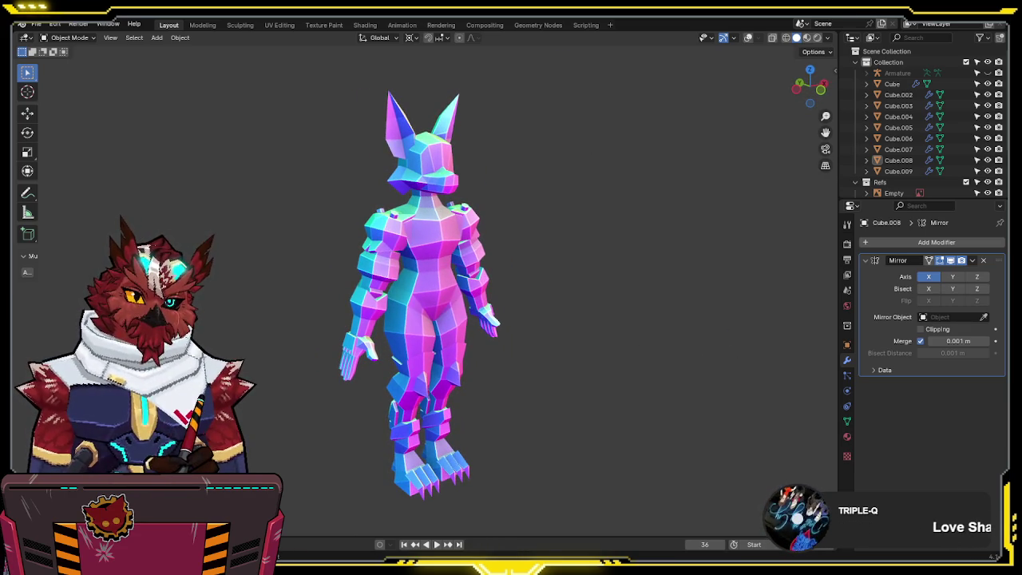
mouse_move(728, 338)
middle_mouse_down()
mouse_move(485, 453)
mouse_move(559, 456)
middle_mouse_up()
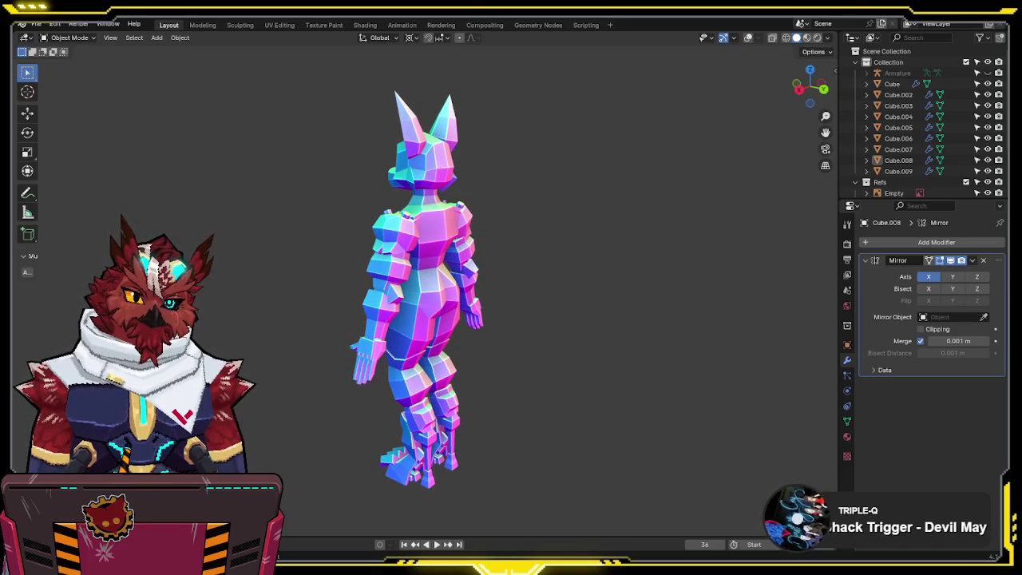
mouse_move(481, 484)
middle_mouse_down()
mouse_move(507, 329)
mouse_move(496, 367)
mouse_move(658, 367)
mouse_move(543, 365)
middle_mouse_up()
key("shift+alt+z")
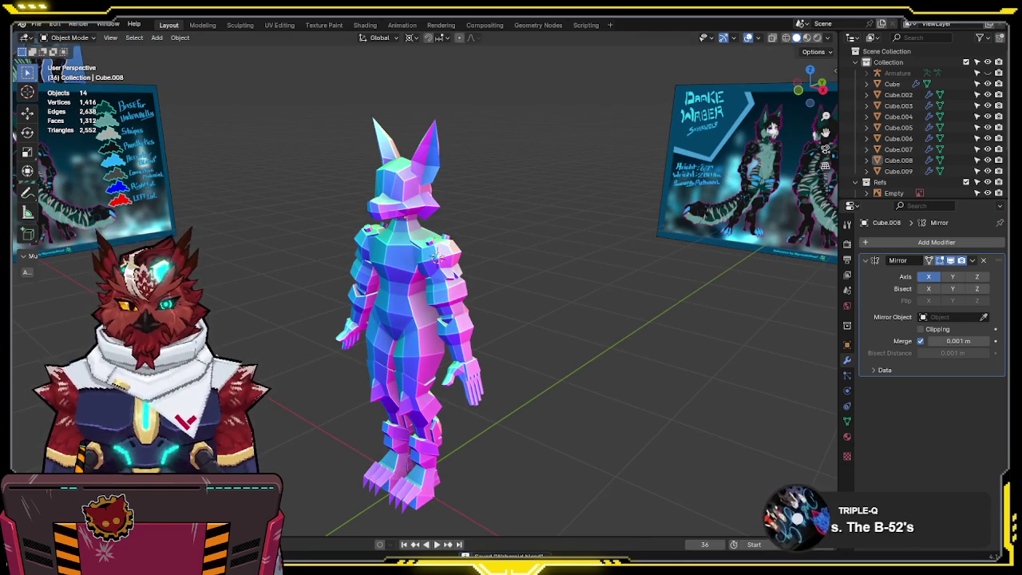
left_click(36, 24)
key("Escape")
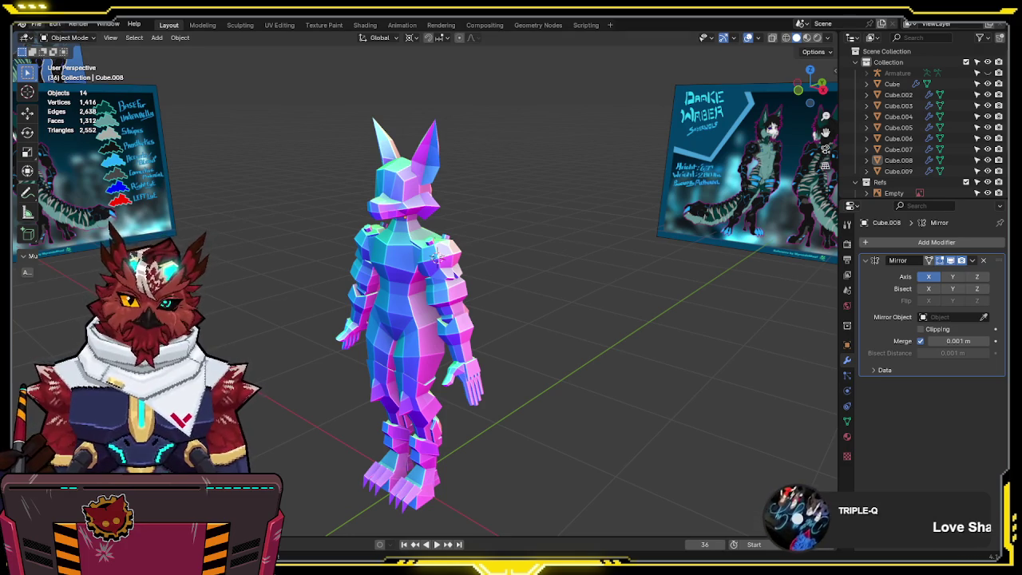
left_click(36, 24)
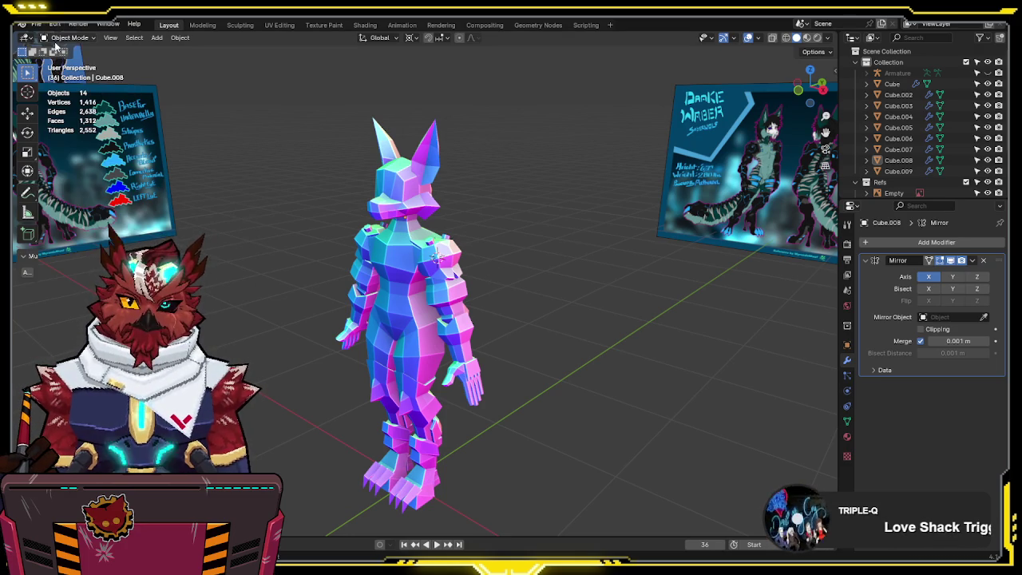